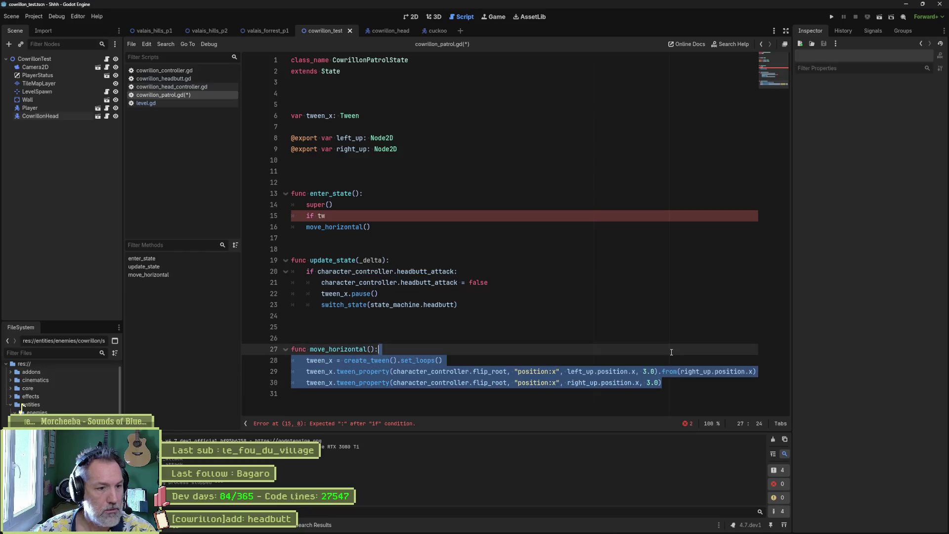
# Move the three tween lines from move_horizontal into enter_state under 'if not tween_x:'
pyautogui.press('Delete')
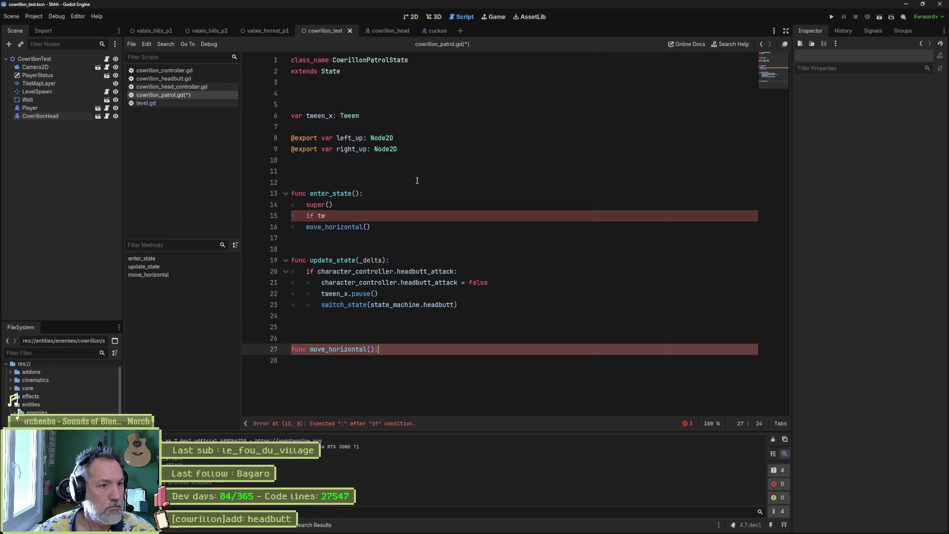
pyautogui.click(375, 215)
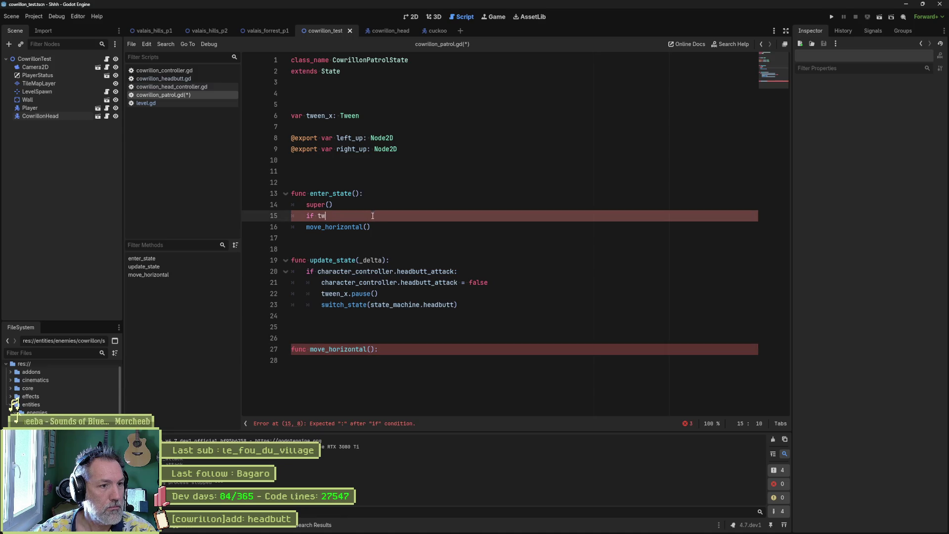
pyautogui.write('een_x')
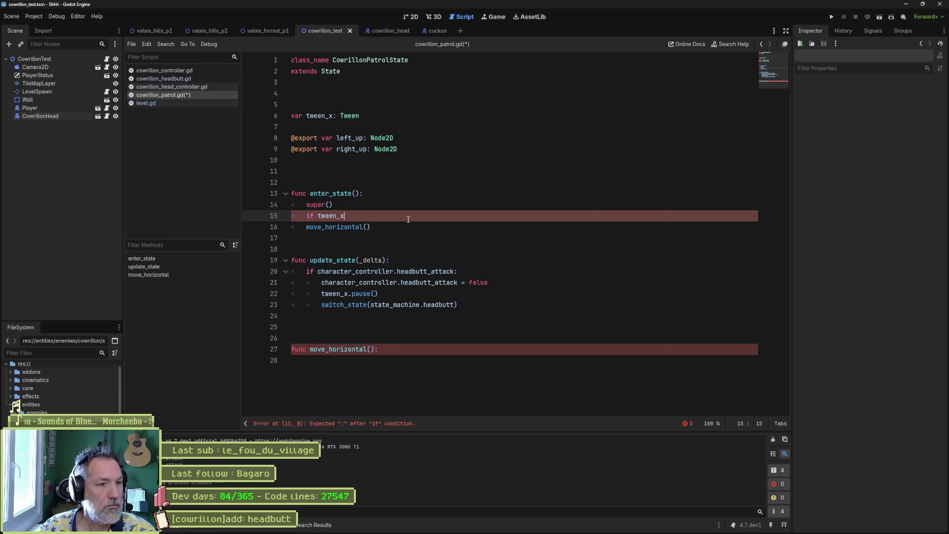
pyautogui.hotkey('ctrl', 'Left')
pyautogui.write('not')
pyautogui.press('End')
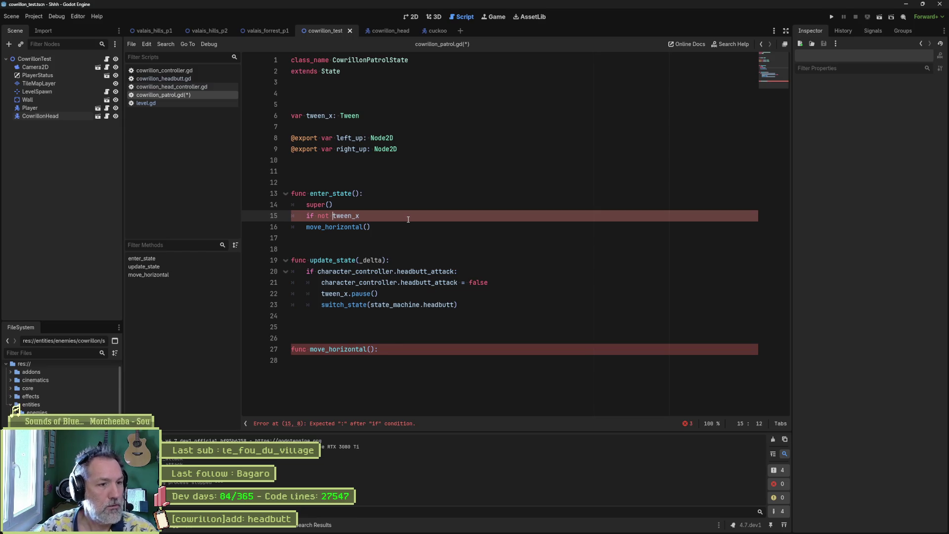
pyautogui.write('tween_x = create_tween().set_loops() \ttween_x.tween_property(character_controller.flip_root, "position:x", left_up.position.x, 3.0).from(right_up.position.x) \ttween_x.tween_property(character_controller.flip_root, "position:x", right_up.position.x, 3.0)')
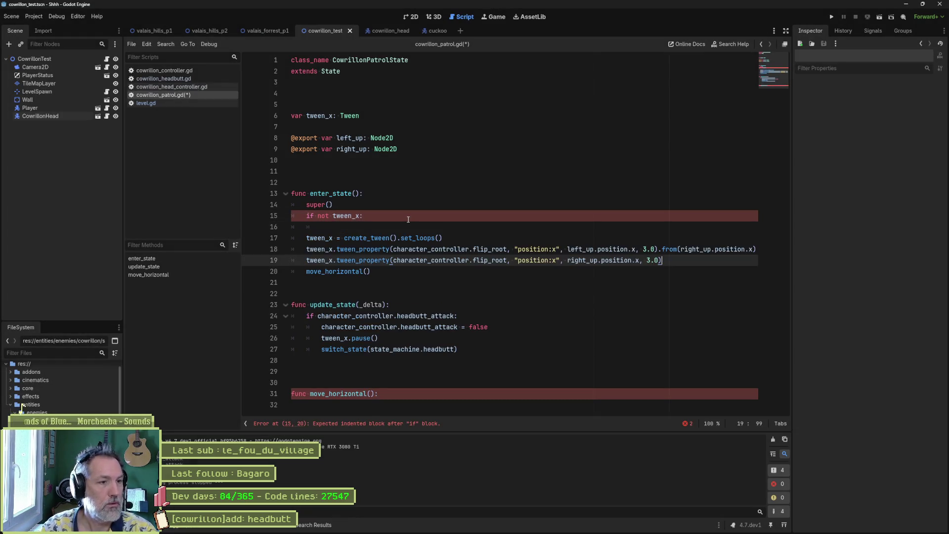
pyautogui.hotkey('shift', 'Up')
pyautogui.hotkey('shift', 'Up')
pyautogui.press('Tab')
pyautogui.hotkey('alt', 'Up')
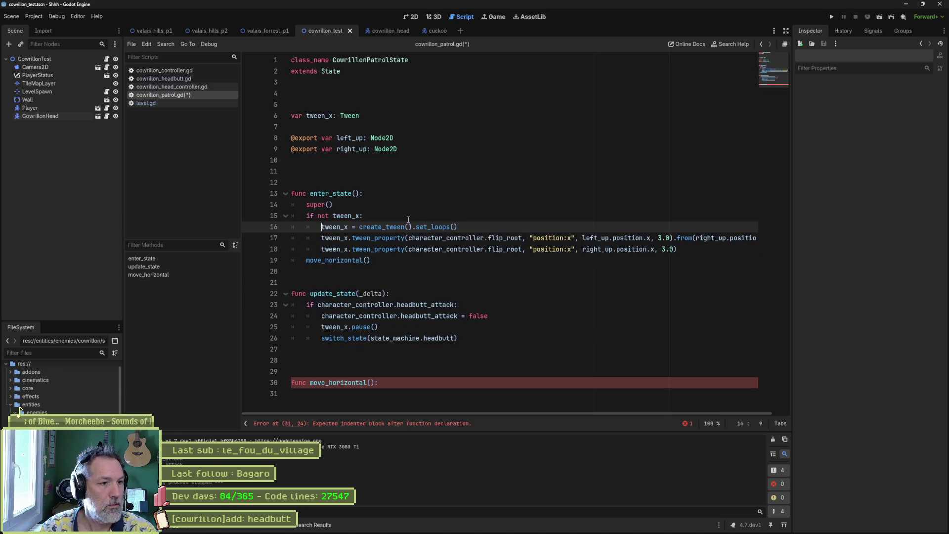
pyautogui.press('Down')
pyautogui.press('Return')
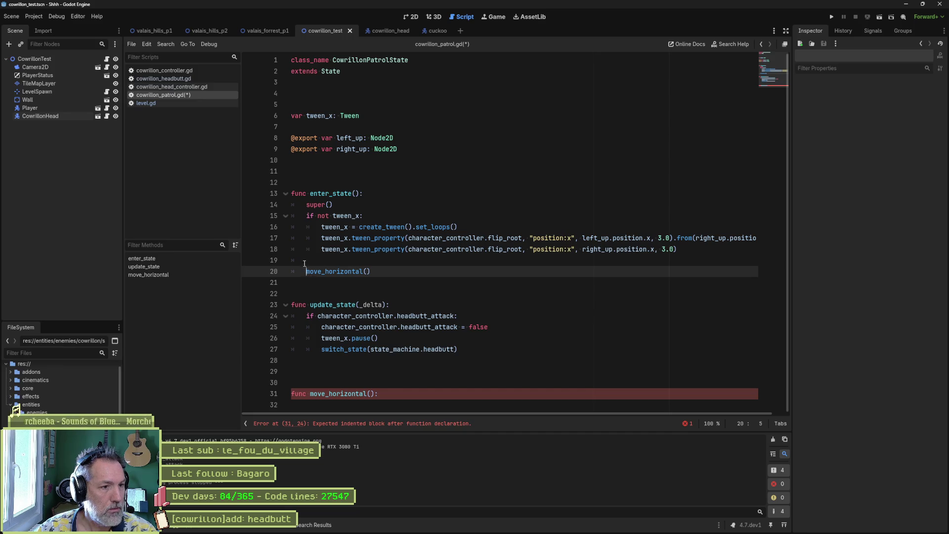
# Replace the move_horizontal() call with an 'else: tween_x.play()' branch
pyautogui.click(387, 203)
pyautogui.press('Return')
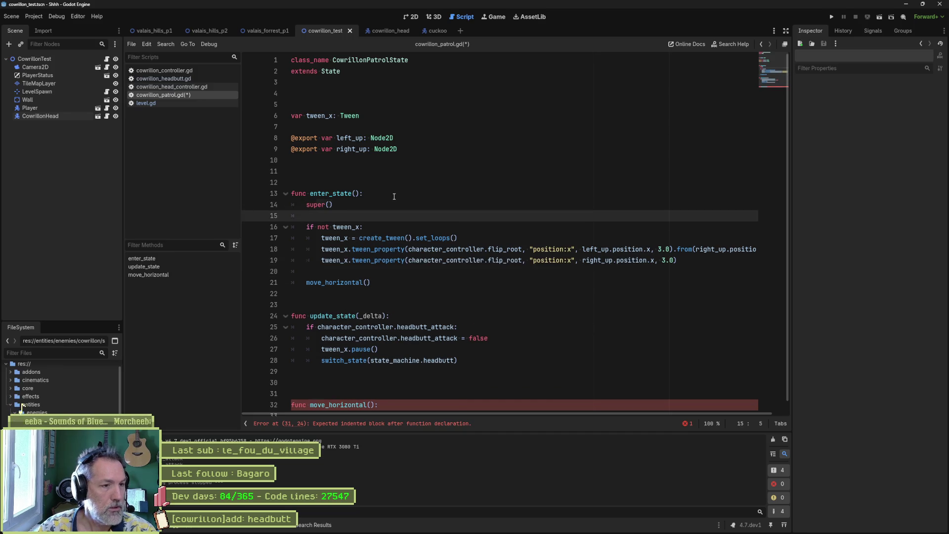
pyautogui.moveTo(371, 282); pyautogui.dragTo(307, 271)
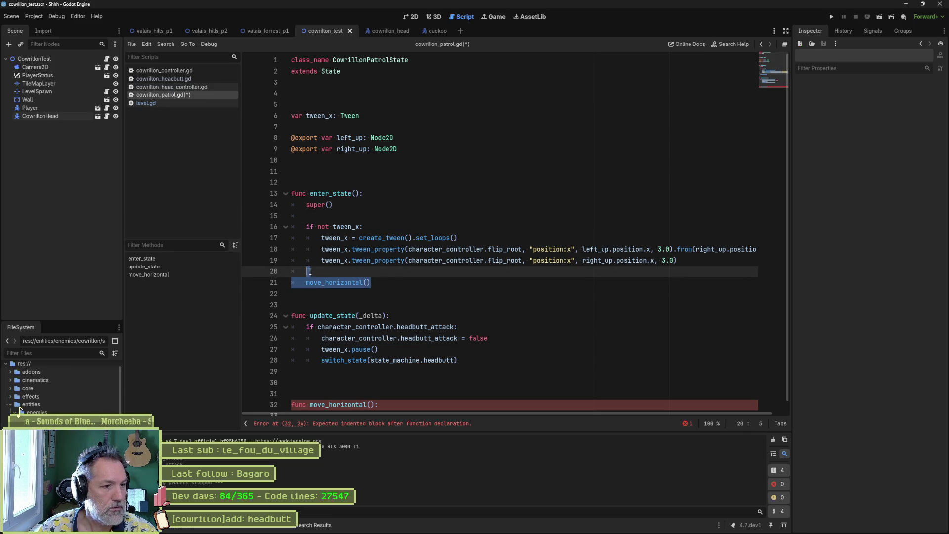
pyautogui.write('else:')
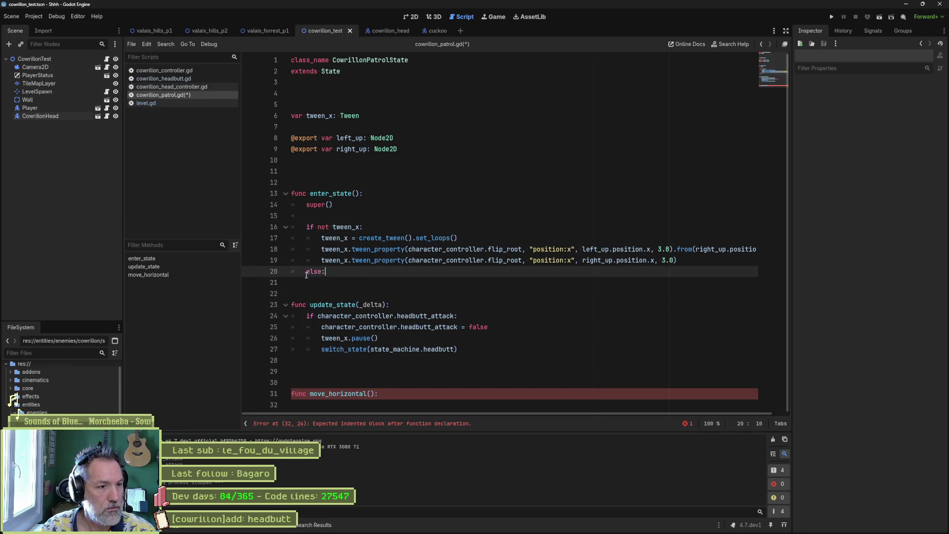
pyautogui.press('Return')
pyautogui.write('twe')
pyautogui.press('Return')
pyautogui.write('.pl')
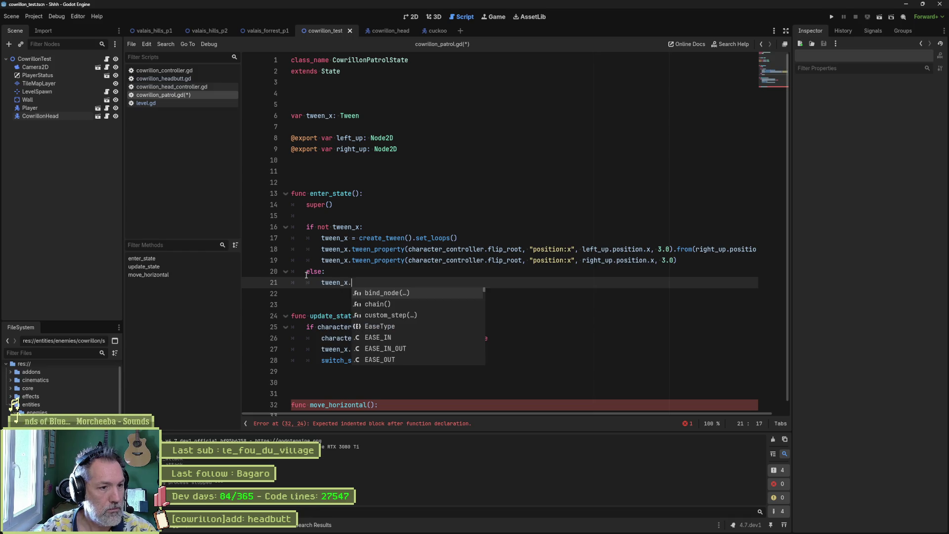
pyautogui.press('Return')
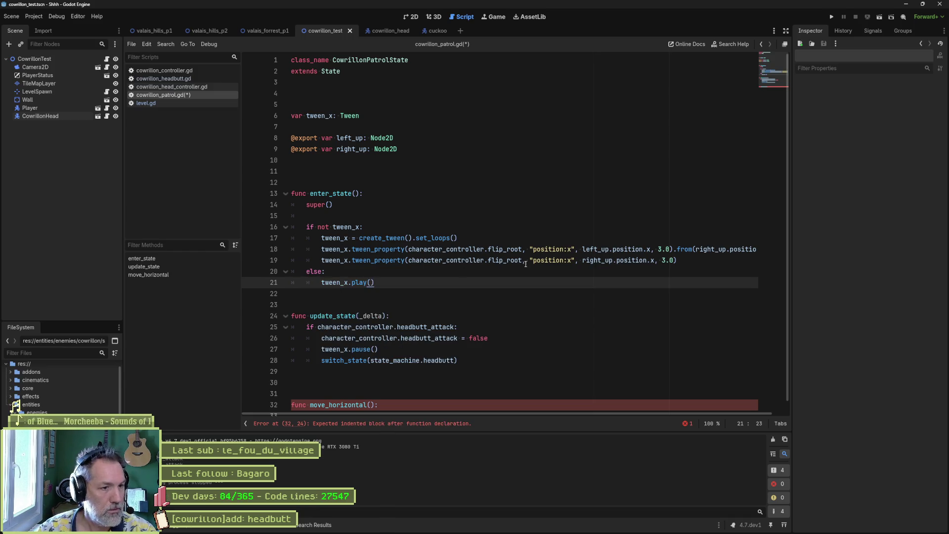
# Delete the empty move_horizontal function, save the script and run the scene with F6
pyautogui.scroll(-1, 488, 334)
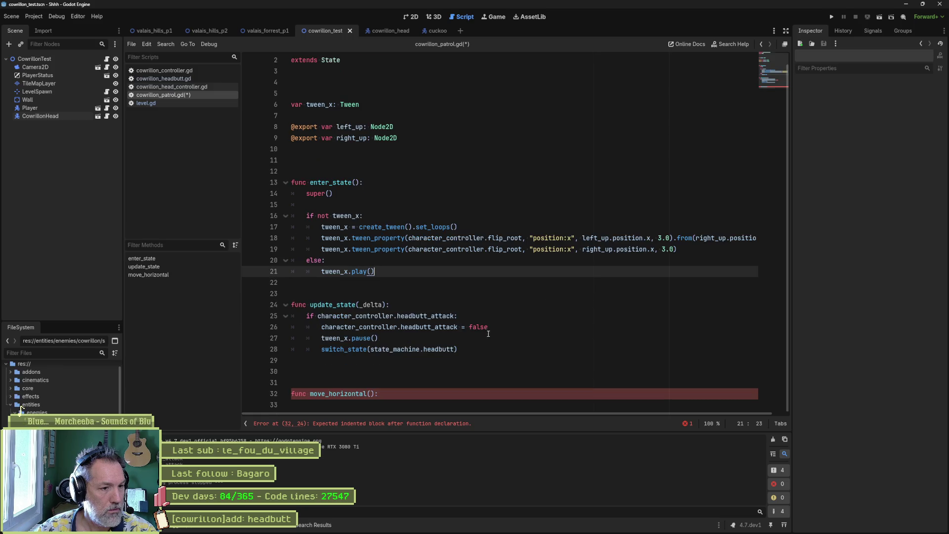
pyautogui.click(411, 368)
pyautogui.hotkey('ctrl', 'shift', 'k')
pyautogui.hotkey('ctrl', 'shift', 'k')
pyautogui.hotkey('ctrl', 'shift', 'k')
pyautogui.hotkey('ctrl', 's')
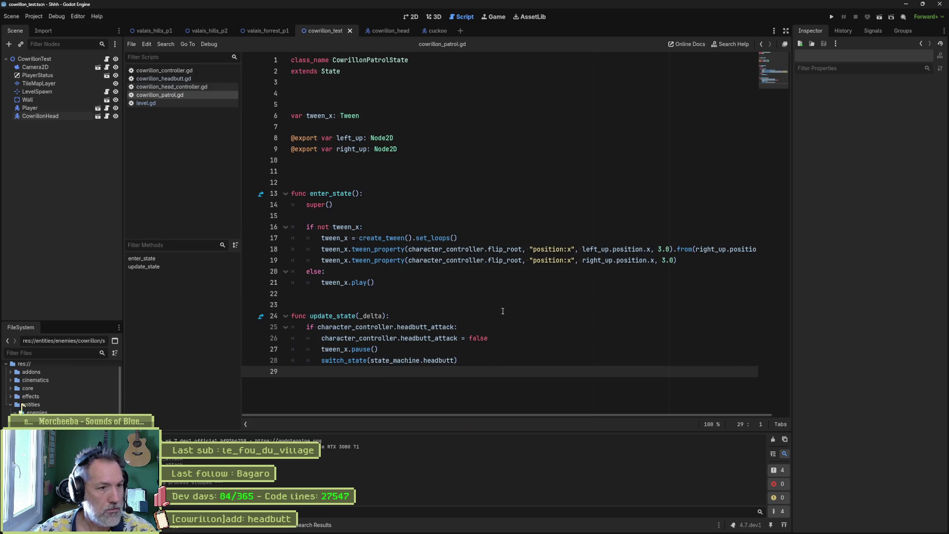
pyautogui.press('F6')
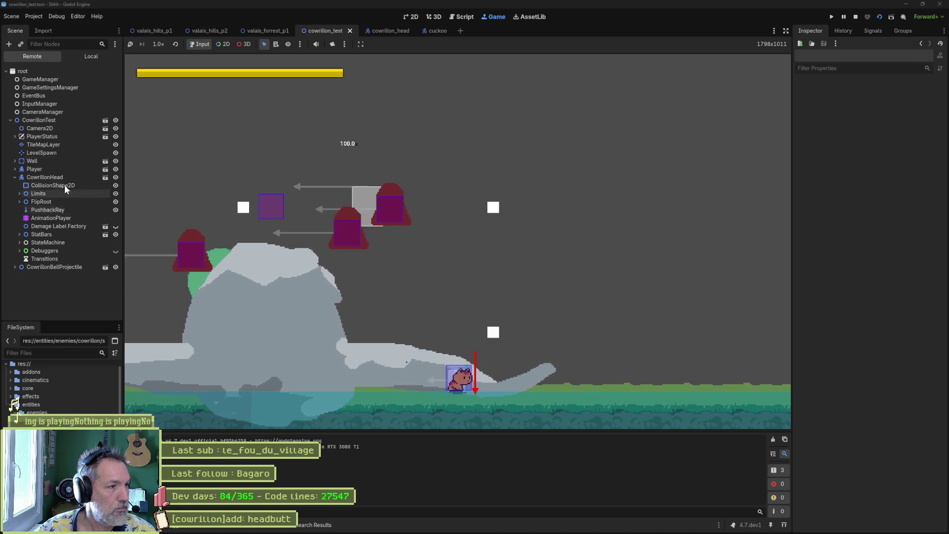
pyautogui.click(49, 177)
pyautogui.scroll(-10, 865, 302)
pyautogui.click(873, 328)
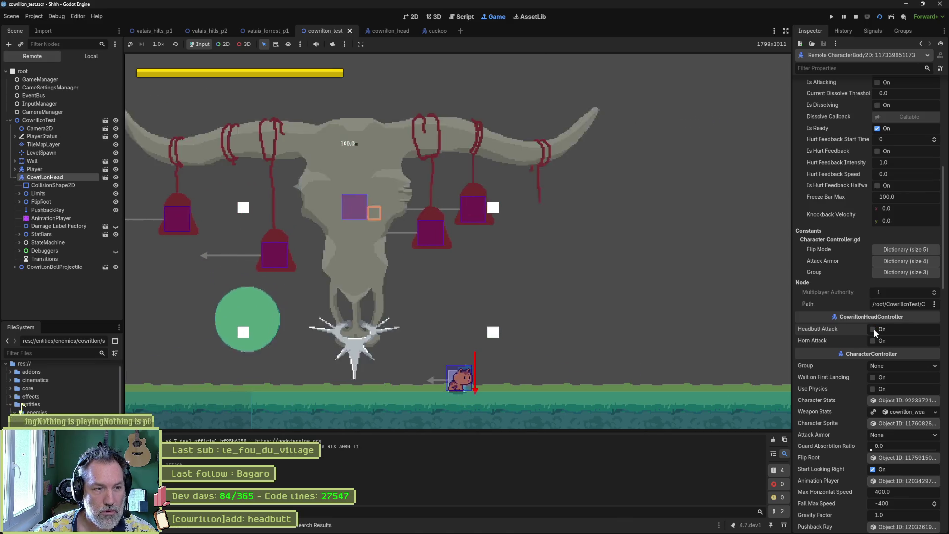
pyautogui.click(874, 329)
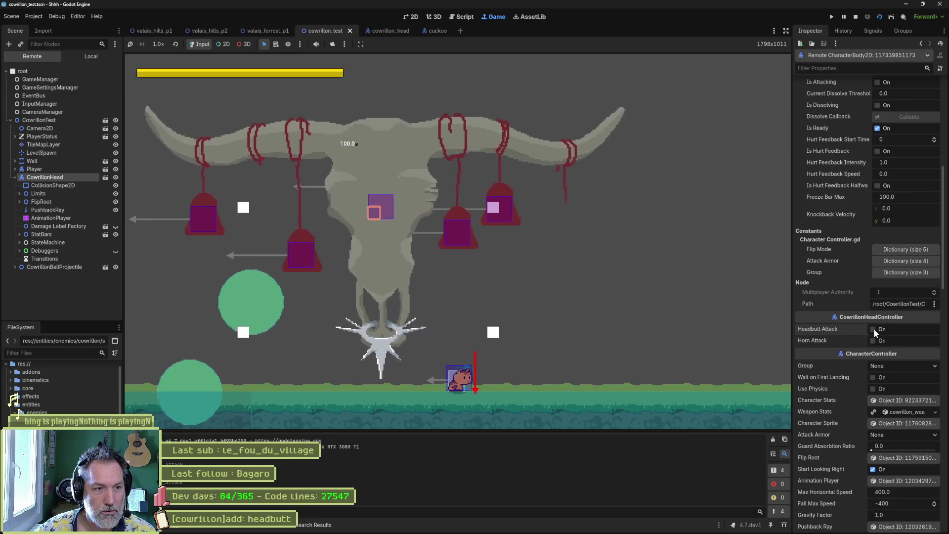
pyautogui.click(874, 329)
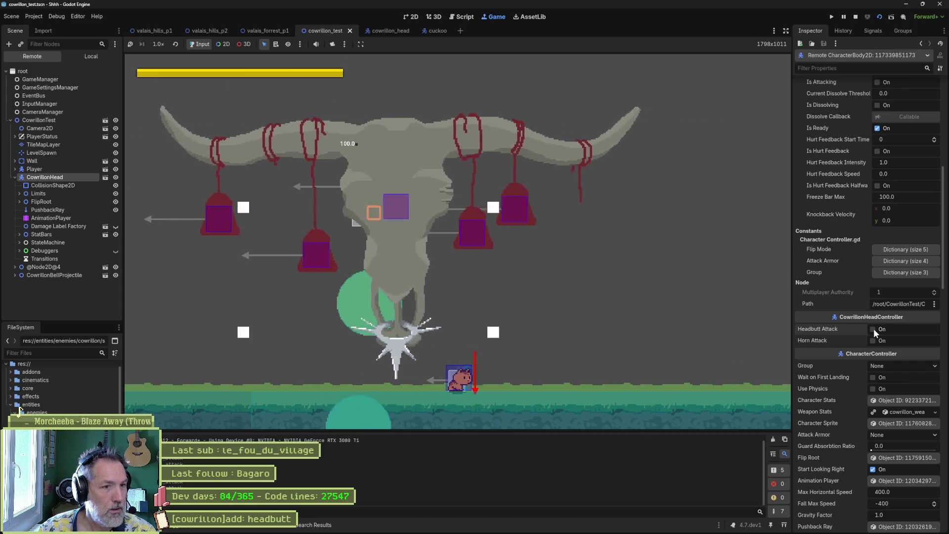
pyautogui.press('F8')
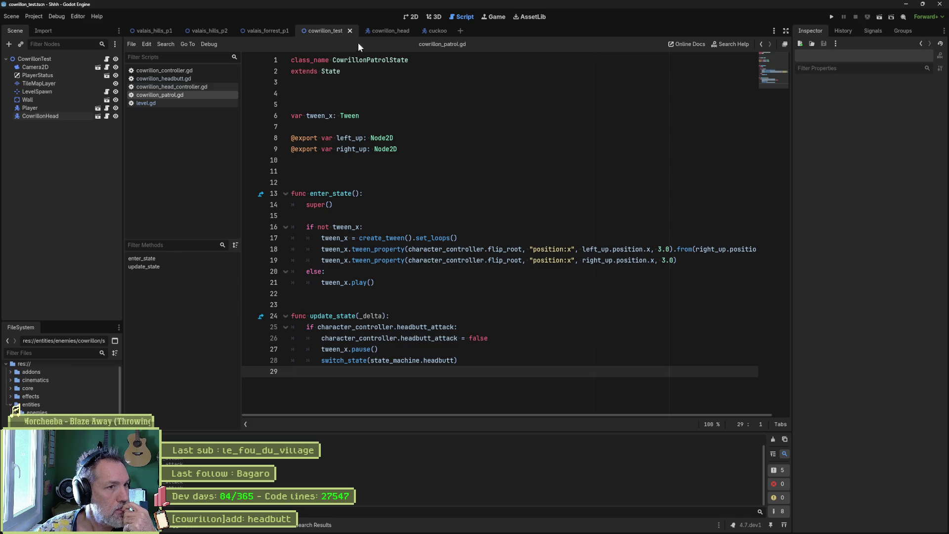
pyautogui.click(381, 30)
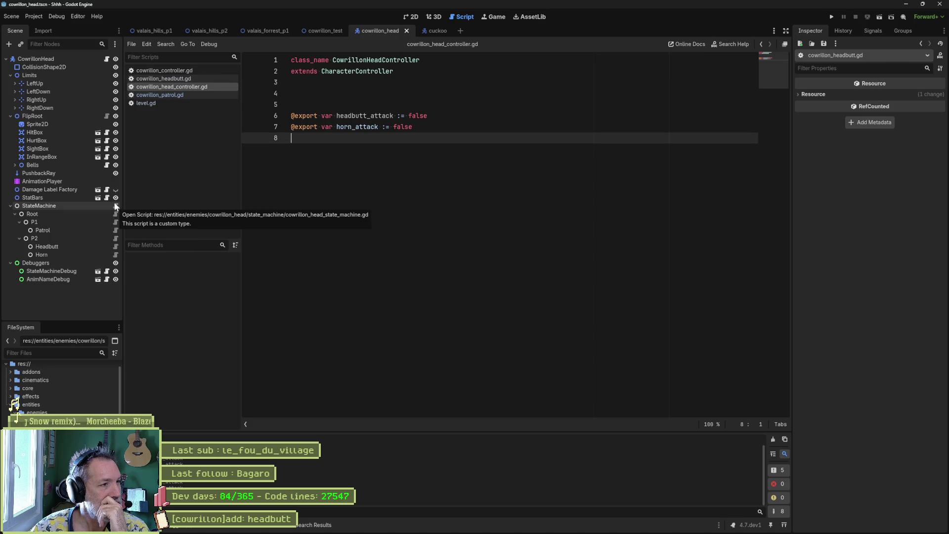
pyautogui.click(106, 59)
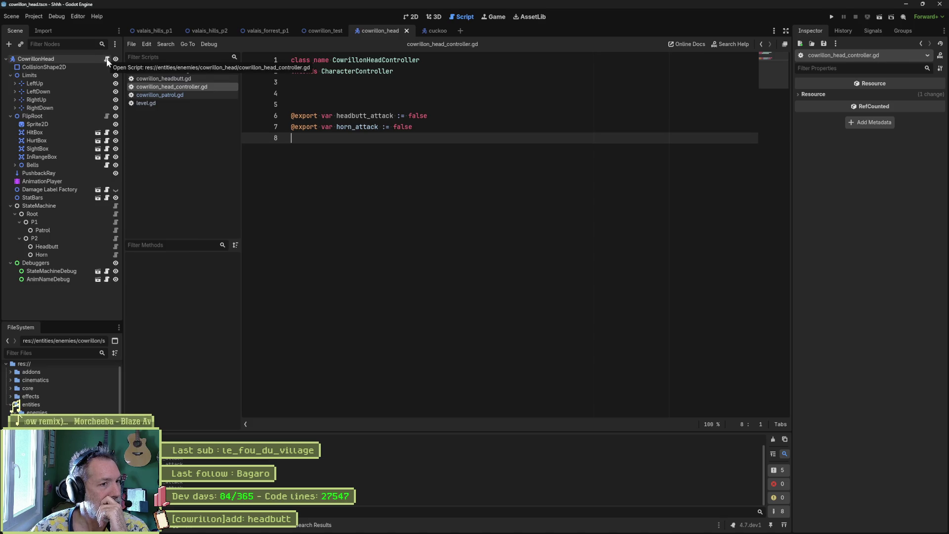
pyautogui.click(343, 116)
pyautogui.hotkey('ctrl', 'shift', 'Return')
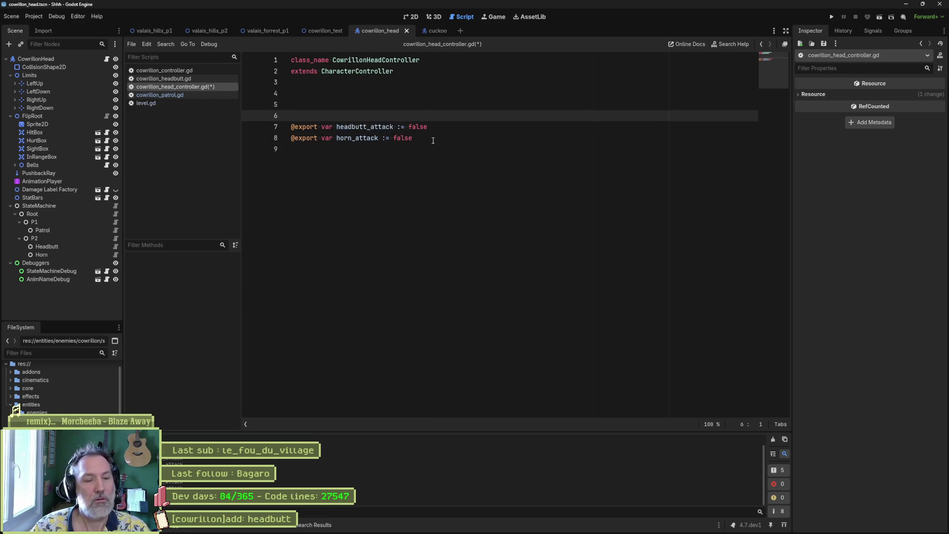
pyautogui.write('@export var ')
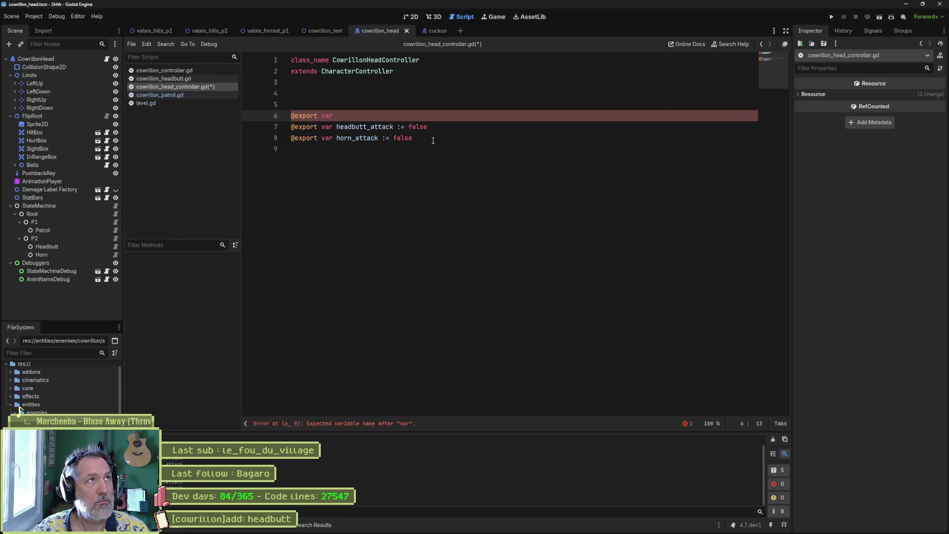
pyautogui.write('is_p')
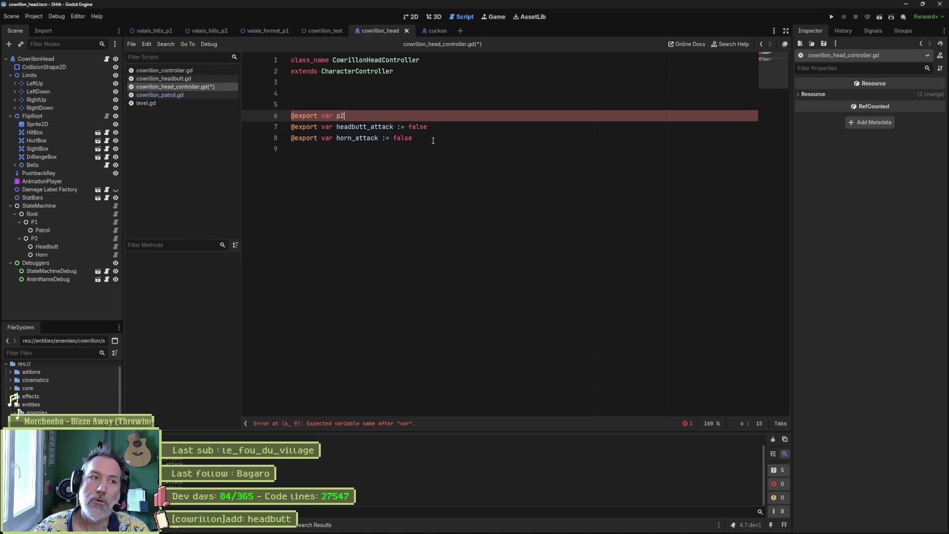
pyautogui.write('2 ')
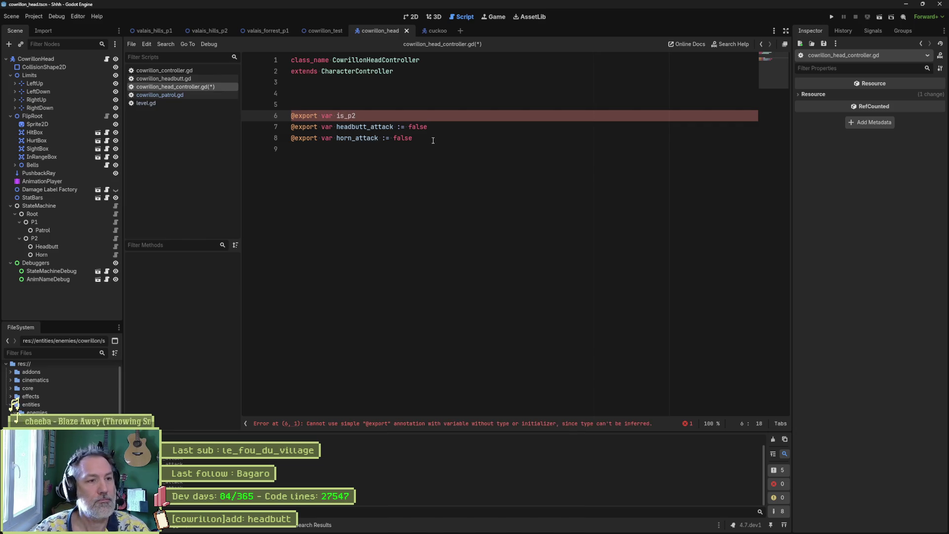
pyautogui.write(':= false')
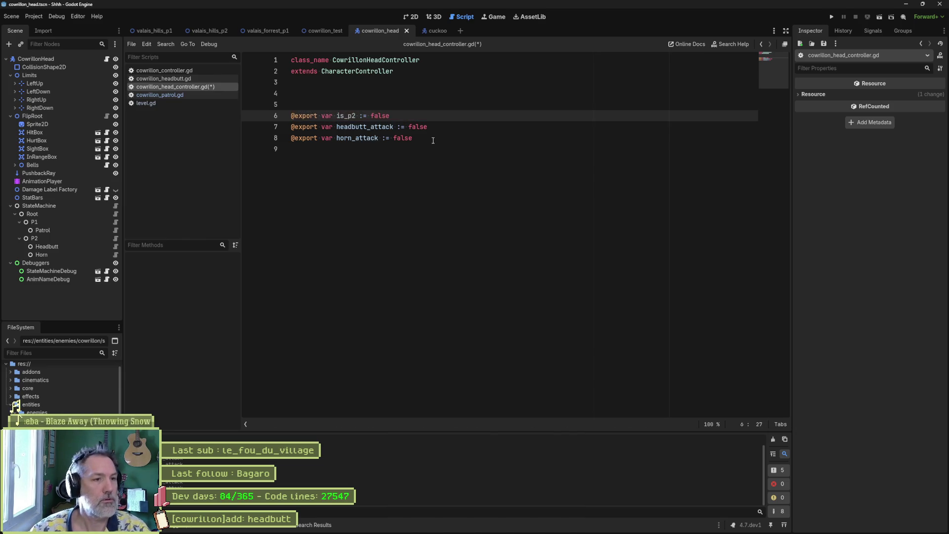
pyautogui.hotkey('ctrl', 's')
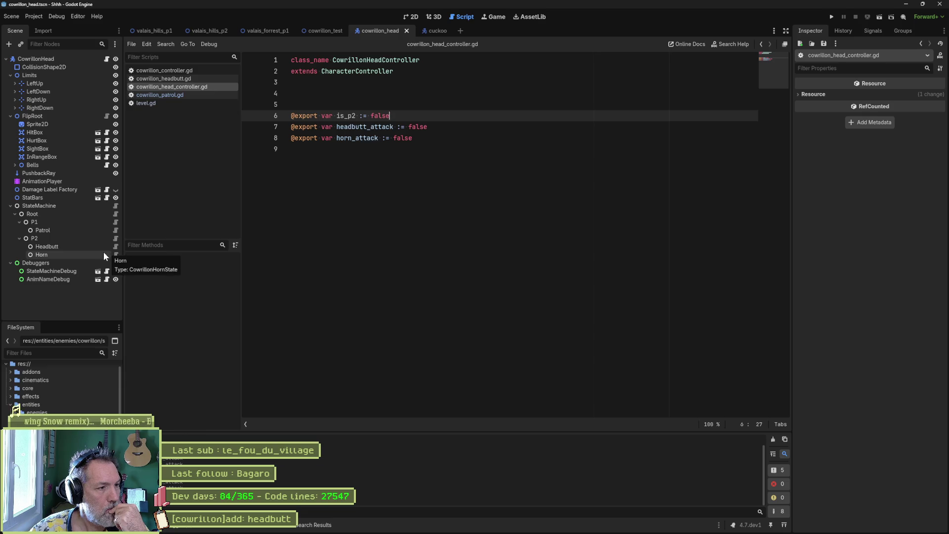
# Duplicate the headbutt_attack check in update_state as an 'elif character_controller.horn_attack:' branch
pyautogui.click(116, 230)
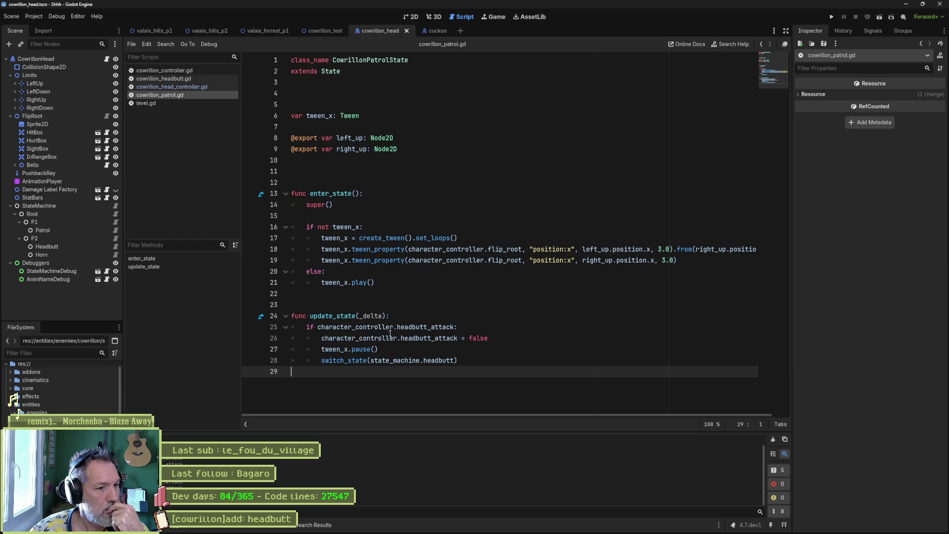
pyautogui.moveTo(419, 327); pyautogui.dragTo(421, 360)
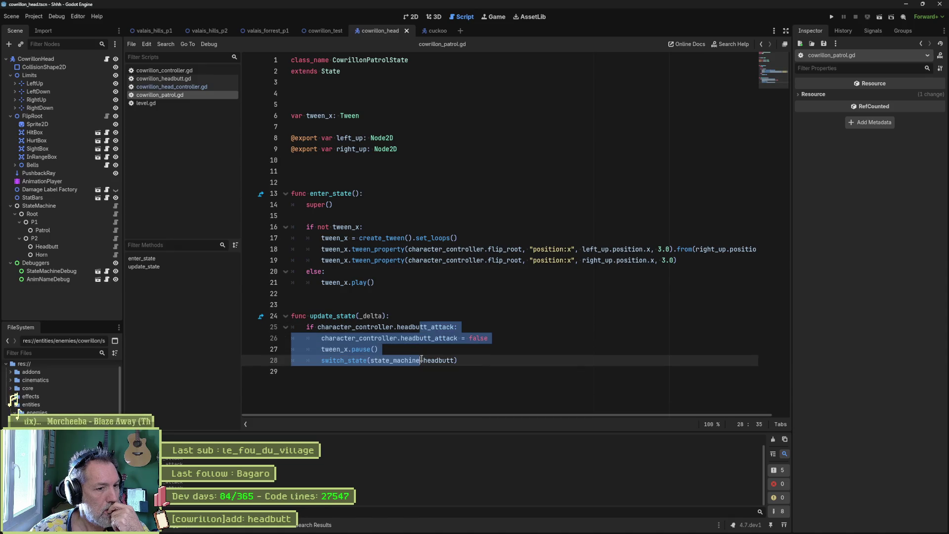
pyautogui.doubleClick(440, 324)
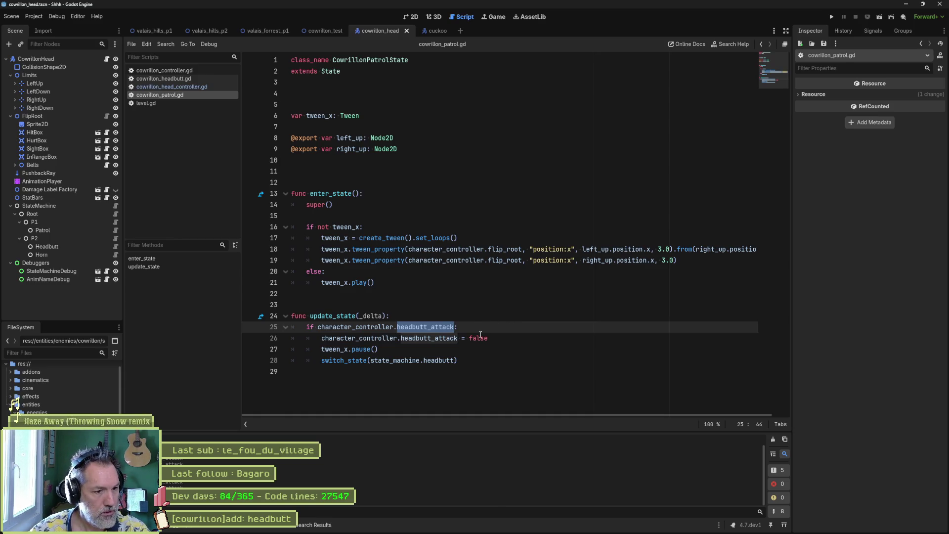
pyautogui.moveTo(457, 360); pyautogui.dragTo(469, 317)
pyautogui.hotkey('ctrl', 'c')
pyautogui.click(476, 358)
pyautogui.hotkey('ctrl', 'v')
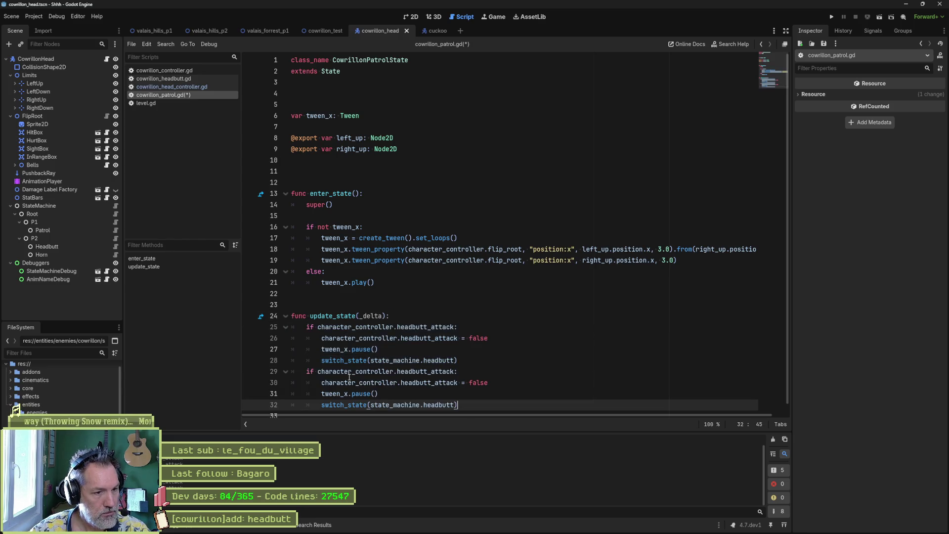
pyautogui.click(308, 371)
pyautogui.write('el')
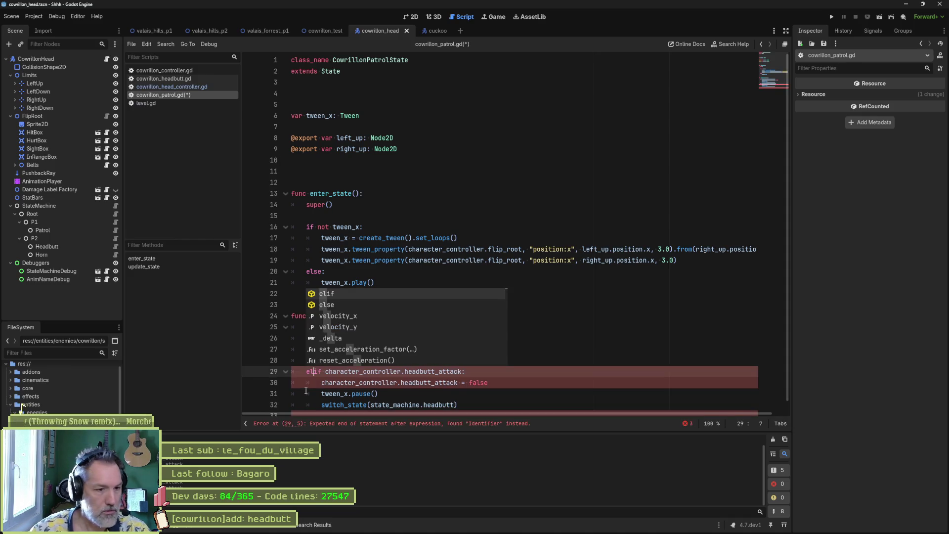
pyautogui.moveTo(435, 371); pyautogui.dragTo(404, 372)
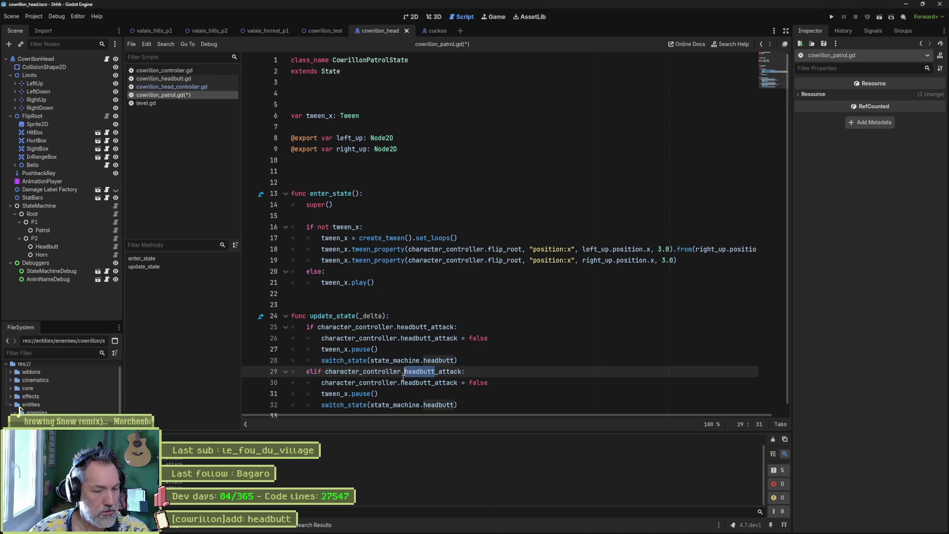
pyautogui.write('horn')
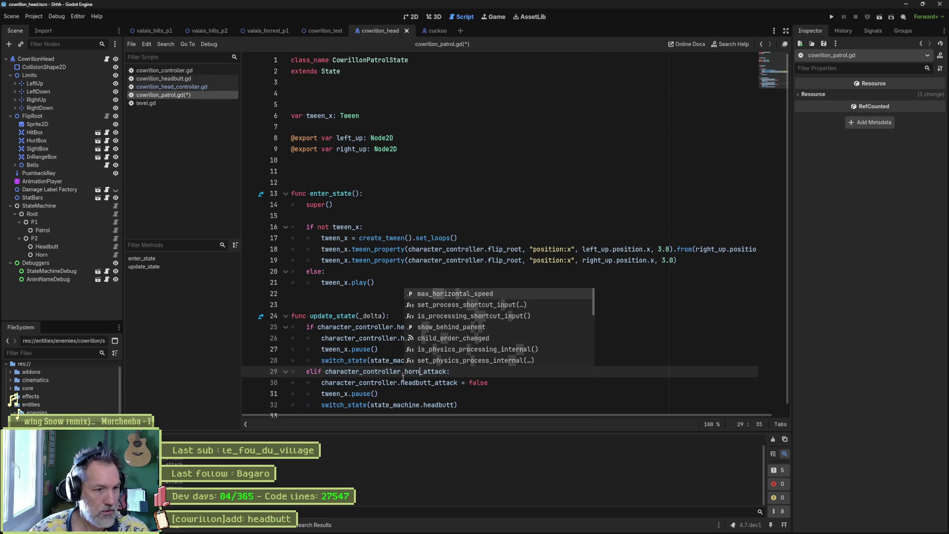
# Close cowrillon_controller.gd and check the flags in cowrillon_head_controller.gd
pyautogui.click(502, 384)
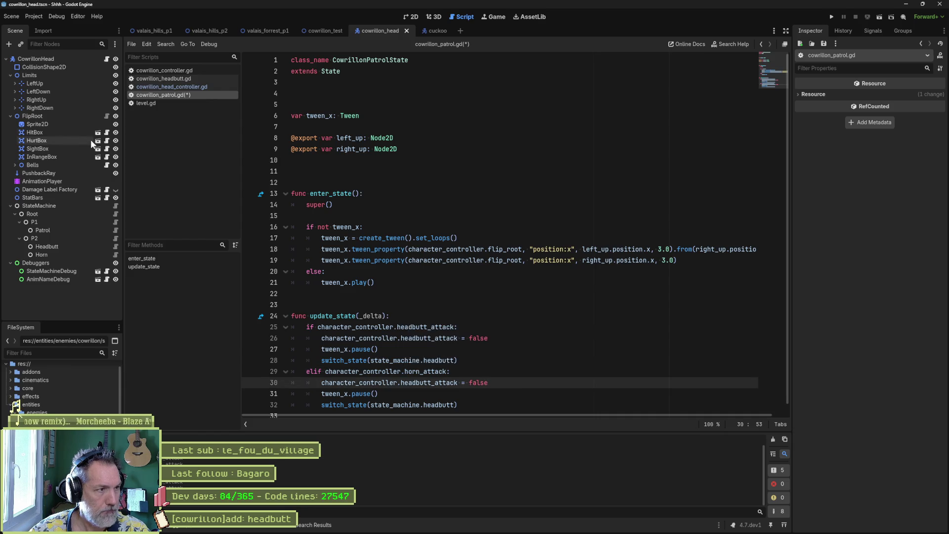
pyautogui.click(172, 72)
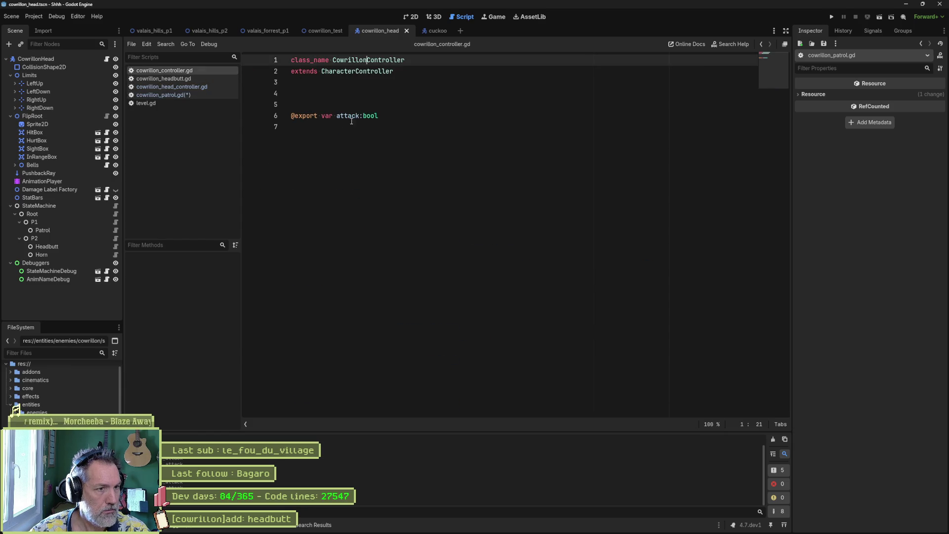
pyautogui.hotkey('ctrl', 'w')
pyautogui.click(188, 70)
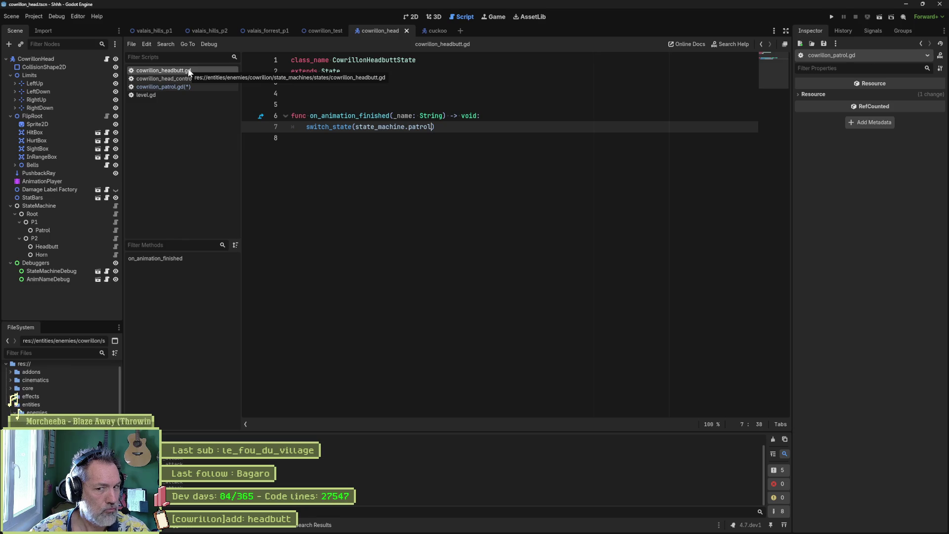
pyautogui.click(186, 79)
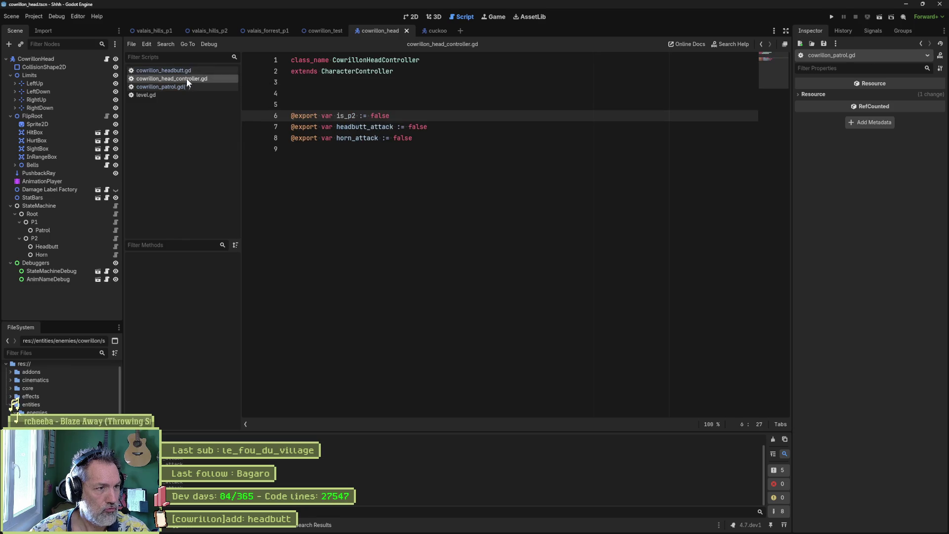
pyautogui.click(223, 88)
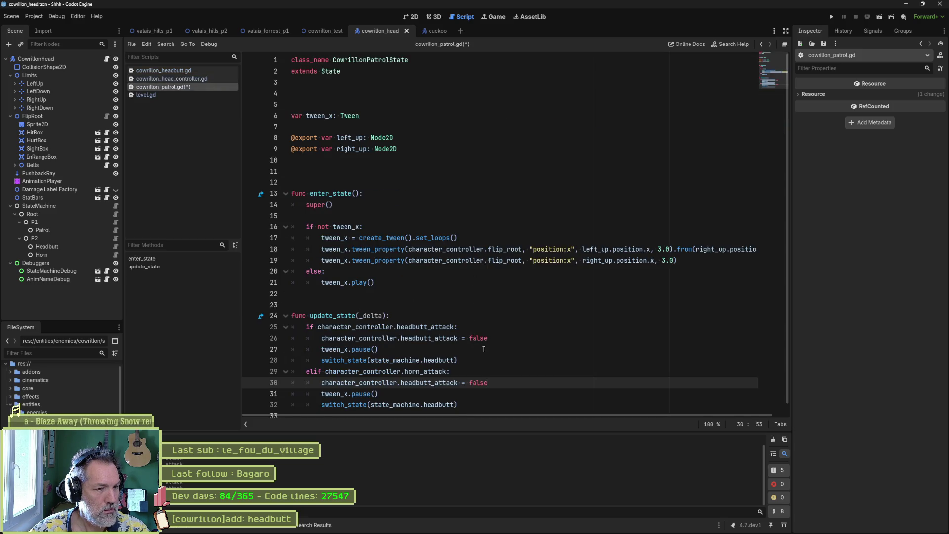
# Separate the two branches with a blank line and make the horn branch reset horn_attack
pyautogui.click(482, 361)
pyautogui.press('Return')
pyautogui.scroll(-1, 544, 322)
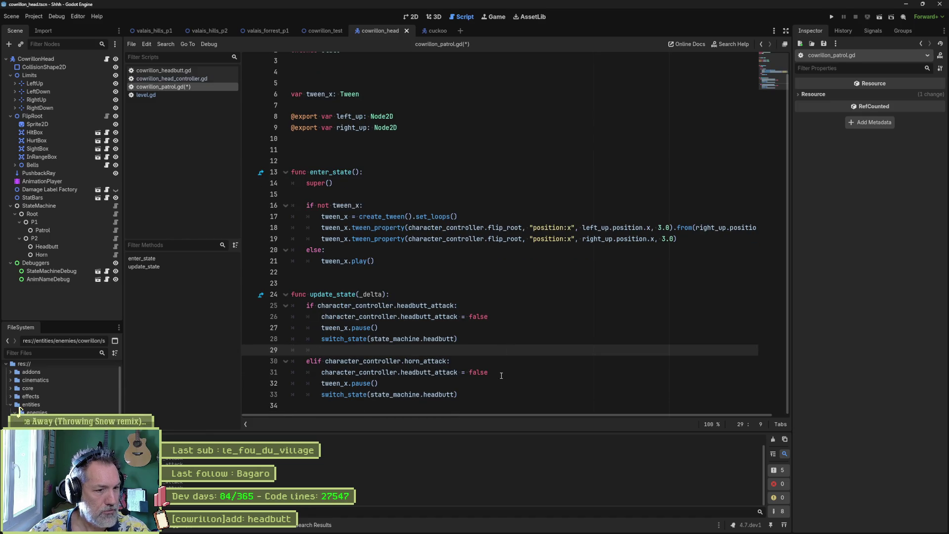
pyautogui.doubleClick(429, 361)
pyautogui.hotkey('ctrl', 'c')
pyautogui.doubleClick(432, 372)
pyautogui.hotkey('ctrl', 'v')
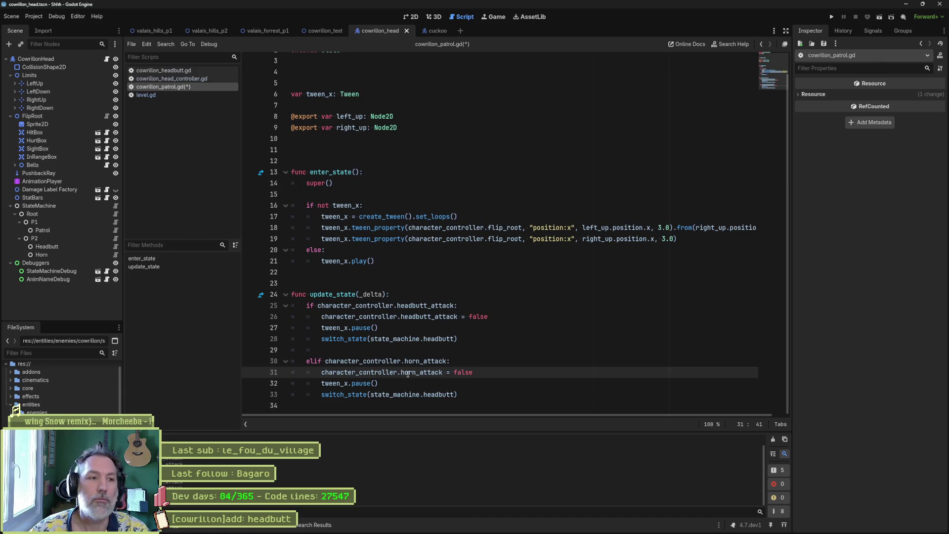
pyautogui.click(381, 93)
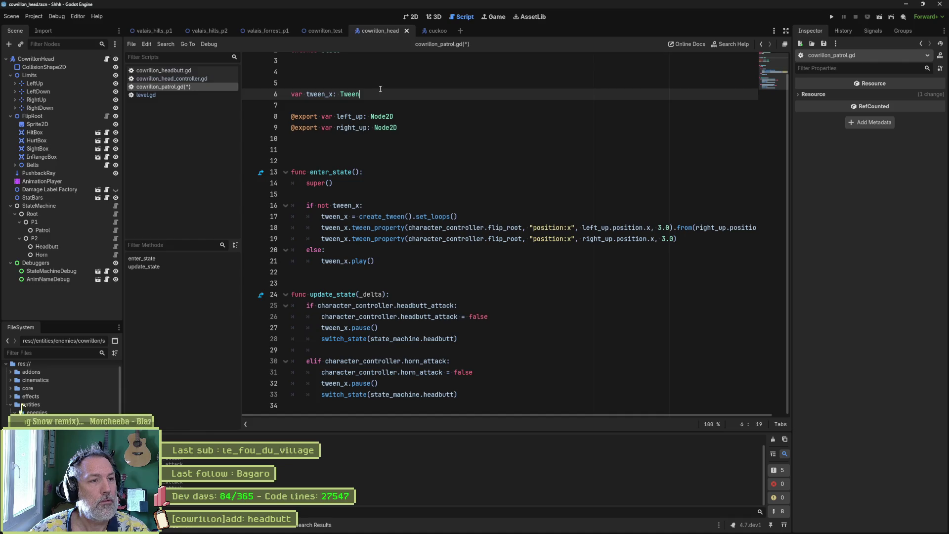
# Duplicate the tween_x declaration as a new tween_horn variable
pyautogui.hotkey('ctrl', 'shift', 'd')
pyautogui.click(331, 116)
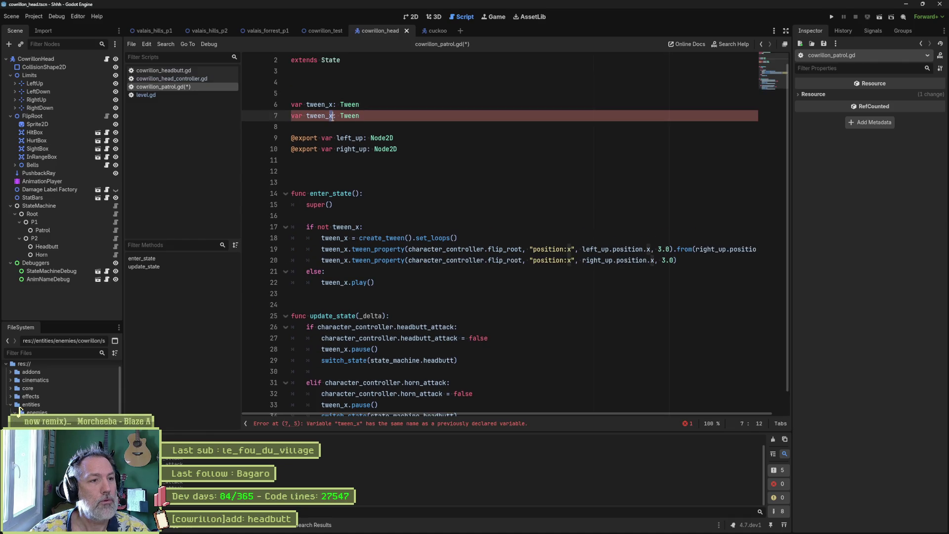
pyautogui.press('BackSpace')
pyautogui.write('horn')
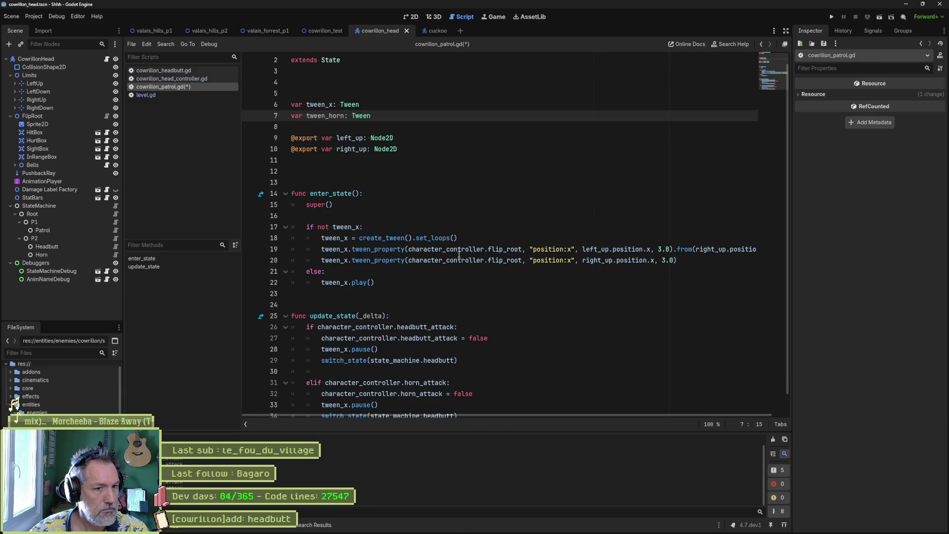
# Paste a copy of the if/else tween block below the original in enter_state
pyautogui.click(680, 260)
pyautogui.moveTo(680, 259); pyautogui.dragTo(673, 225)
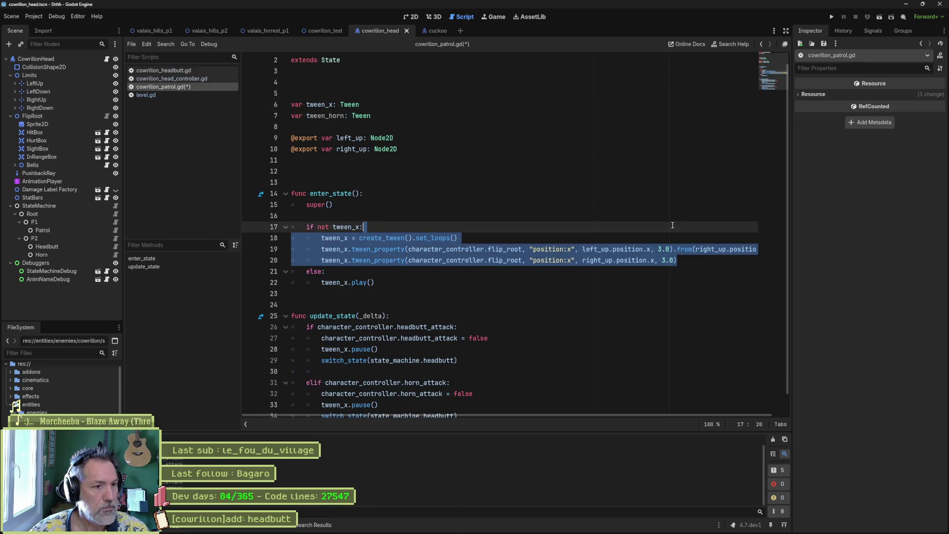
pyautogui.click(436, 285)
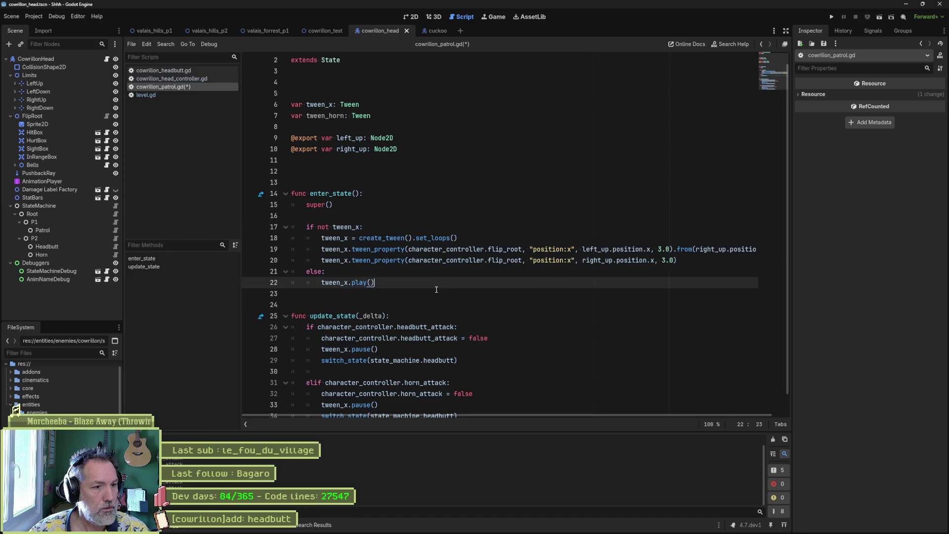
pyautogui.press('Return')
pyautogui.press('Return')
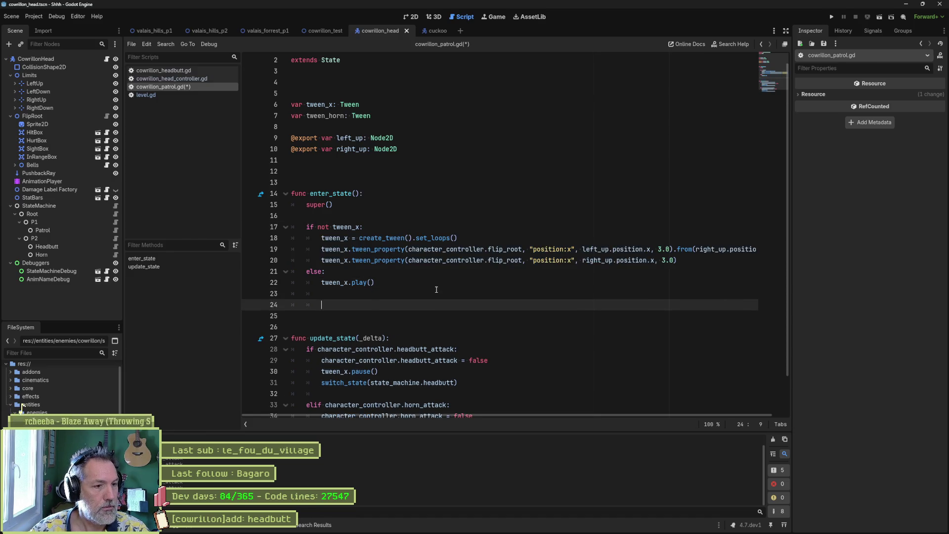
pyautogui.write('iof')
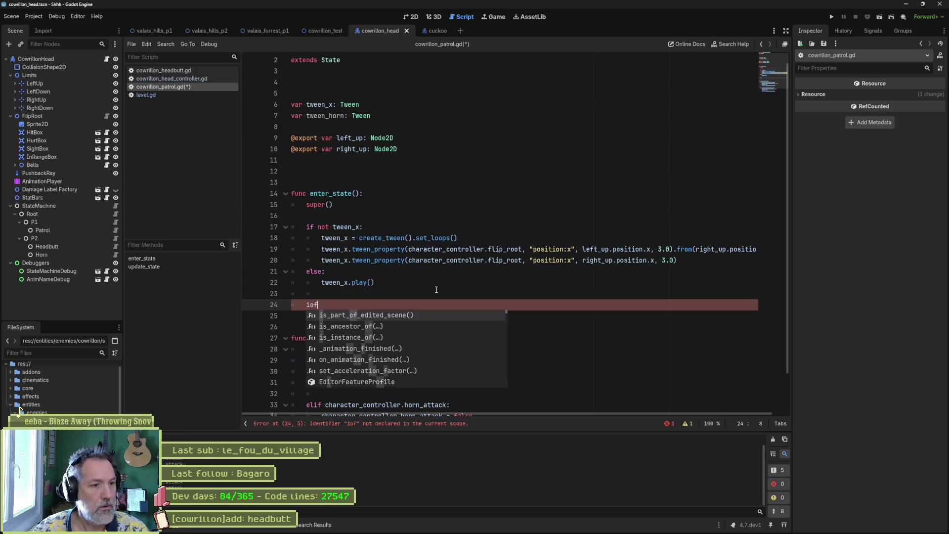
pyautogui.moveTo(428, 304)
pyautogui.mouseDown()
pyautogui.moveTo(413, 249)
pyautogui.moveTo(332, 205)
pyautogui.moveTo(390, 282)
pyautogui.moveTo(402, 280)
pyautogui.mouseUp()
pyautogui.hotkey('ctrl', 'v')
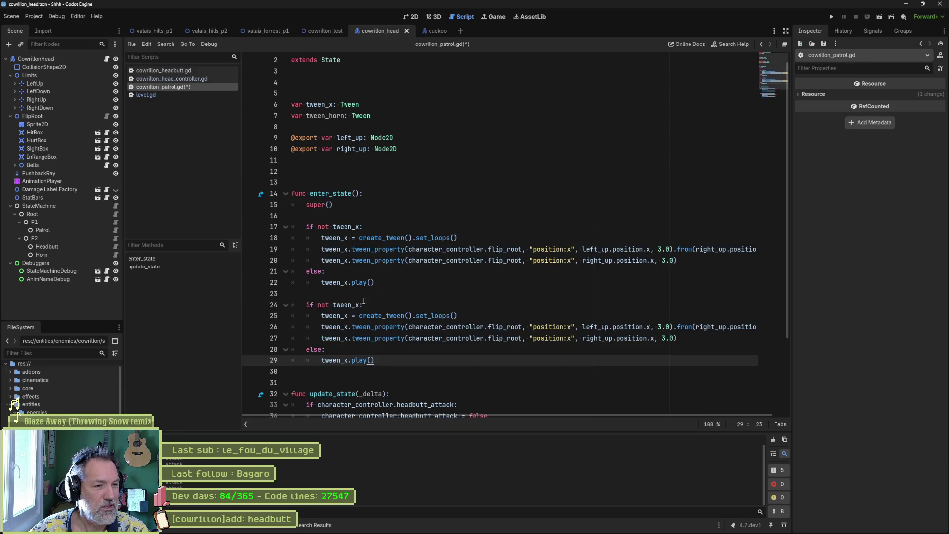
# Rename every tween_x in the copied block to tween_horn
pyautogui.doubleClick(325, 116)
pyautogui.hotkey('ctrl', 'c')
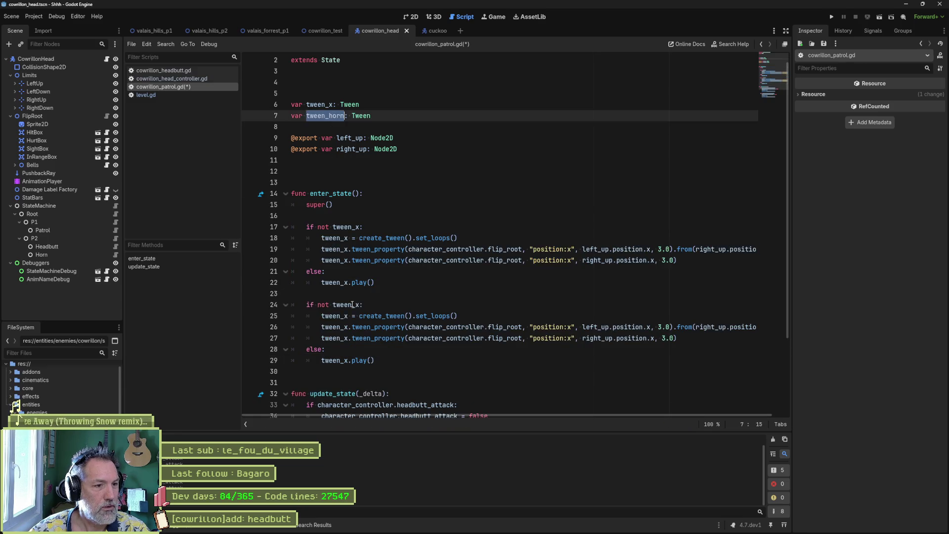
pyautogui.doubleClick(341, 305)
pyautogui.hotkey('ctrl', 'v')
pyautogui.doubleClick(336, 316)
pyautogui.click(322, 316)
pyautogui.keyDown('alt'); pyautogui.click(322, 327); pyautogui.keyUp('alt')
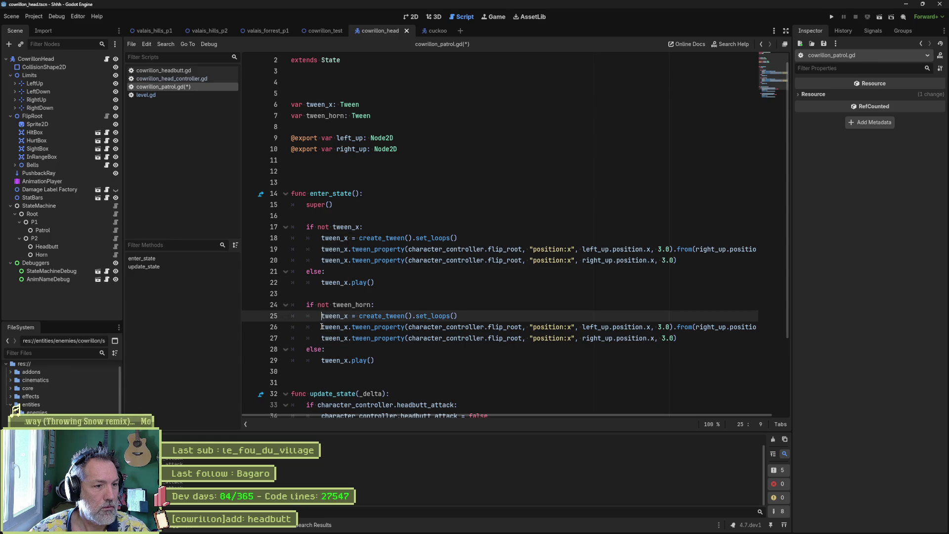
pyautogui.keyDown('alt'); pyautogui.click(321, 338); pyautogui.keyUp('alt')
pyautogui.keyDown('alt'); pyautogui.click(320, 360); pyautogui.keyUp('alt')
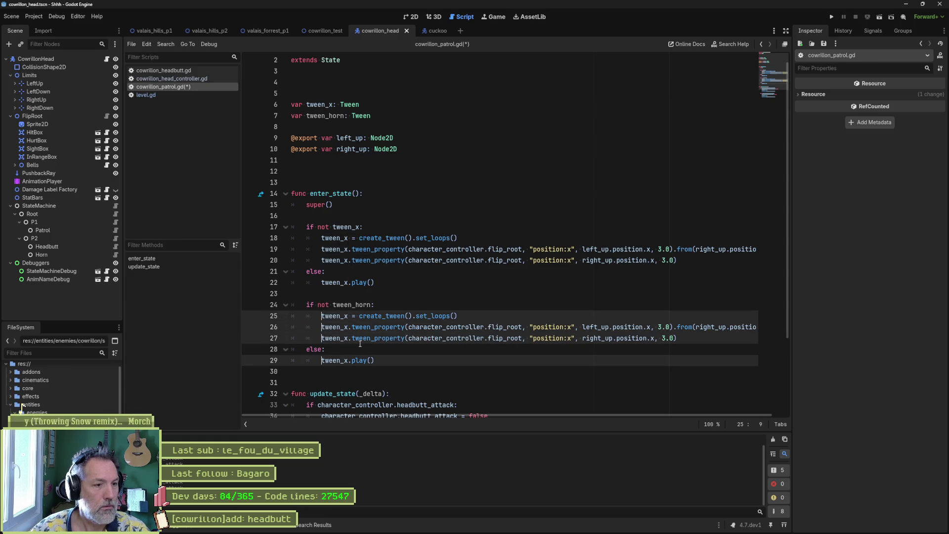
pyautogui.hotkey('ctrl', 'shift', 'Right')
pyautogui.hotkey('ctrl', 'v')
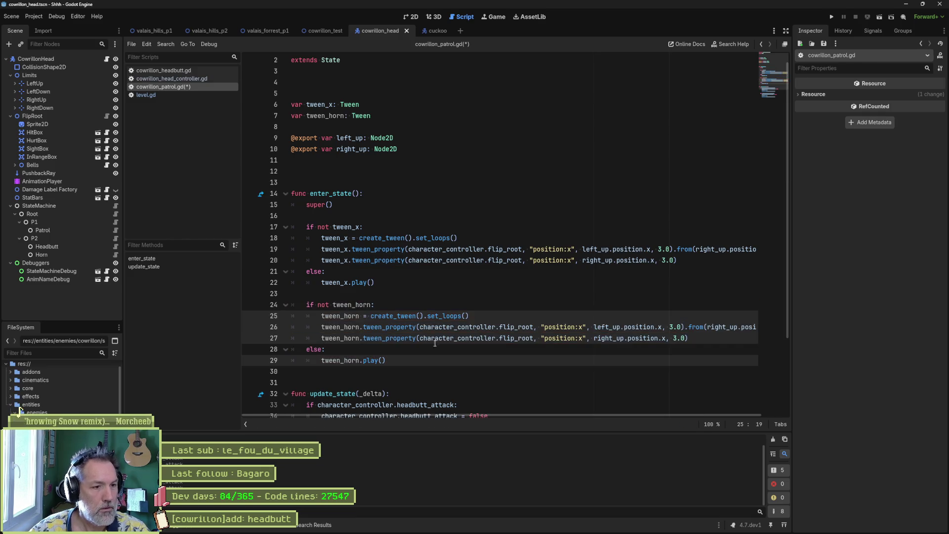
# Remove .set_loops() from tween_horn and retarget it to left_down and right_down
pyautogui.click(438, 338)
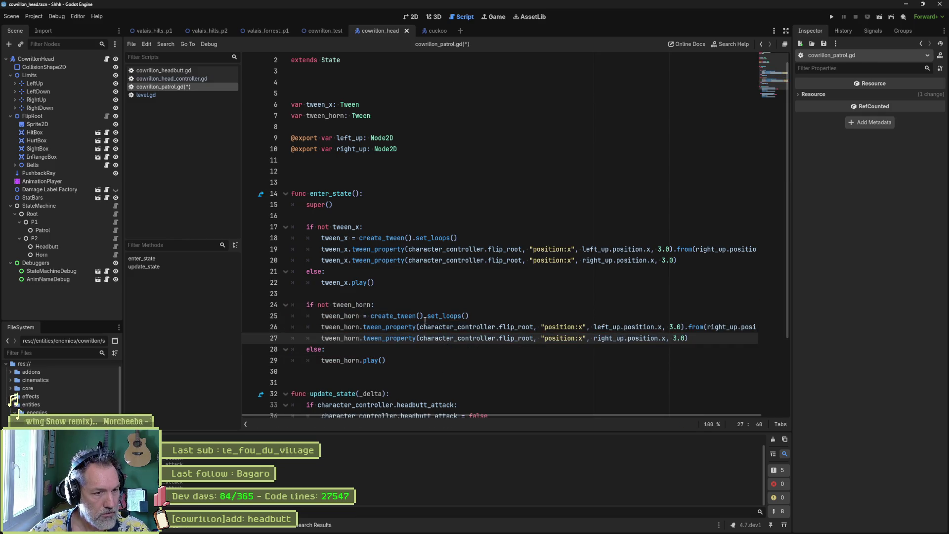
pyautogui.moveTo(424, 316); pyautogui.dragTo(470, 316)
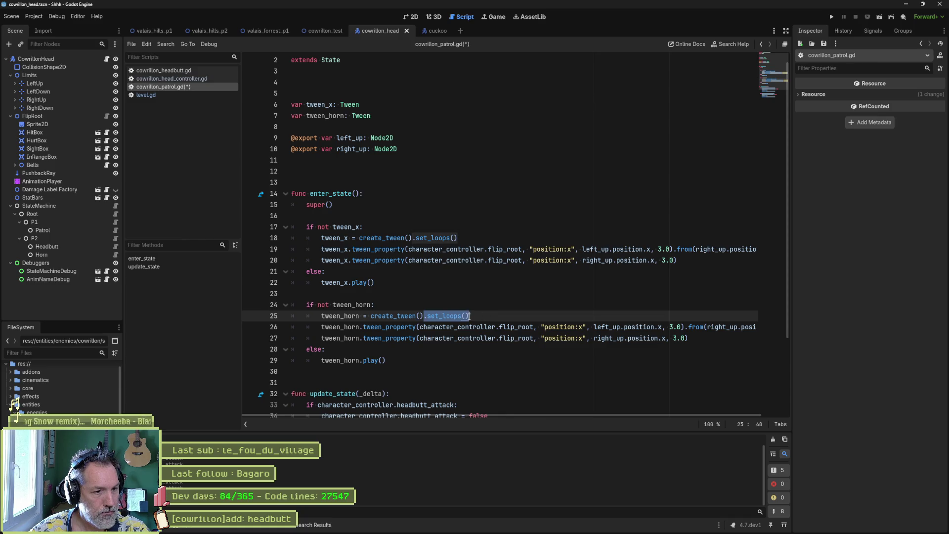
pyautogui.press('Delete')
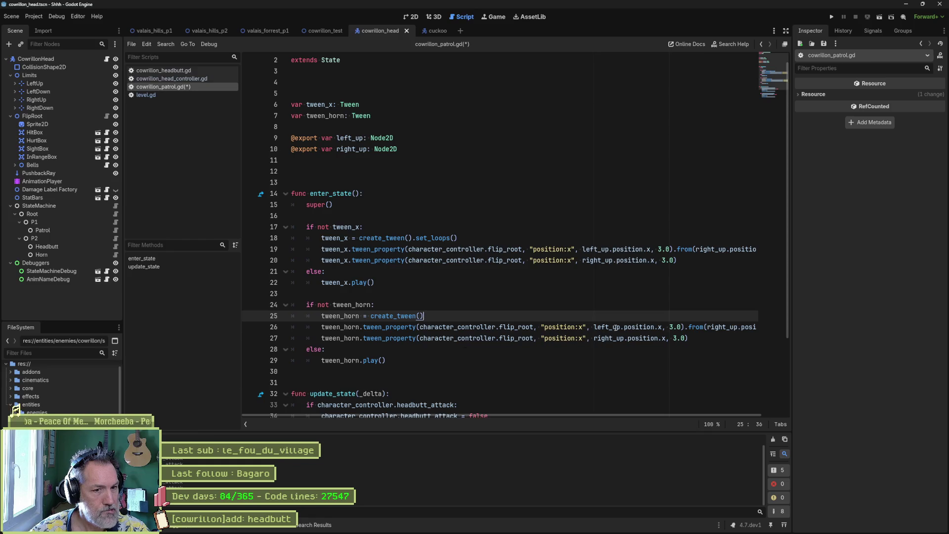
pyautogui.click(613, 327)
pyautogui.keyDown('alt'); pyautogui.click(614, 339); pyautogui.keyUp('alt')
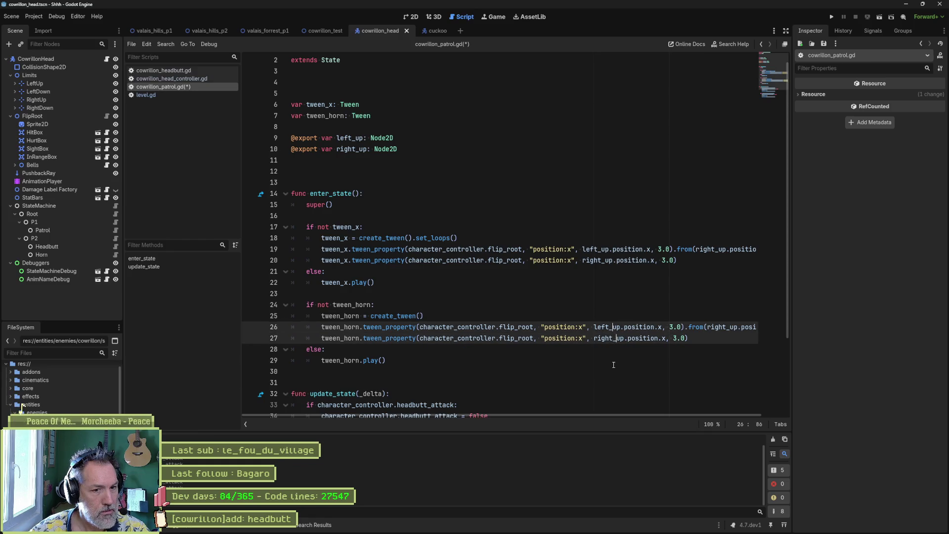
pyautogui.press('Delete')
pyautogui.press('Delete')
pyautogui.write('down')
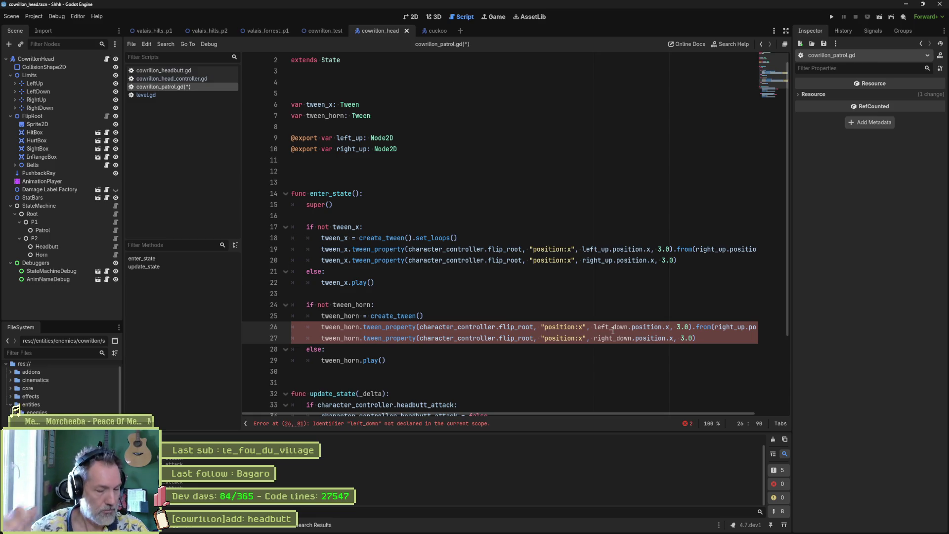
# Tween the full "position" instead of position:x, toward left_down.position
pyautogui.click(585, 327)
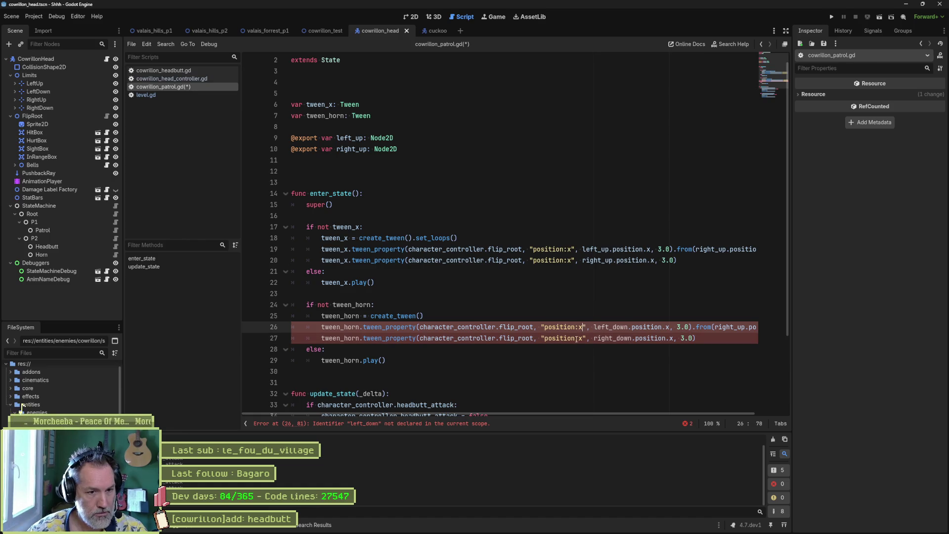
pyautogui.press('BackSpace')
pyautogui.press('BackSpace')
pyautogui.press('Down')
pyautogui.press('Delete')
pyautogui.press('Delete')
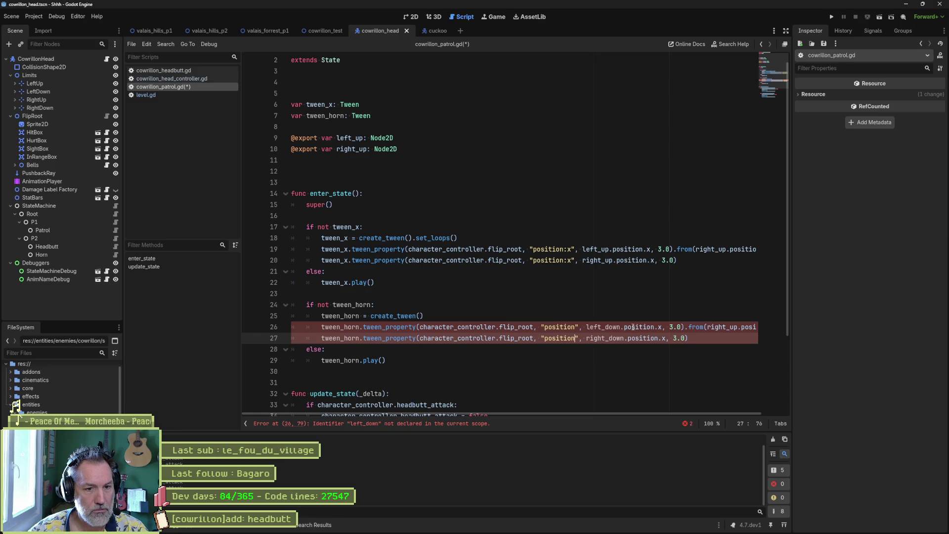
pyautogui.click(656, 328)
pyautogui.press('Delete')
pyautogui.press('Delete')
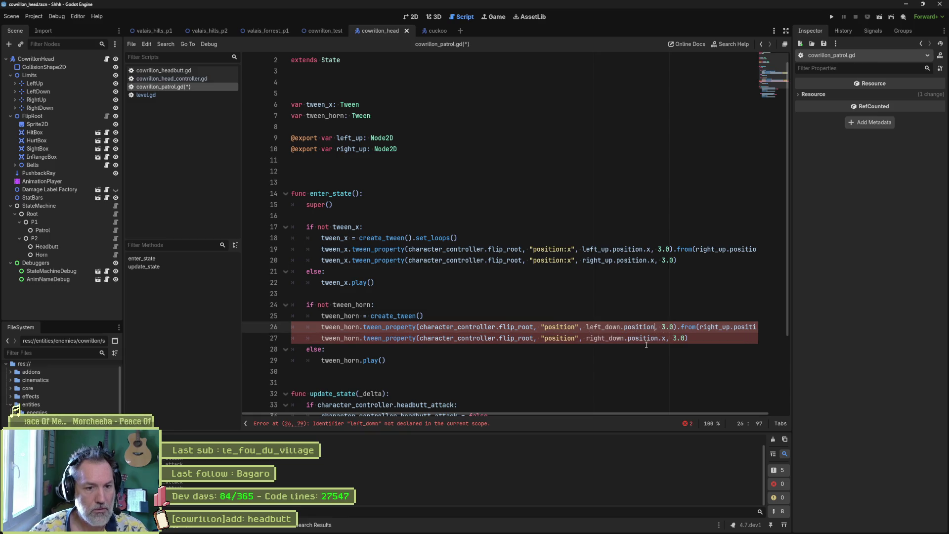
# Copy the left_up and right_up export declarations
pyautogui.click(414, 148)
pyautogui.hotkey('shift', 'Up')
pyautogui.hotkey('shift', 'Up')
pyautogui.hotkey('shift', 'Up')
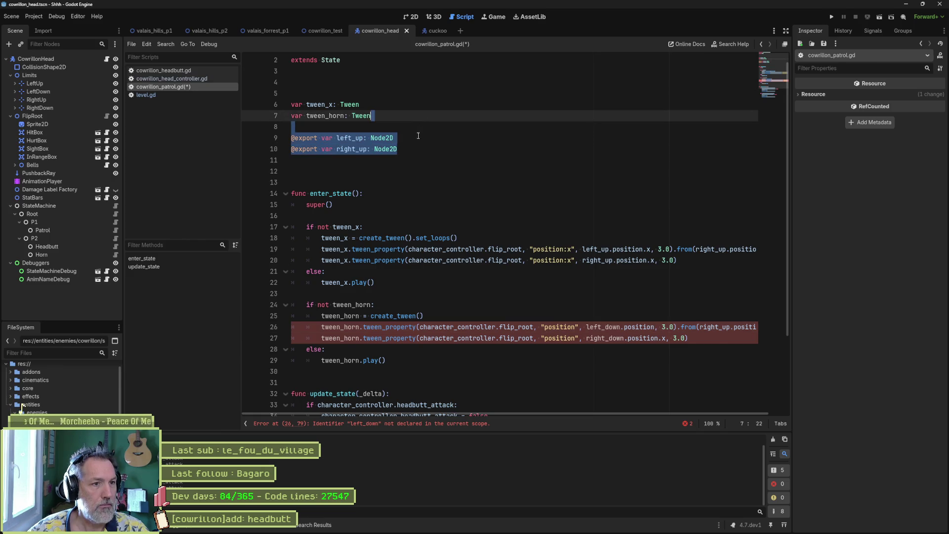
pyautogui.hotkey('ctrl', 'c')
pyautogui.press('Right')
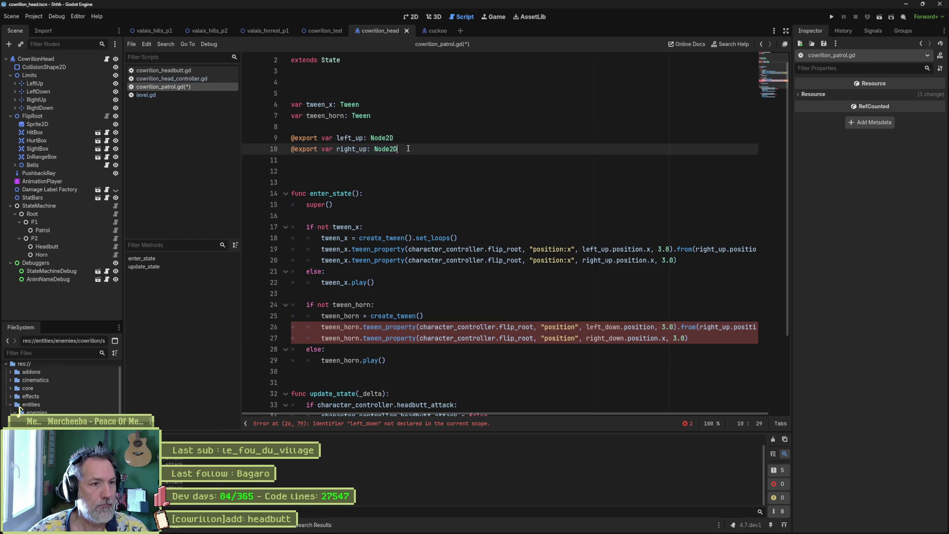
# Paste the exports below as new left_down and right_down Node2D variables
pyautogui.hotkey('ctrl', 'v')
pyautogui.click(356, 160)
pyautogui.keyDown('alt'); pyautogui.click(360, 171); pyautogui.keyUp('alt')
pyautogui.press('Delete')
pyautogui.press('Delete')
pyautogui.write('down')
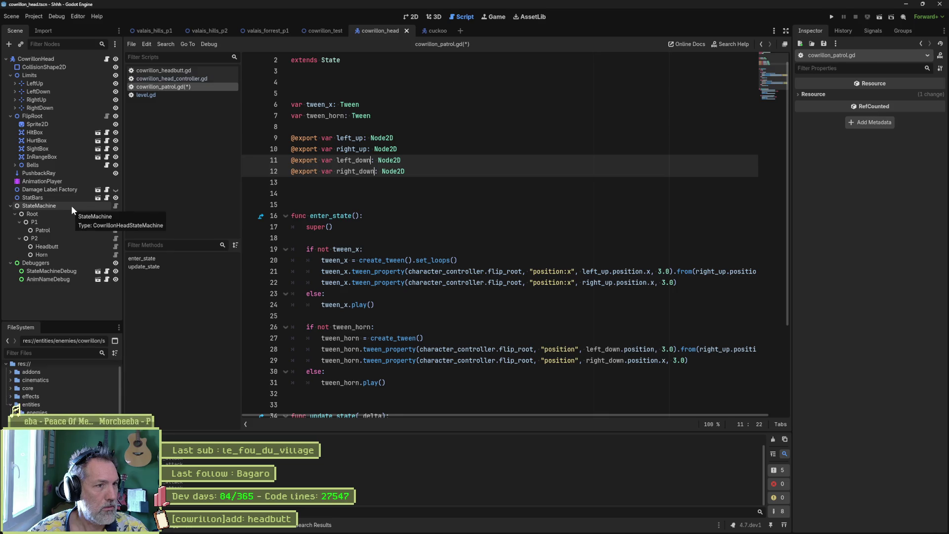
# Assign the LeftDown and RightDown nodes to Patrol's Left Down and Right Down properties
pyautogui.scroll(1, 391, 181)
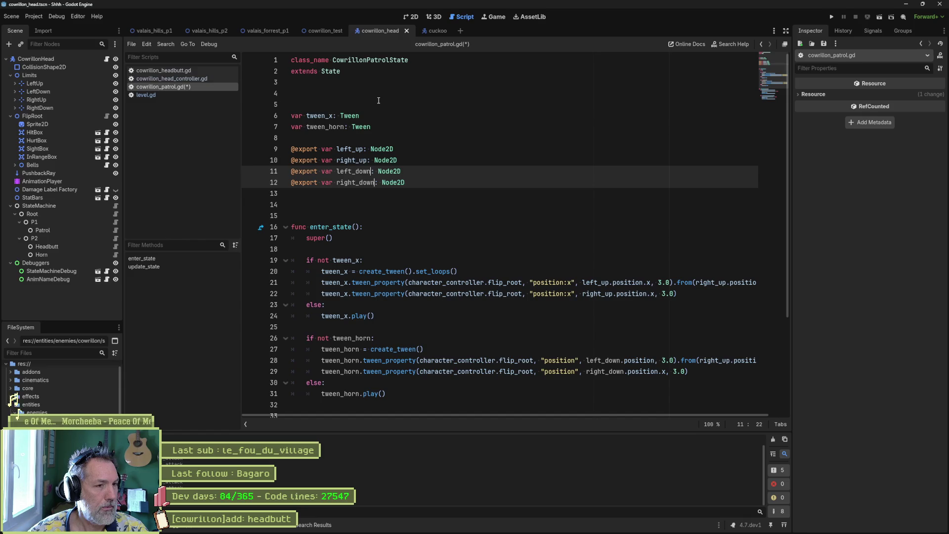
pyautogui.click(82, 228)
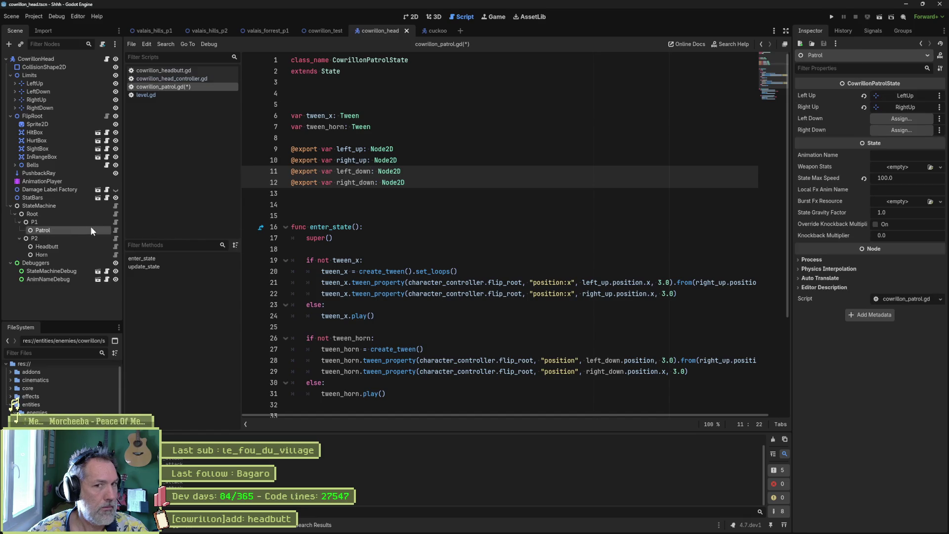
pyautogui.moveTo(39, 92)
pyautogui.mouseDown()
pyautogui.moveTo(901, 130)
pyautogui.moveTo(901, 119)
pyautogui.mouseUp()
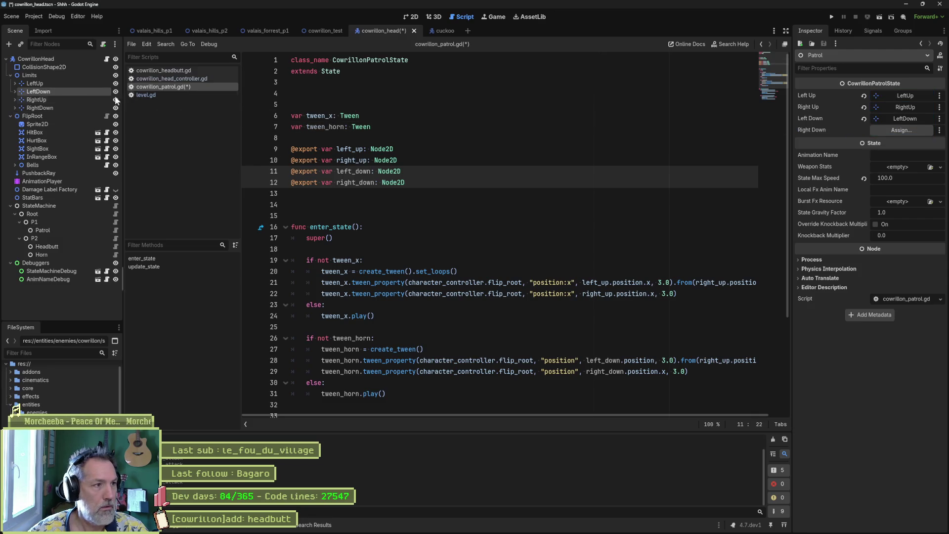
pyautogui.moveTo(43, 108); pyautogui.dragTo(901, 130)
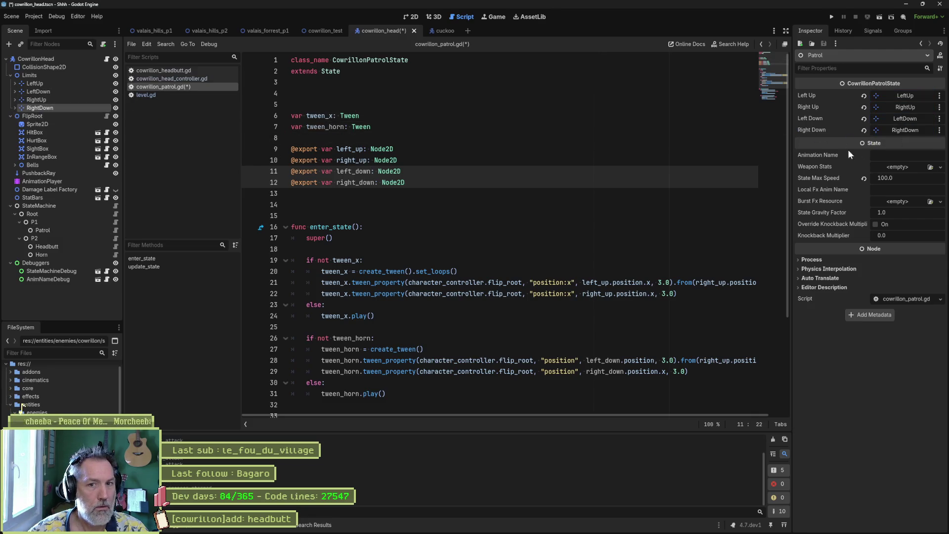
pyautogui.scroll(-4, 398, 246)
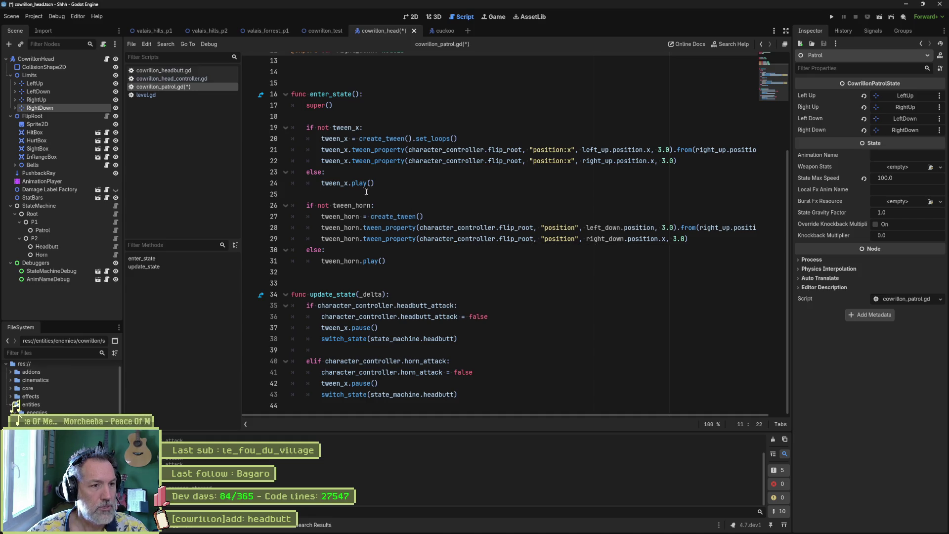
# Reduce line 28's from() to .from(position), then switch to the Tween docs in the browser
pyautogui.click(370, 206)
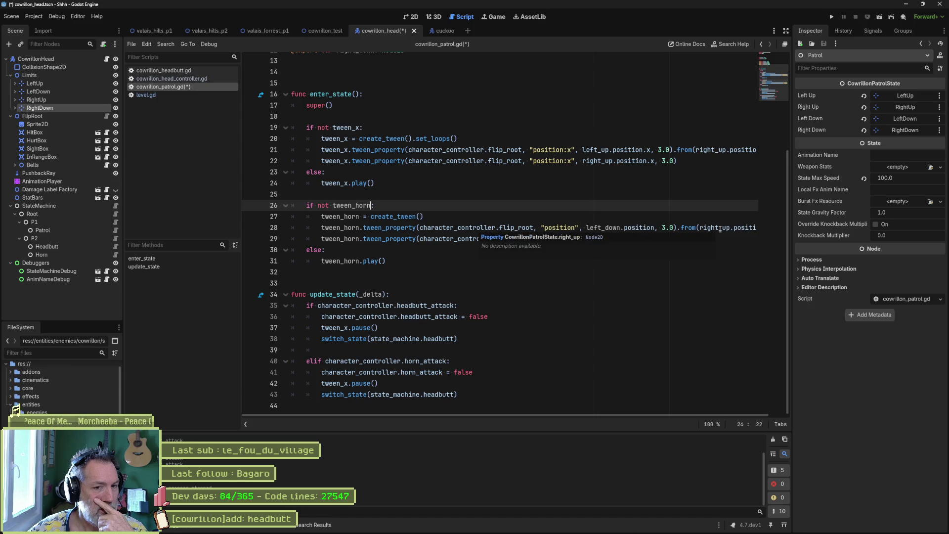
pyautogui.moveTo(699, 229); pyautogui.dragTo(732, 228)
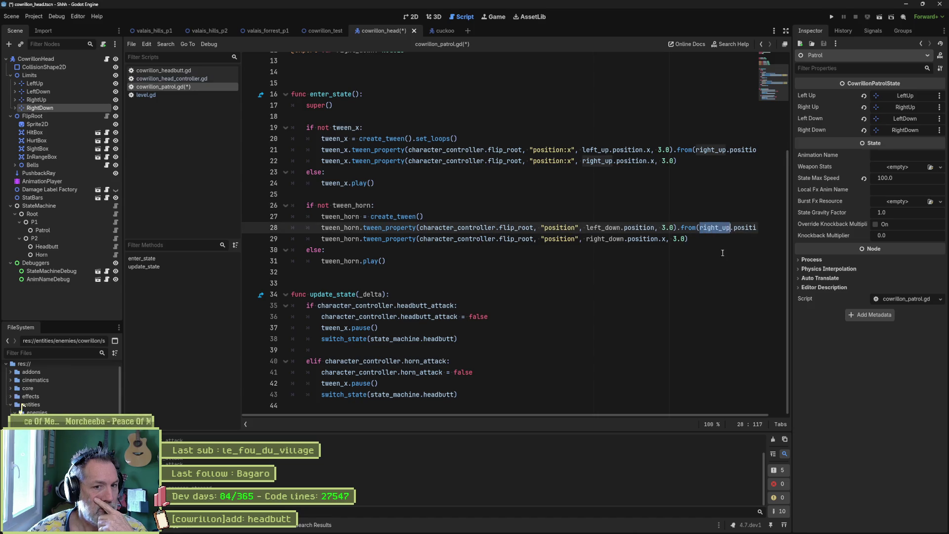
pyautogui.press('Delete')
pyautogui.press('Delete')
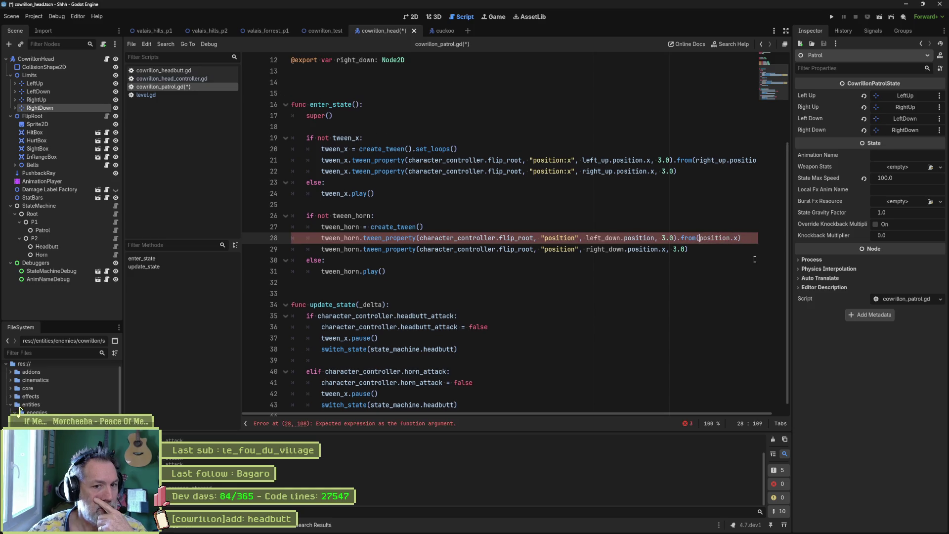
pyautogui.hotkey('ctrl', 'Right')
pyautogui.press('Delete')
pyautogui.press('Delete')
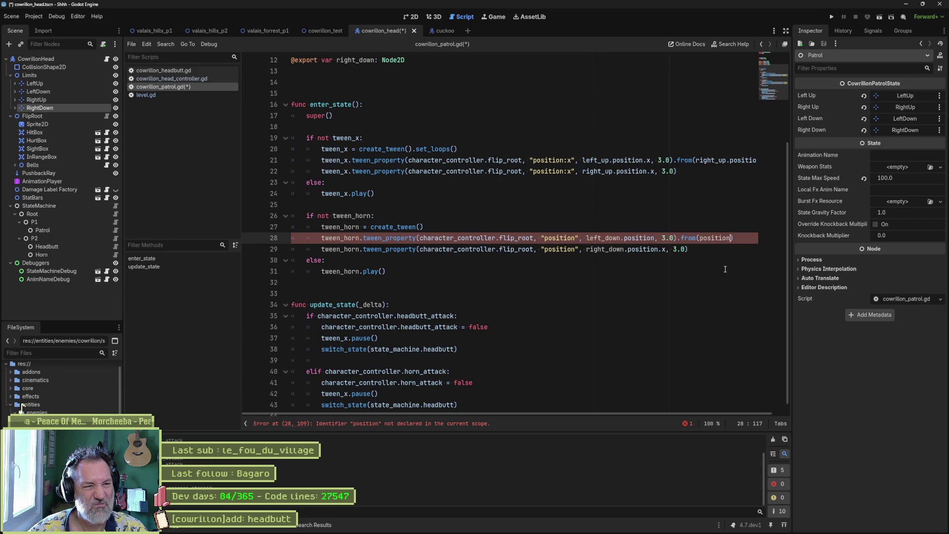
pyautogui.moveTo(400, 239)
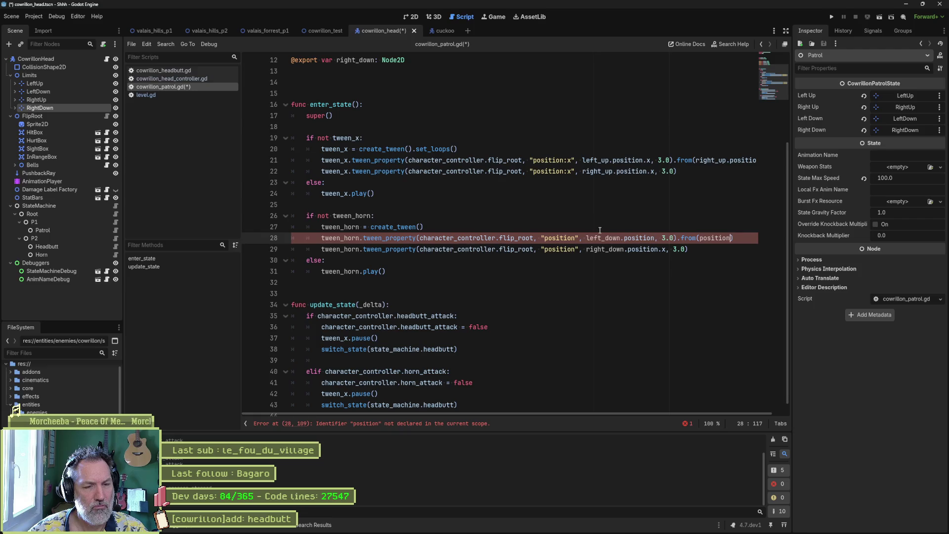
pyautogui.click(393, 524)
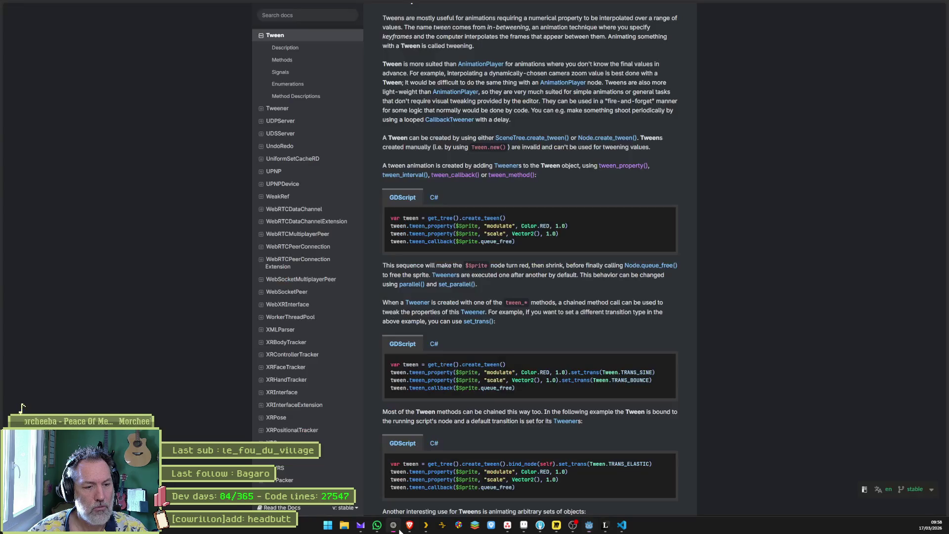
# Ask Gemini 'est-ce que je tween sur position ou il faut faire un pour x et un pour y', then return to Godot
pyautogui.moveTo(4, 277)
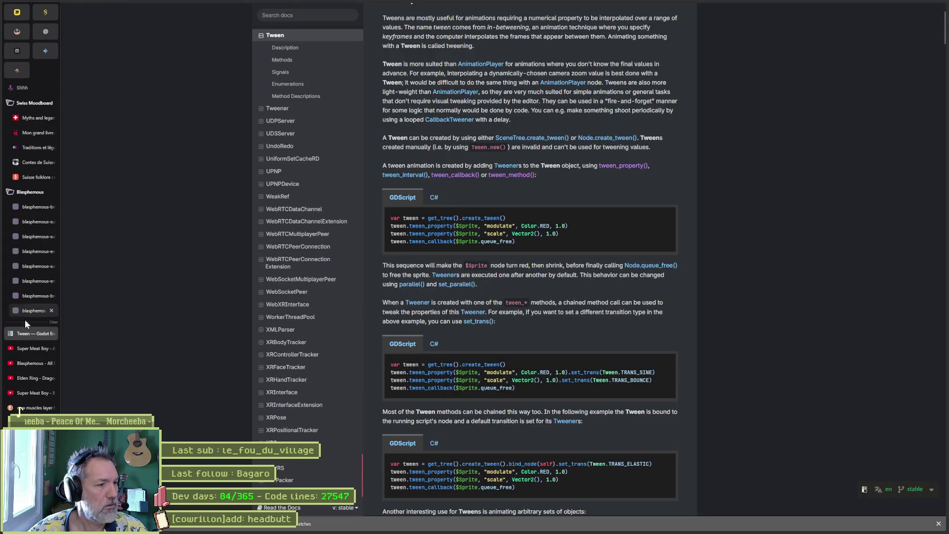
pyautogui.click(17, 70)
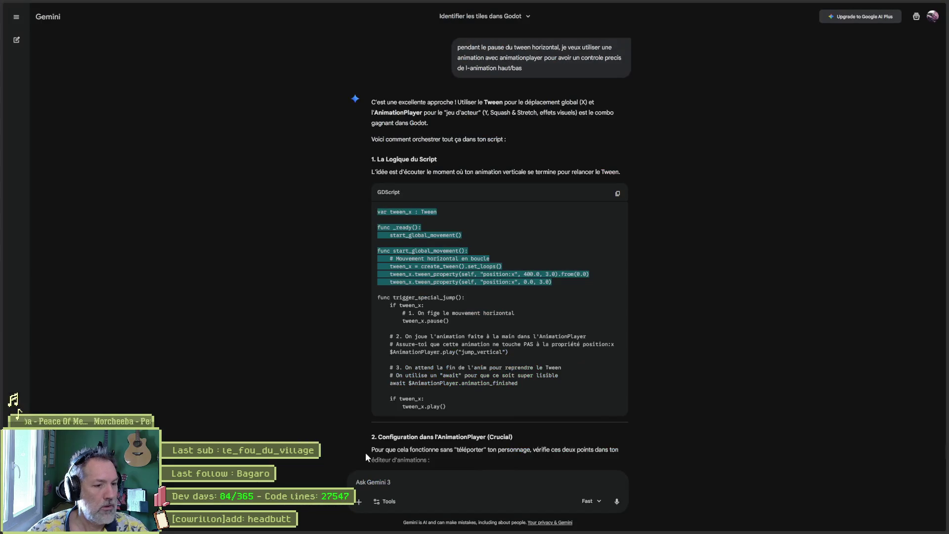
pyautogui.write('est/ce que je')
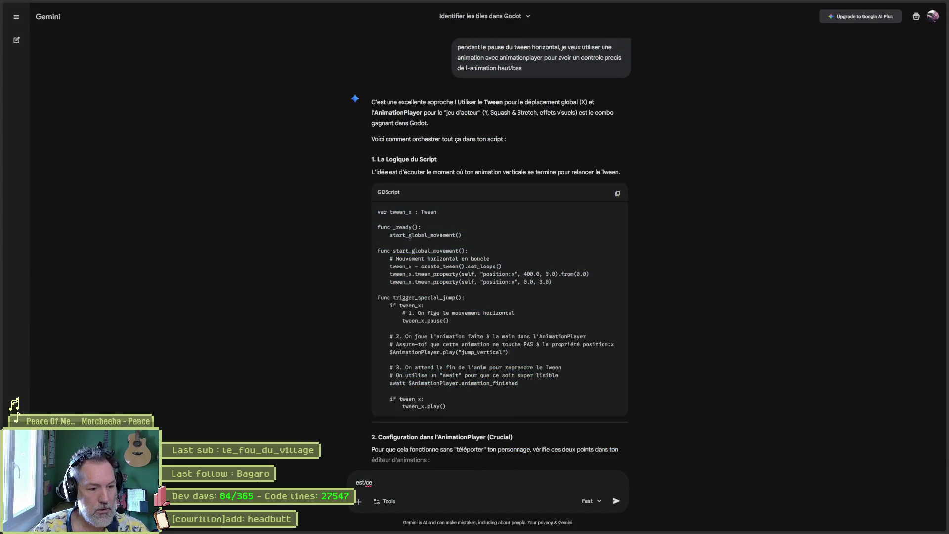
pyautogui.write(' twe')
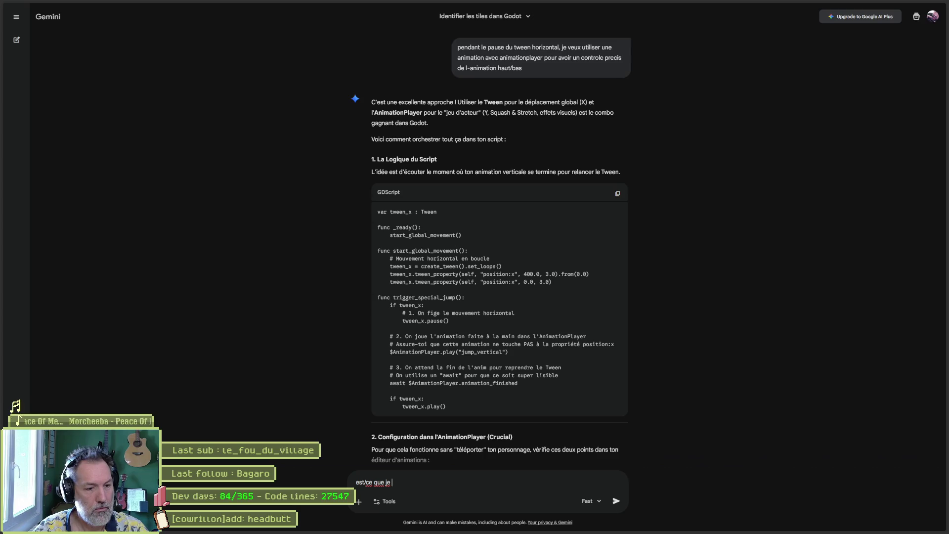
pyautogui.write('en sur posiiont')
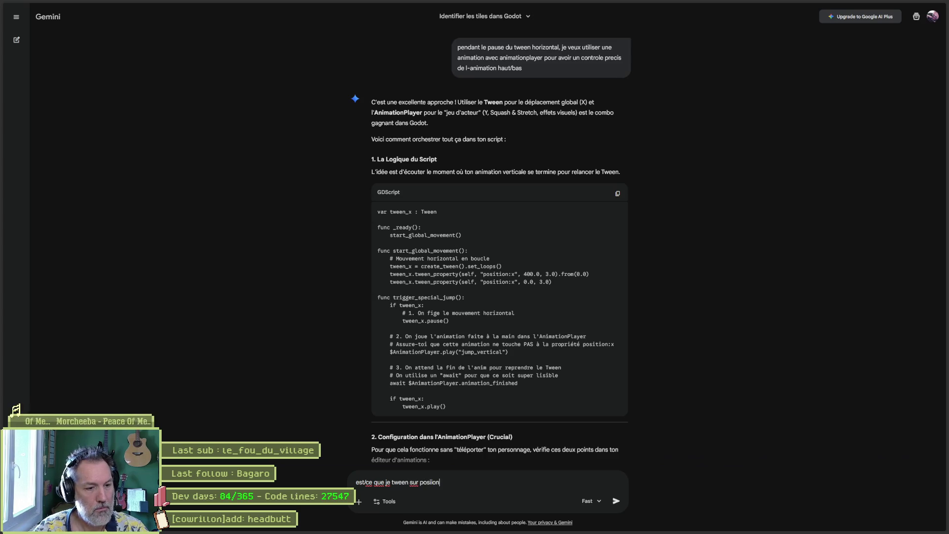
pyautogui.press('BackSpace')
pyautogui.press('BackSpace')
pyautogui.press('BackSpace')
pyautogui.write('tion ou ')
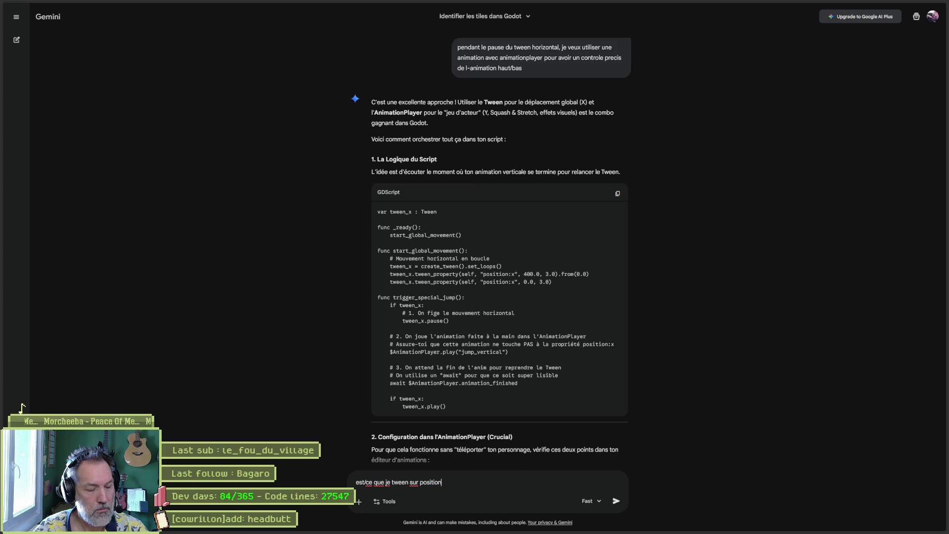
pyautogui.write('il faut faire un pour')
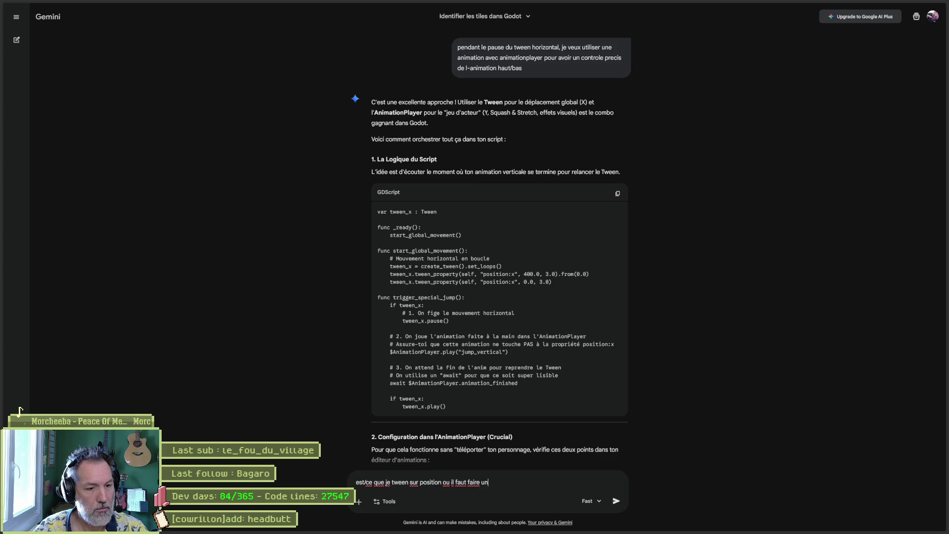
pyautogui.write(' x et un pour y')
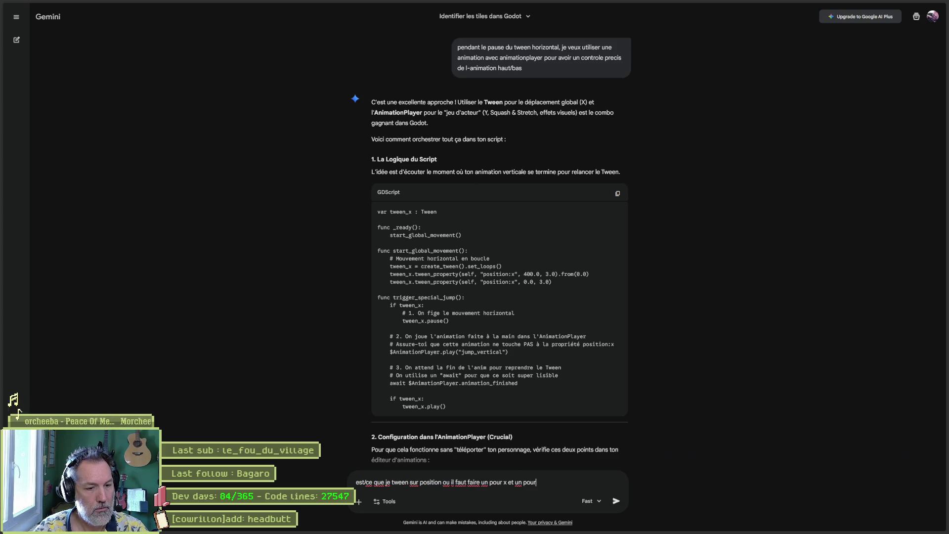
pyautogui.press('Return')
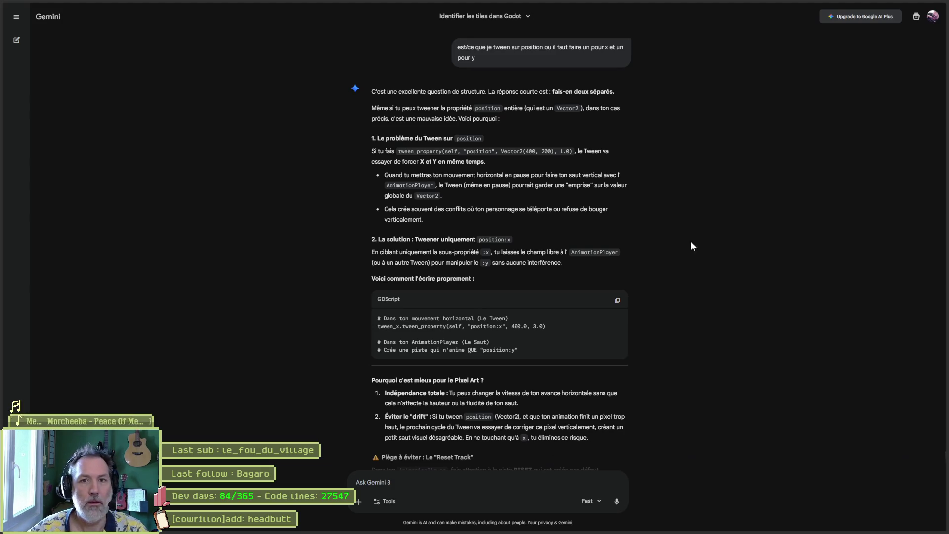
pyautogui.hotkey('alt', 'Tab')
pyautogui.click(488, 255)
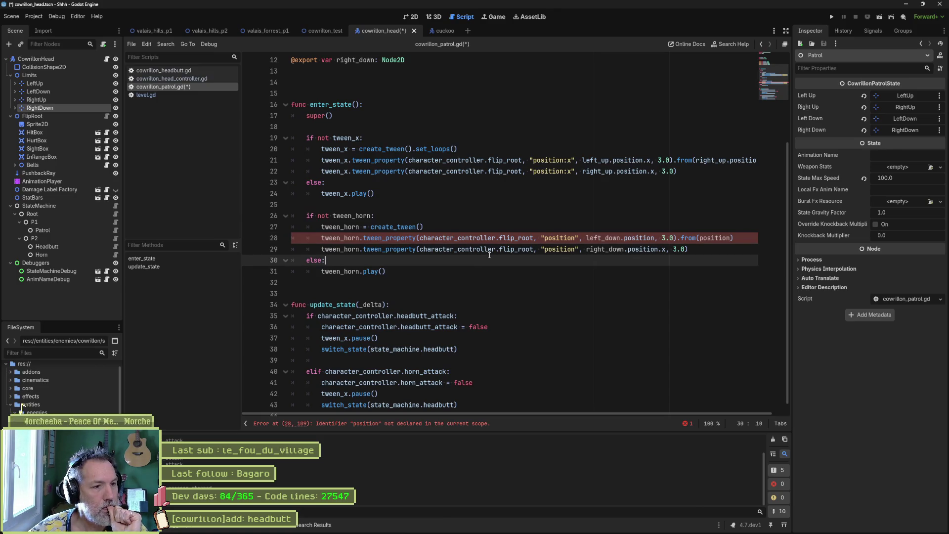
# Add .x to the "position" property, left_down.position, and the position inside from()
pyautogui.click(576, 238)
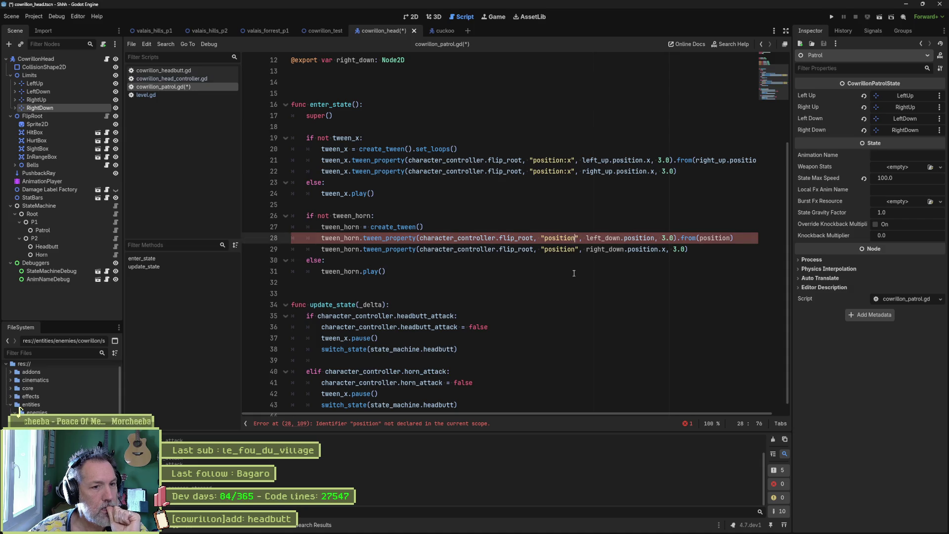
pyautogui.write('.x')
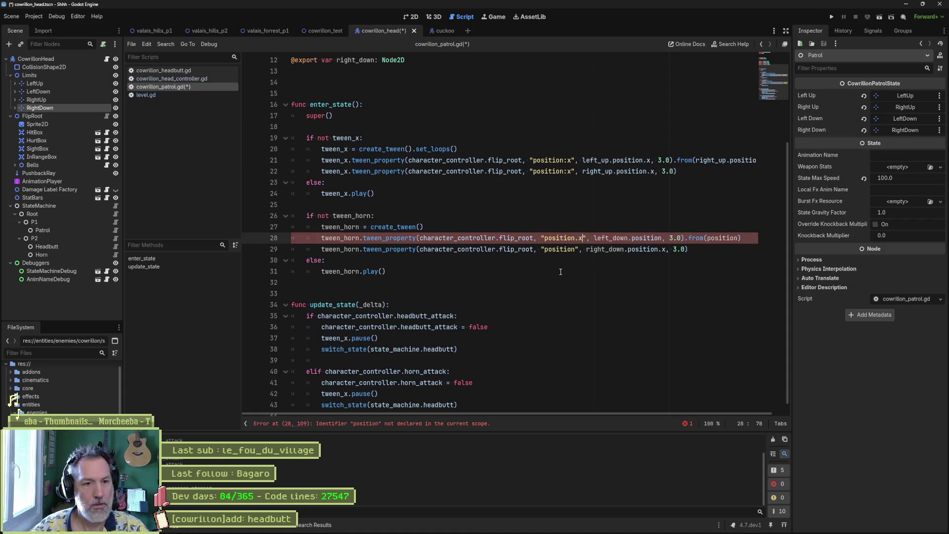
pyautogui.click(643, 226)
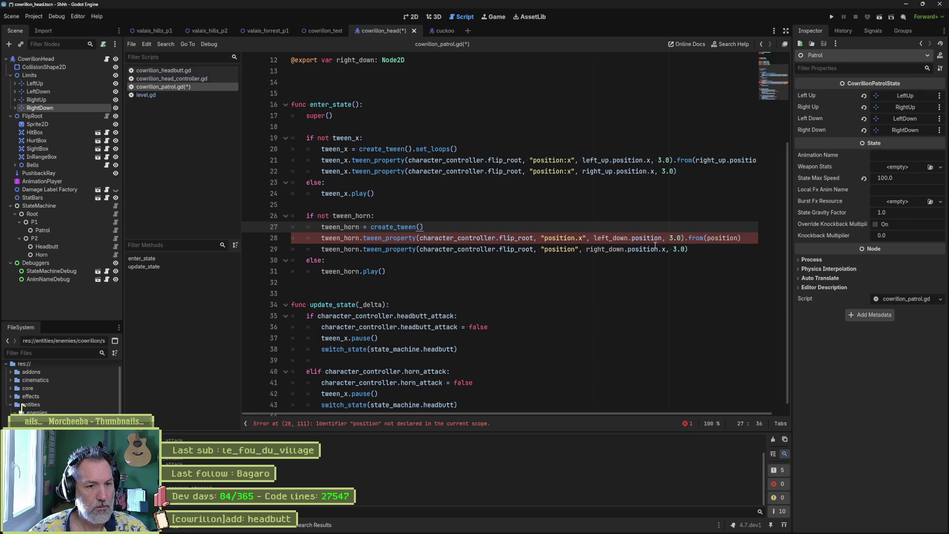
pyautogui.click(646, 238)
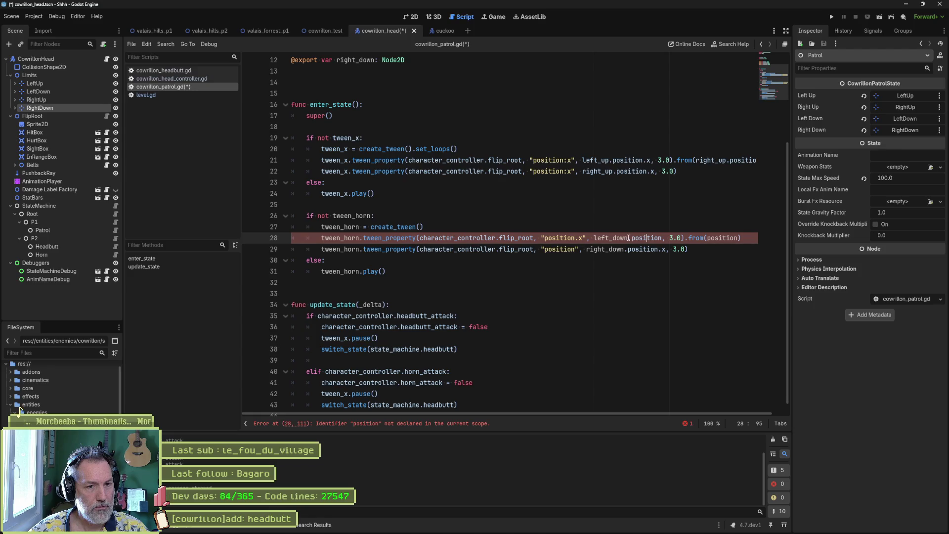
pyautogui.write('.x')
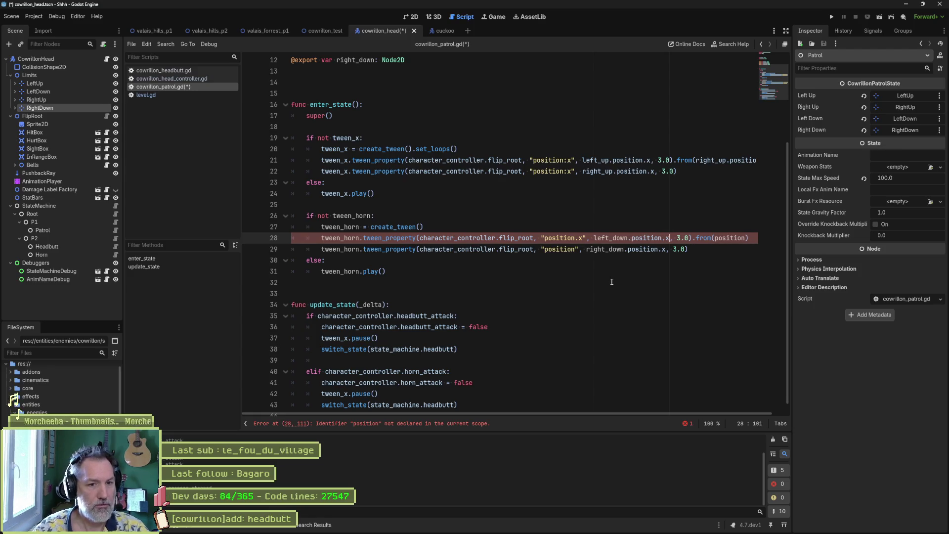
pyautogui.click(741, 238)
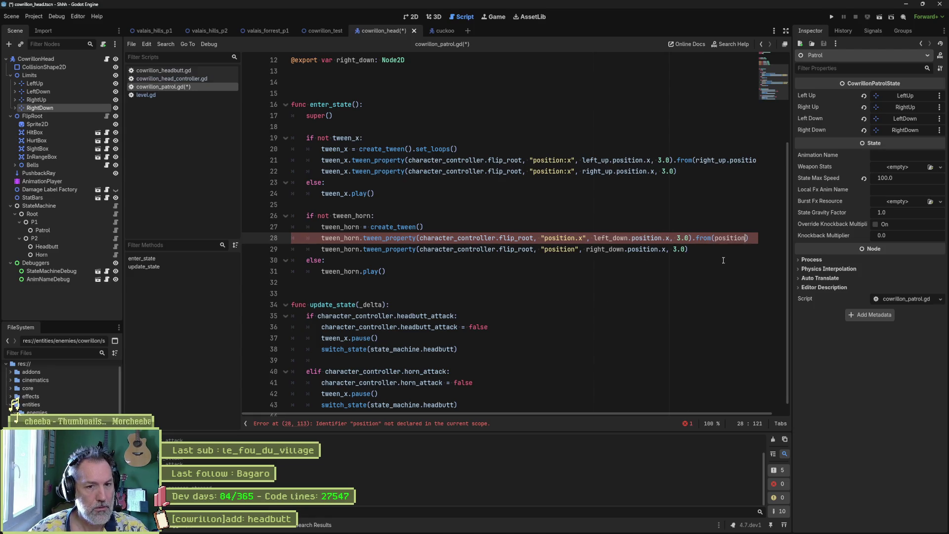
pyautogui.write('.x')
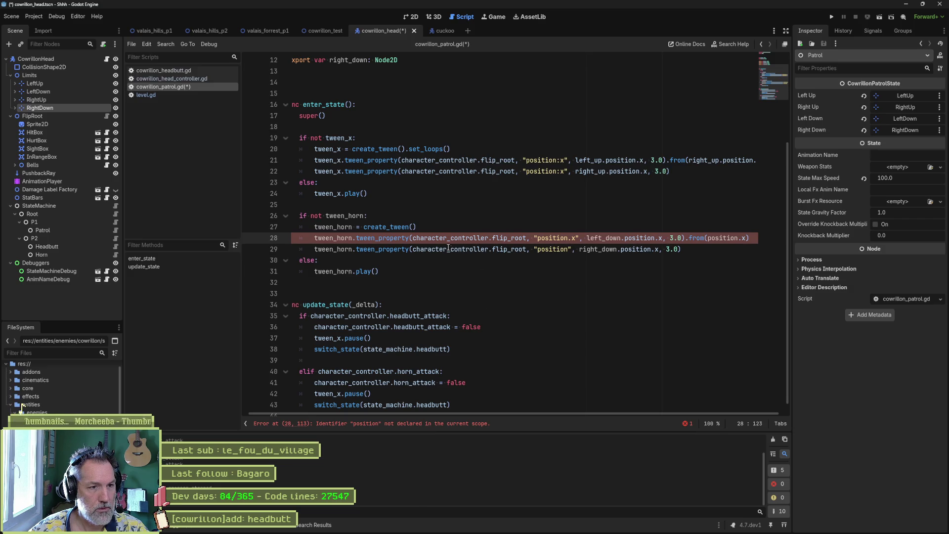
# Make the horn tween start from character_controller.position.x
pyautogui.doubleClick(433, 240)
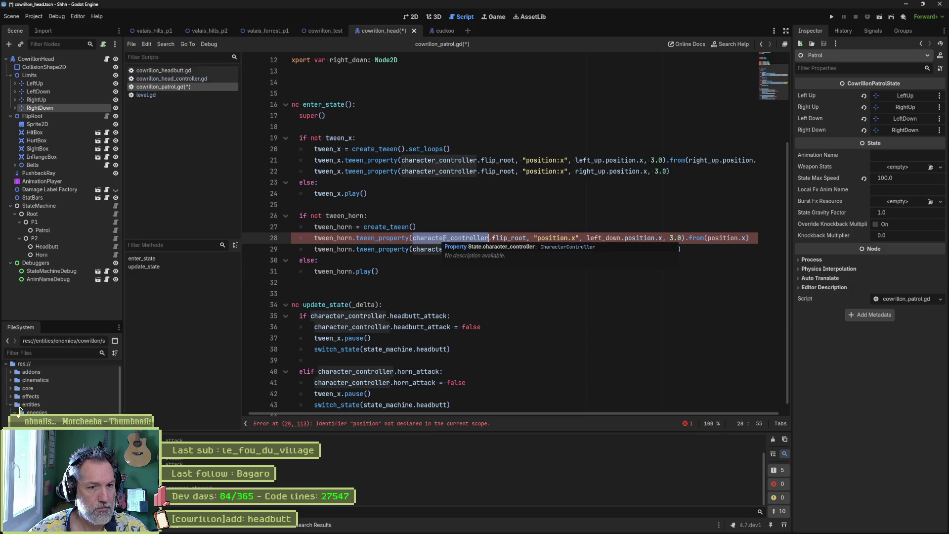
pyautogui.keyDown('shift'); pyautogui.click(494, 239); pyautogui.keyUp('shift')
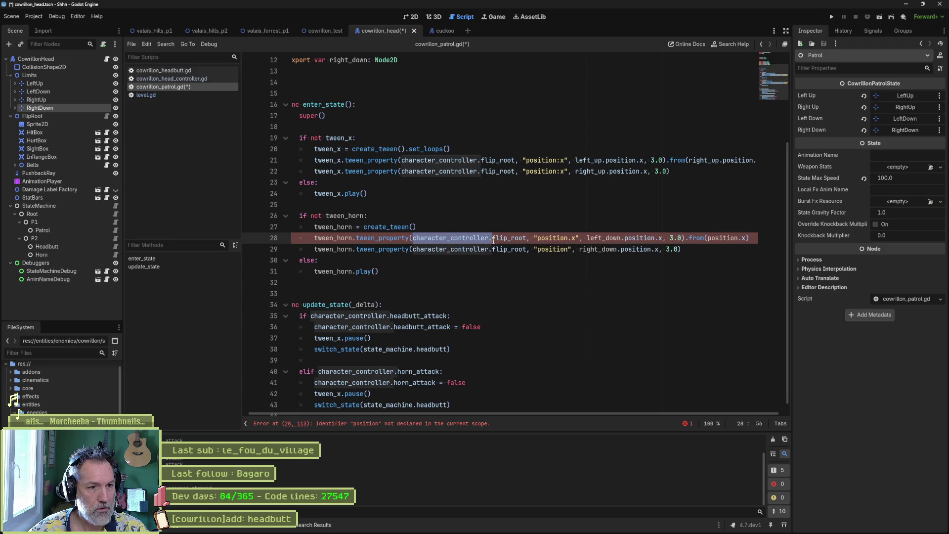
pyautogui.hotkey('ctrl', 'c')
pyautogui.click(708, 237)
pyautogui.hotkey('ctrl', 'v')
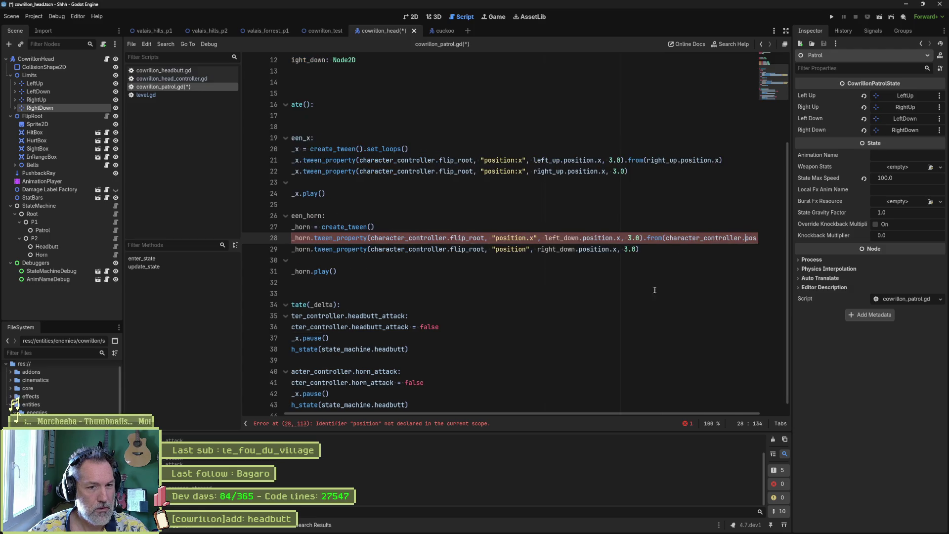
# Delete the right_down position tween line
pyautogui.moveTo(612, 414); pyautogui.dragTo(547, 413)
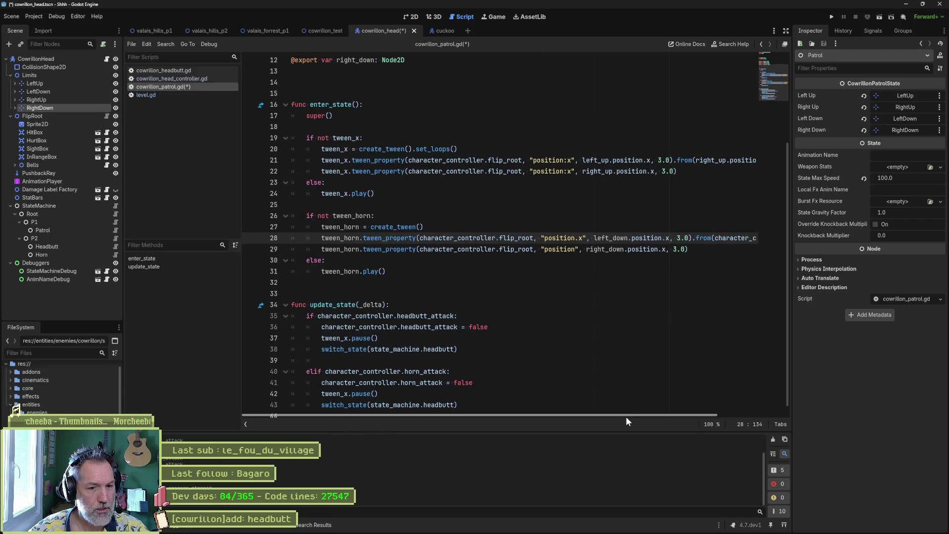
pyautogui.moveTo(621, 414); pyautogui.dragTo(728, 413)
pyautogui.click(764, 249)
pyautogui.hotkey('ctrl', 'shift', 'k')
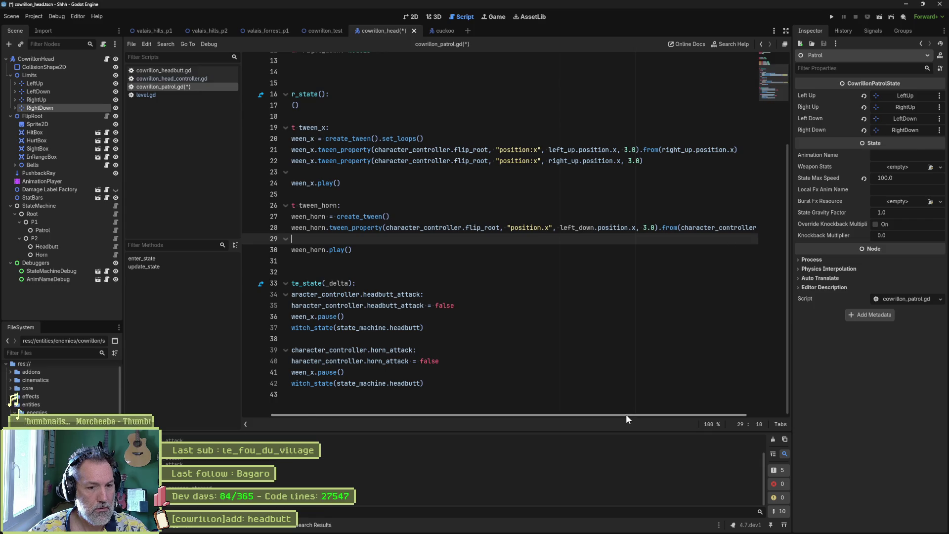
# Duplicate the left_down x tween line and change it to tween "position.y" to left_down.y
pyautogui.moveTo(626, 414); pyautogui.dragTo(663, 415)
pyautogui.click(755, 238)
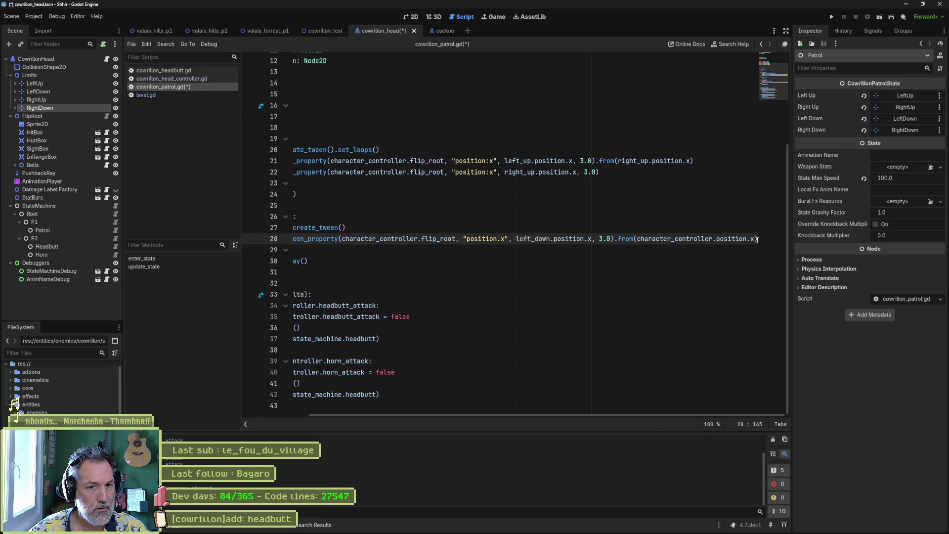
pyautogui.keyDown('shift'); pyautogui.click(755, 231); pyautogui.keyUp('shift')
pyautogui.hotkey('ctrl', 'c')
pyautogui.click(757, 238)
pyautogui.hotkey('ctrl', 'v')
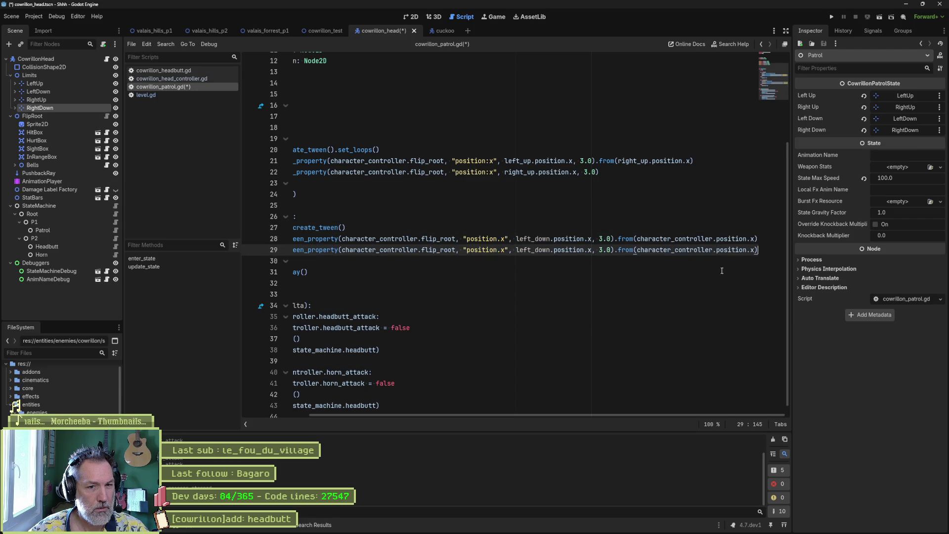
pyautogui.press('BackSpace')
pyautogui.write('y')
pyautogui.hotkey('ctrl', 'Left')
pyautogui.hotkey('ctrl', 'Left')
pyautogui.hotkey('ctrl', 'Left')
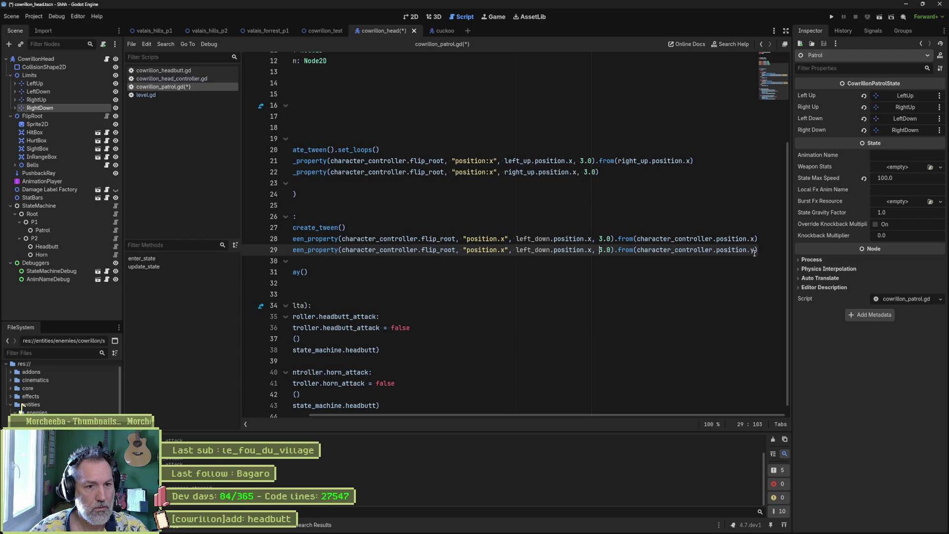
pyautogui.scroll(1, 755, 252)
pyautogui.press('Left')
pyautogui.press('Left')
pyautogui.press('BackSpace')
pyautogui.write('y')
pyautogui.hotkey('ctrl', 'Left')
pyautogui.hotkey('ctrl', 'Left')
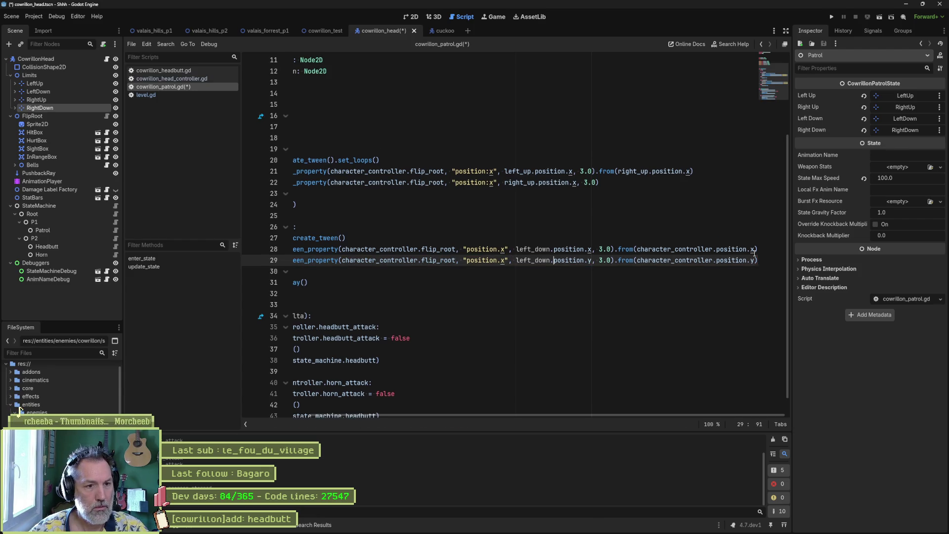
pyautogui.press('Delete')
pyautogui.write('y')
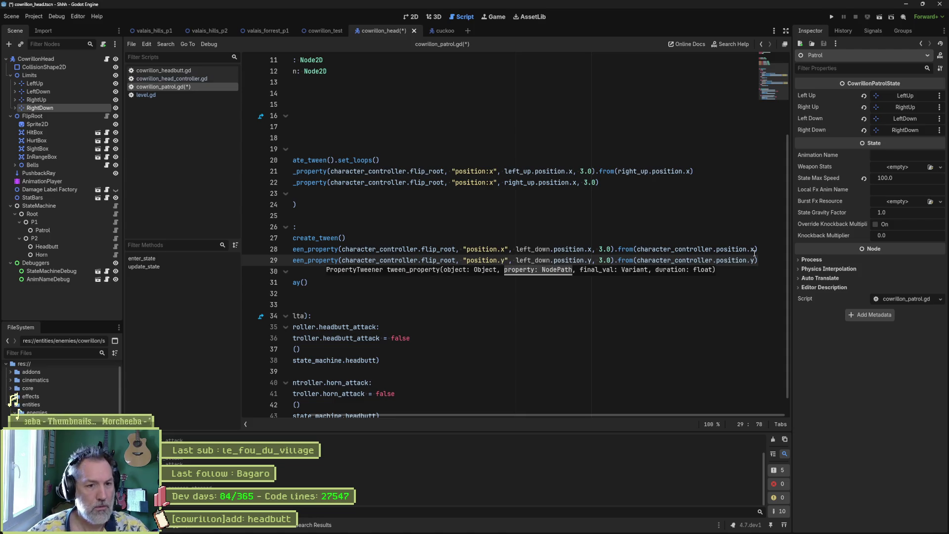
pyautogui.click(668, 288)
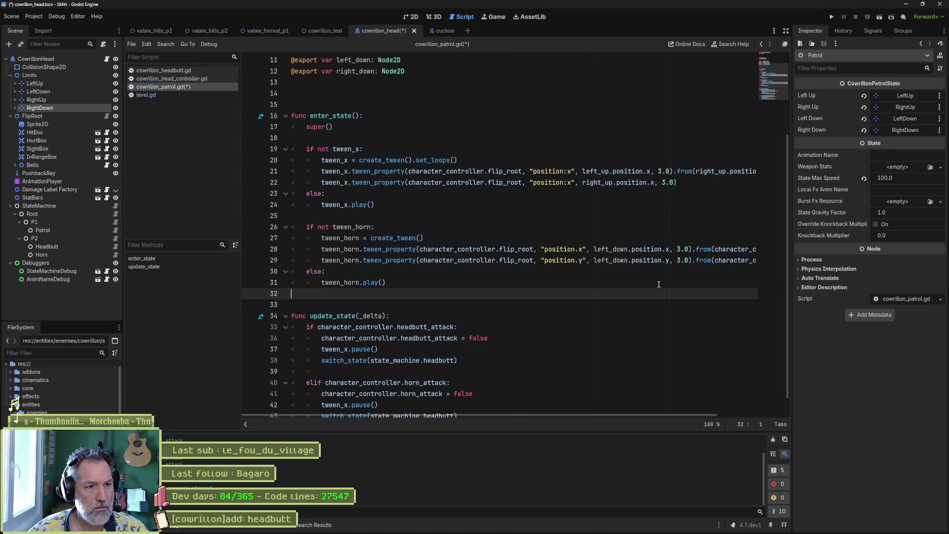
# Save cowrillon_patrol.gd and switch to the cowrillon_test scene
pyautogui.hotkey('ctrl', 's')
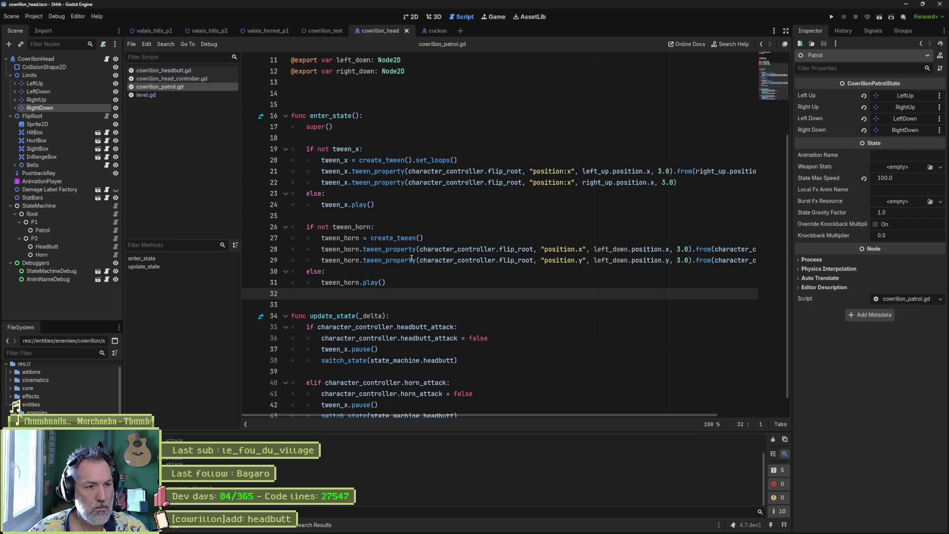
pyautogui.scroll(-1, 411, 258)
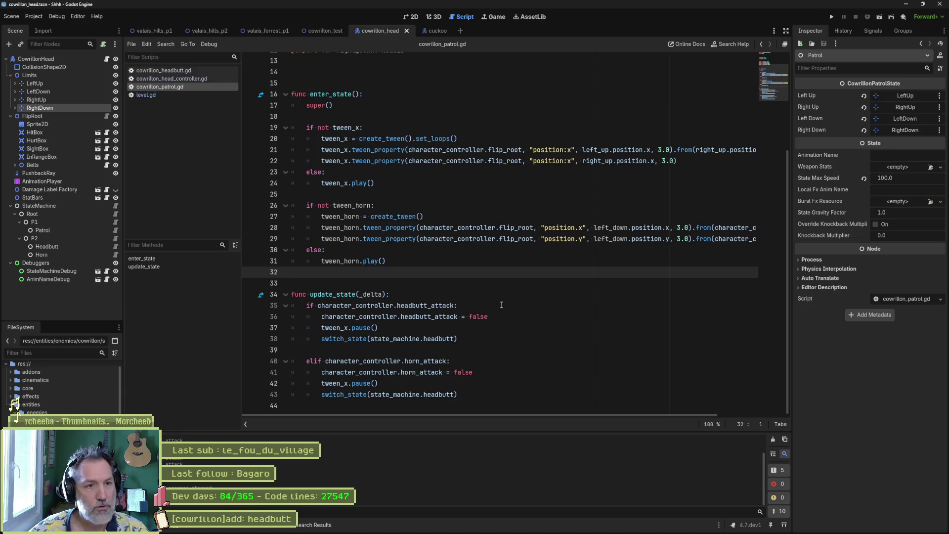
pyautogui.click(325, 30)
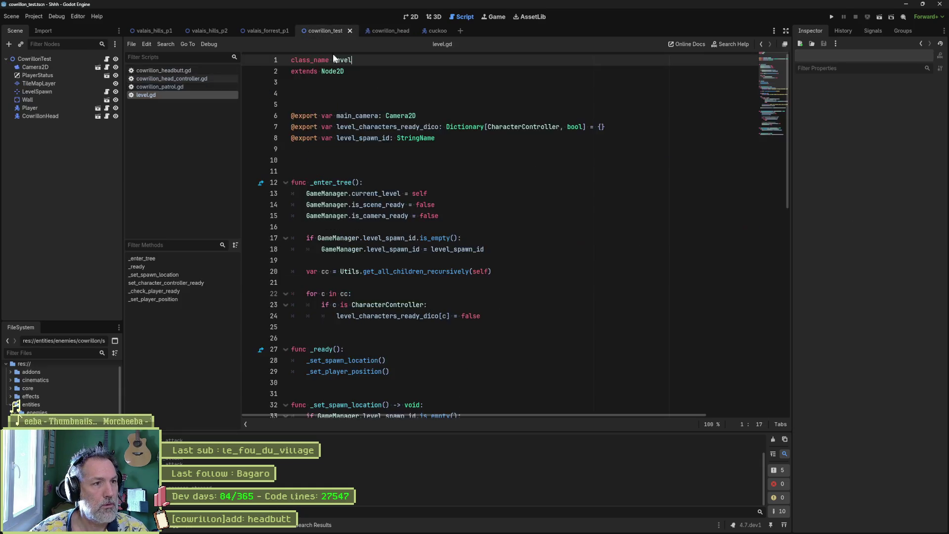
# Run cowrillon_test, inspect the running Patrol state, and check the FlipRoot position.x error
pyautogui.press('F6')
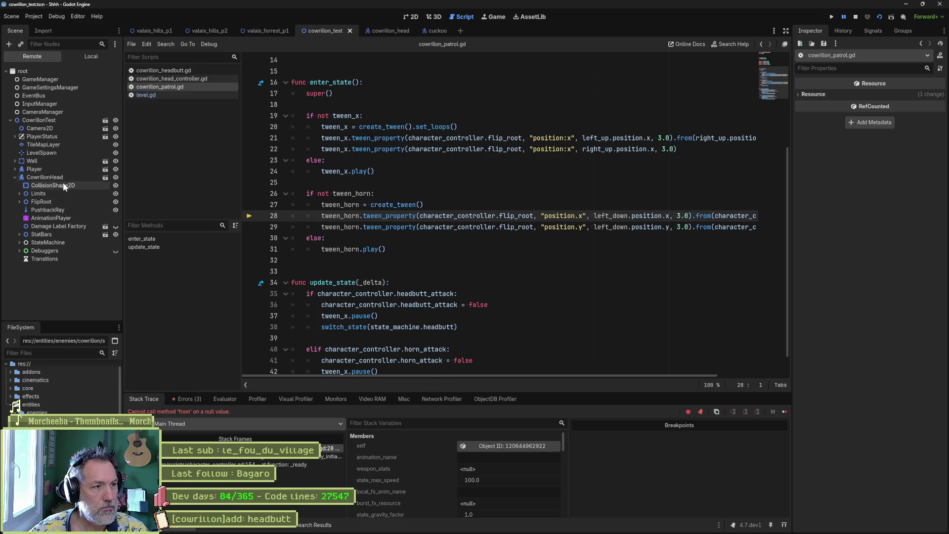
pyautogui.click(20, 242)
pyautogui.click(28, 259)
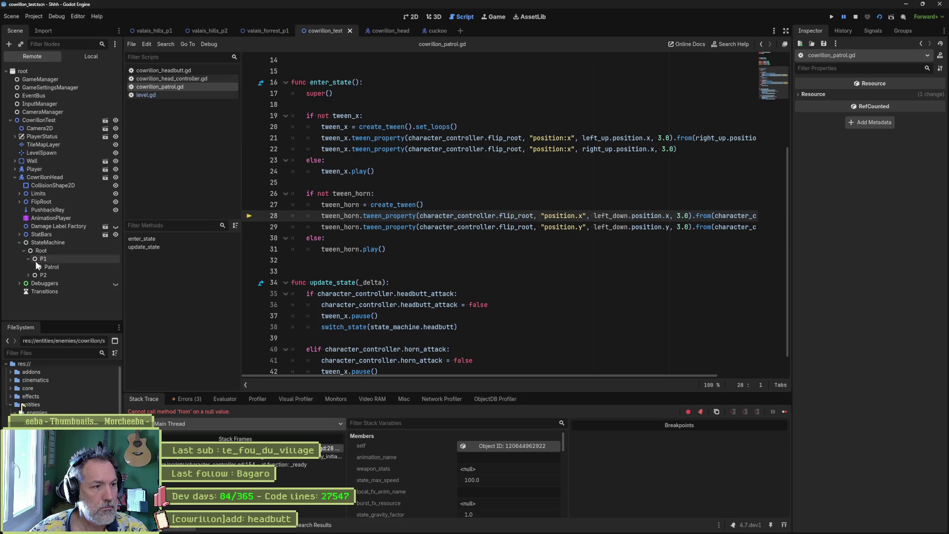
pyautogui.click(97, 266)
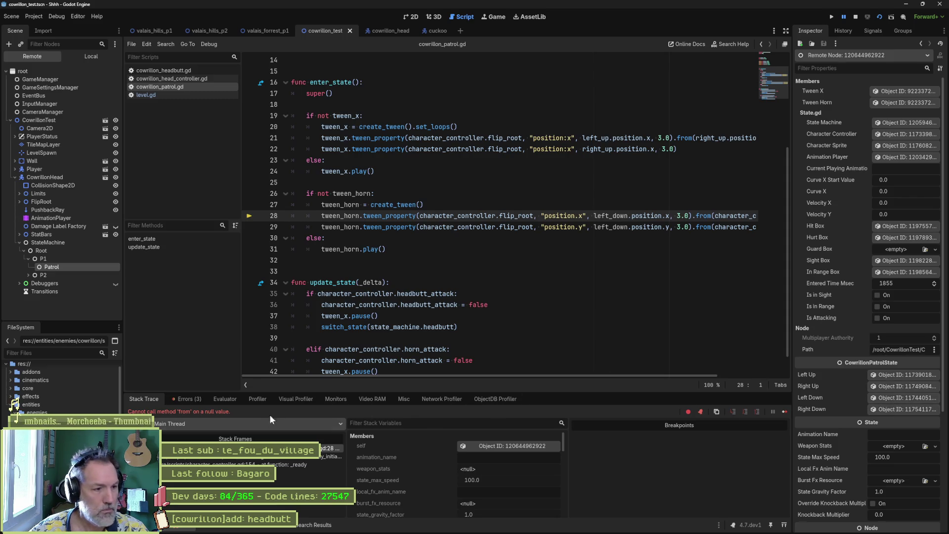
pyautogui.click(186, 399)
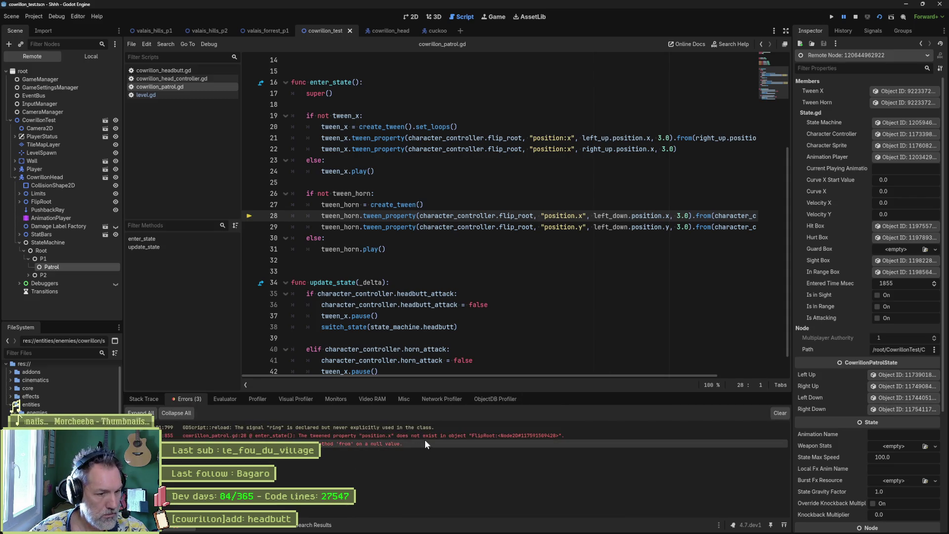
pyautogui.moveTo(425, 434)
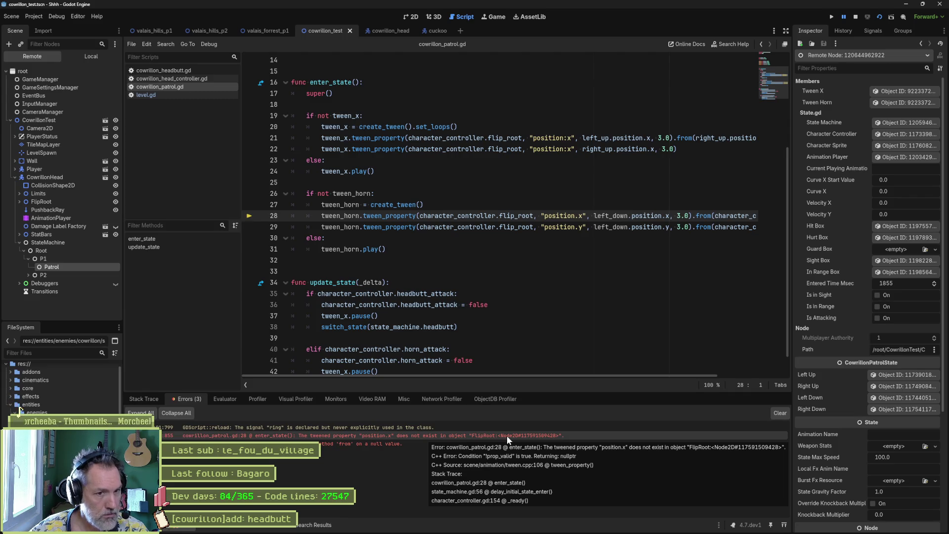
# Change the horn tween property path to "position:x" and run the test scene again
pyautogui.click(657, 183)
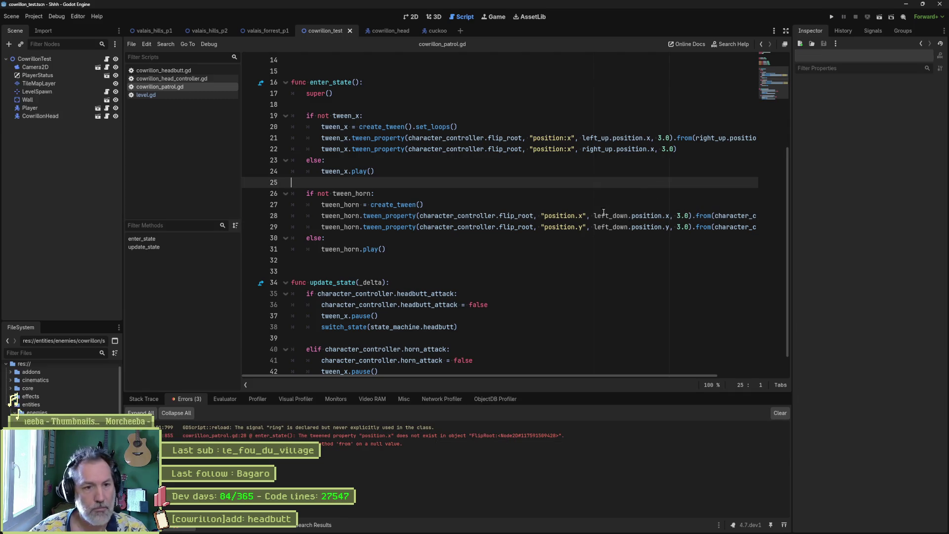
pyautogui.click(578, 216)
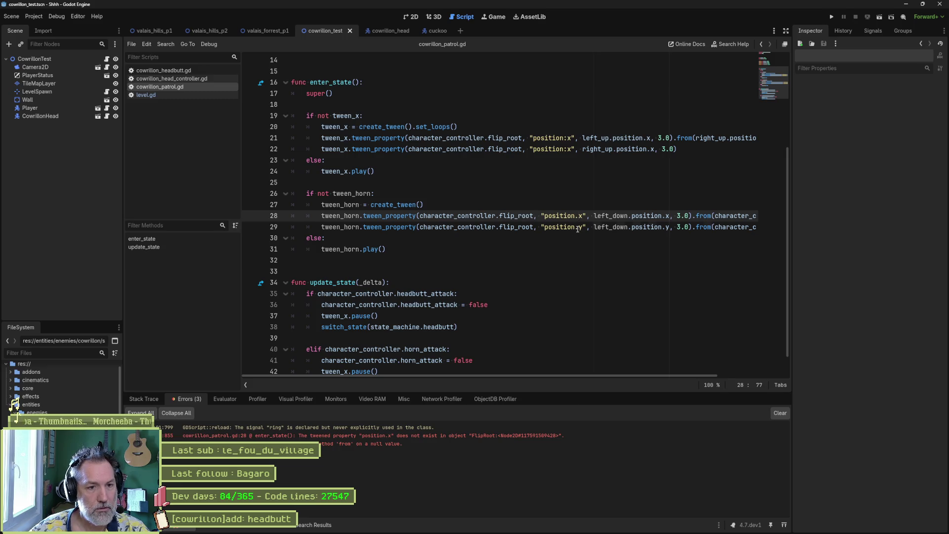
pyautogui.keyDown('alt'); pyautogui.click(578, 227); pyautogui.keyUp('alt')
pyautogui.press('BackSpace')
pyautogui.write(':')
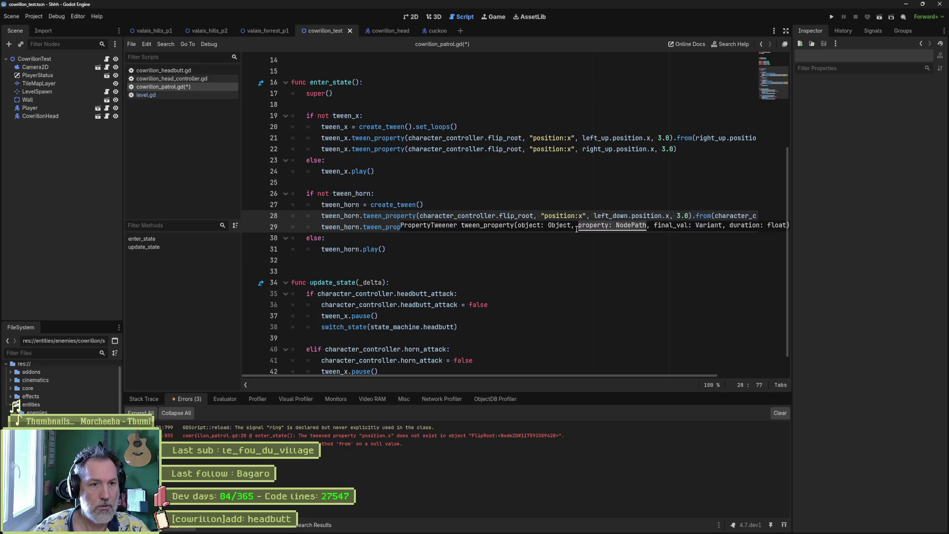
pyautogui.press('F6')
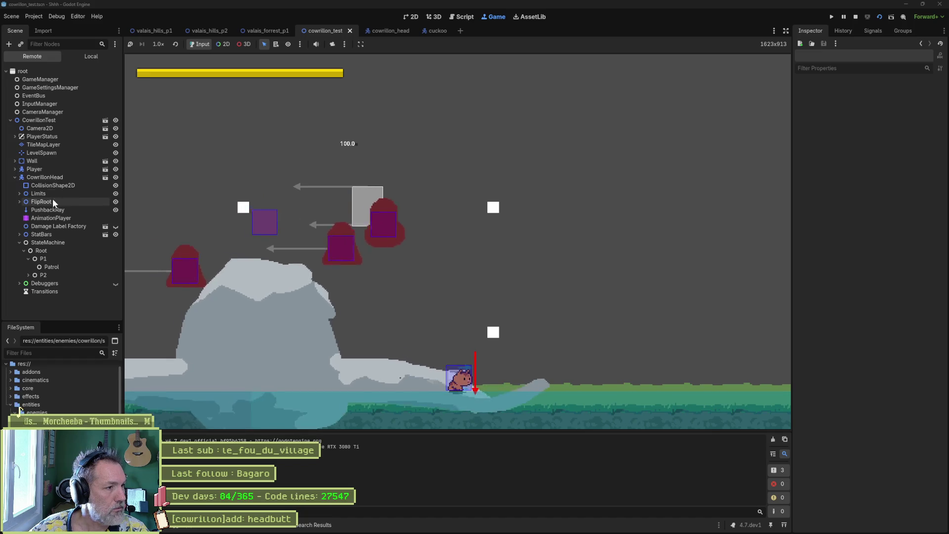
# On the running CowrillonHead, toggle Headbutt Attack and Horn Attack twice each, then stop the game
pyautogui.click(44, 177)
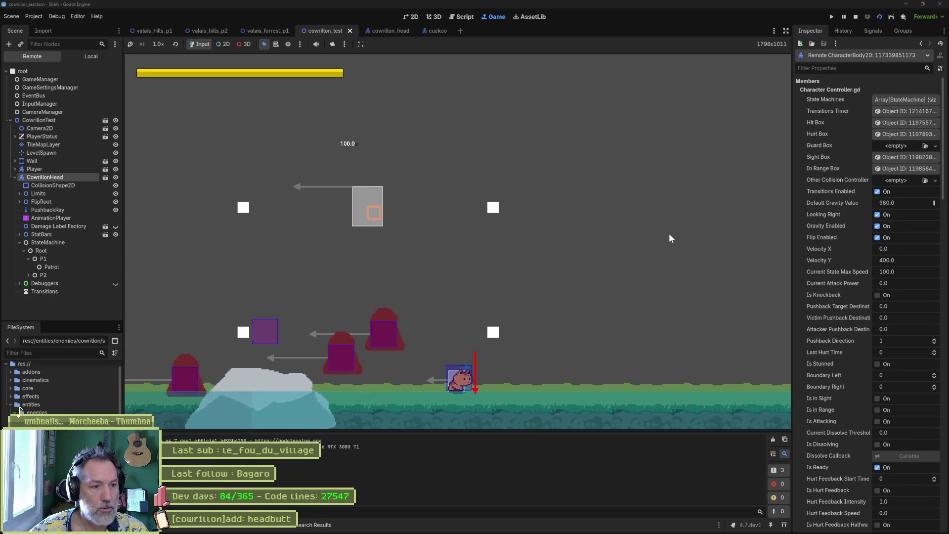
pyautogui.scroll(-7, 864, 348)
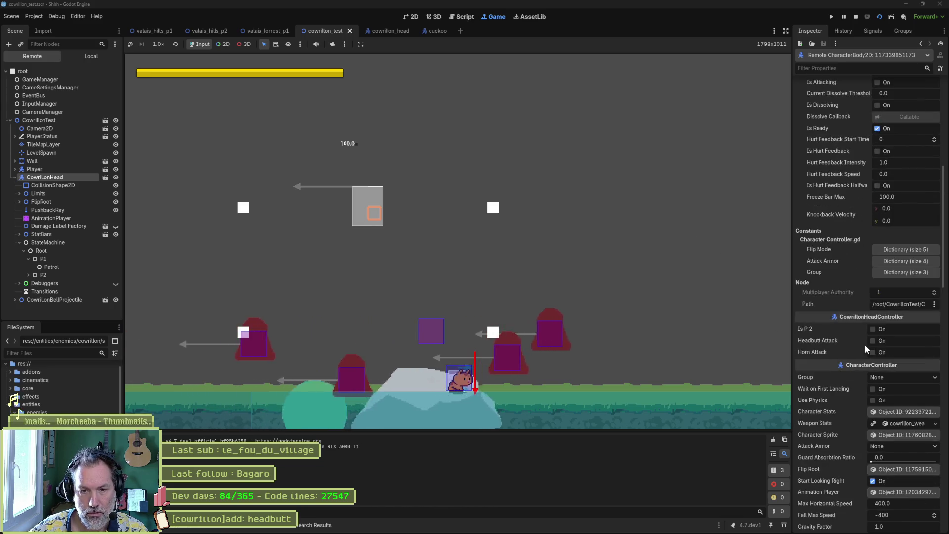
pyautogui.click(872, 341)
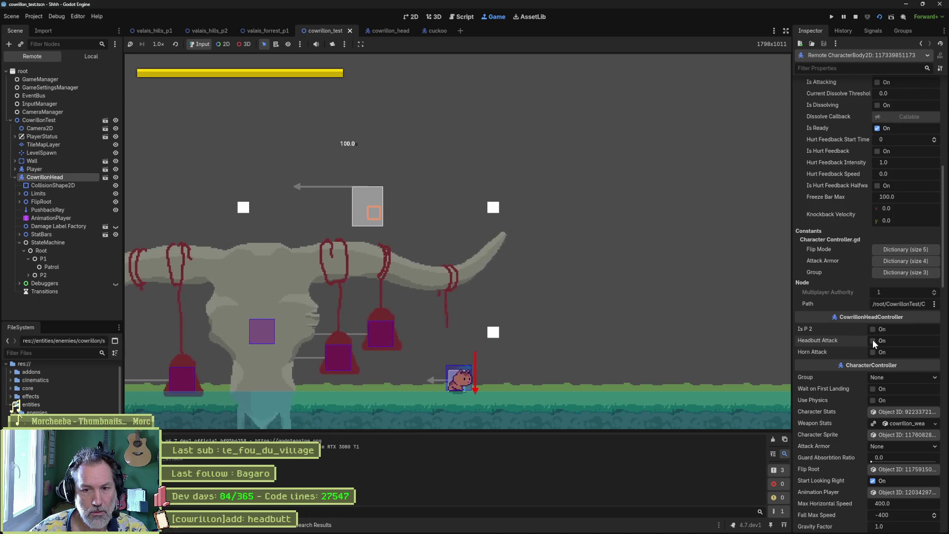
pyautogui.click(873, 351)
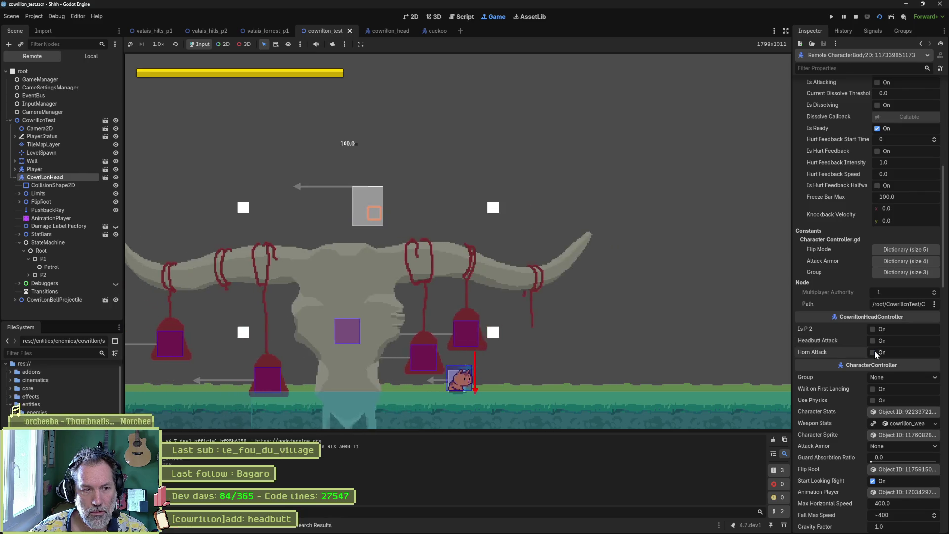
pyautogui.click(873, 351)
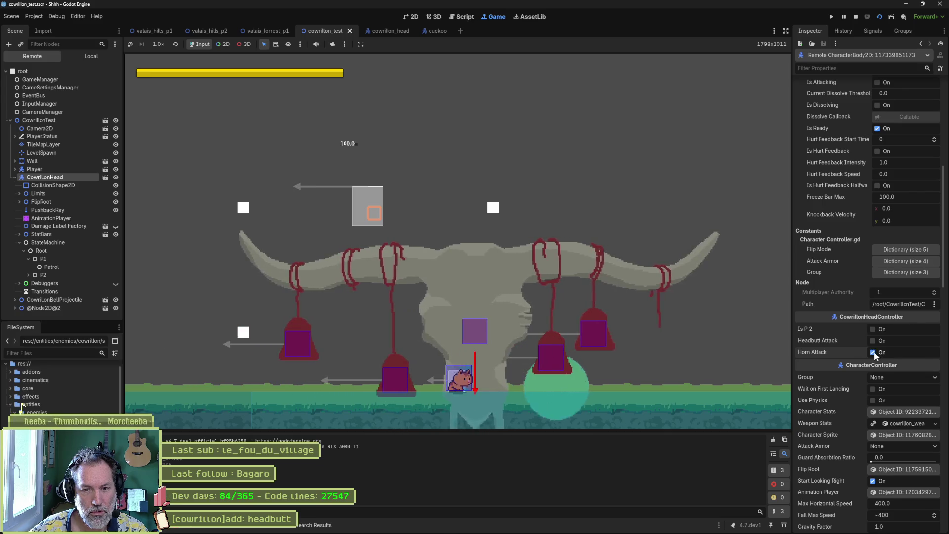
pyautogui.click(872, 340)
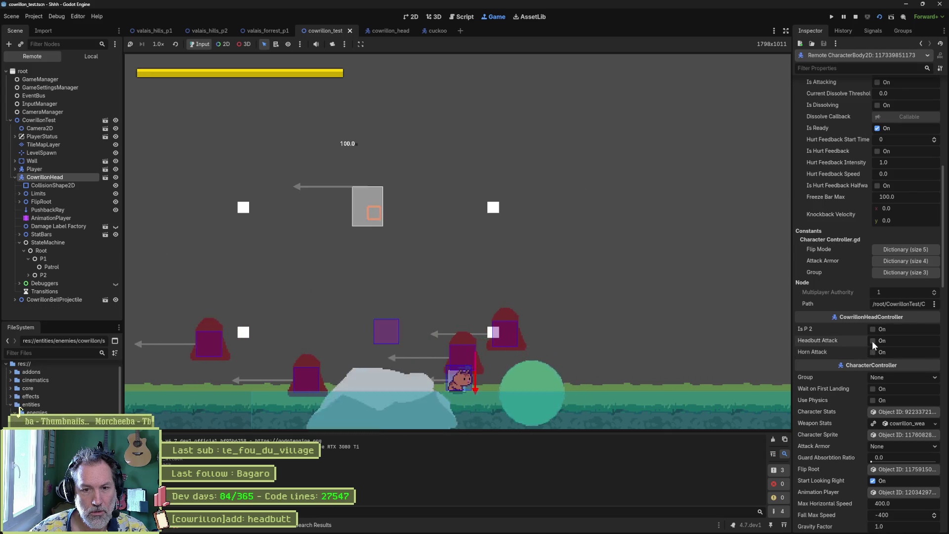
pyautogui.press('F8')
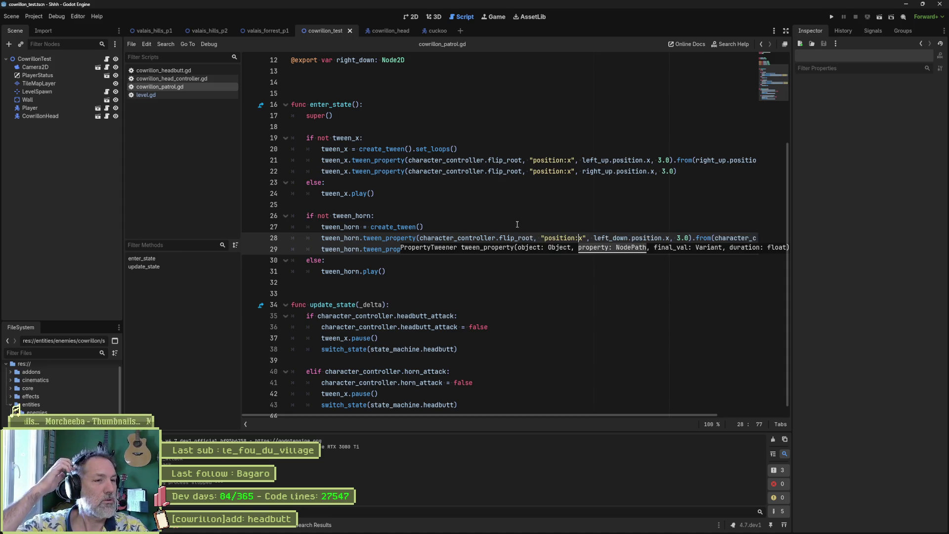
pyautogui.scroll(4, 517, 224)
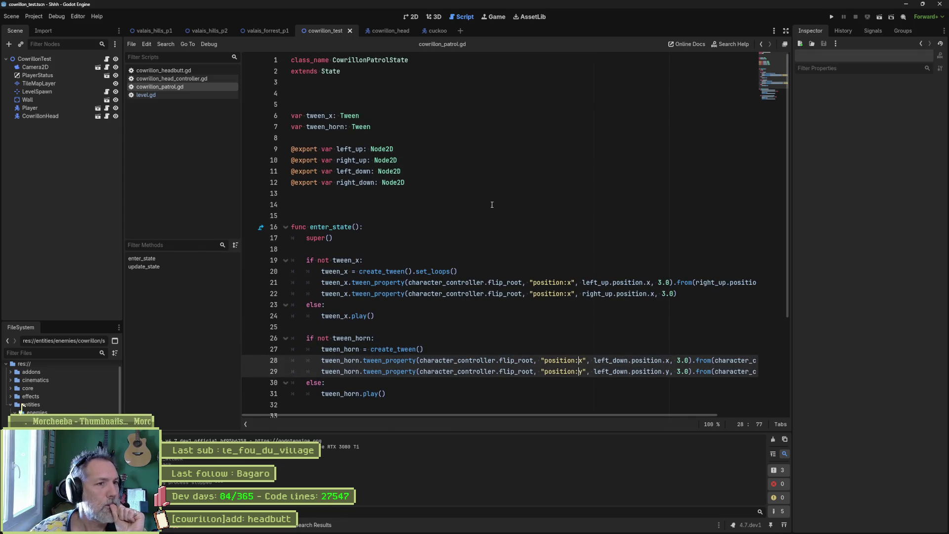
pyautogui.scroll(-1, 490, 204)
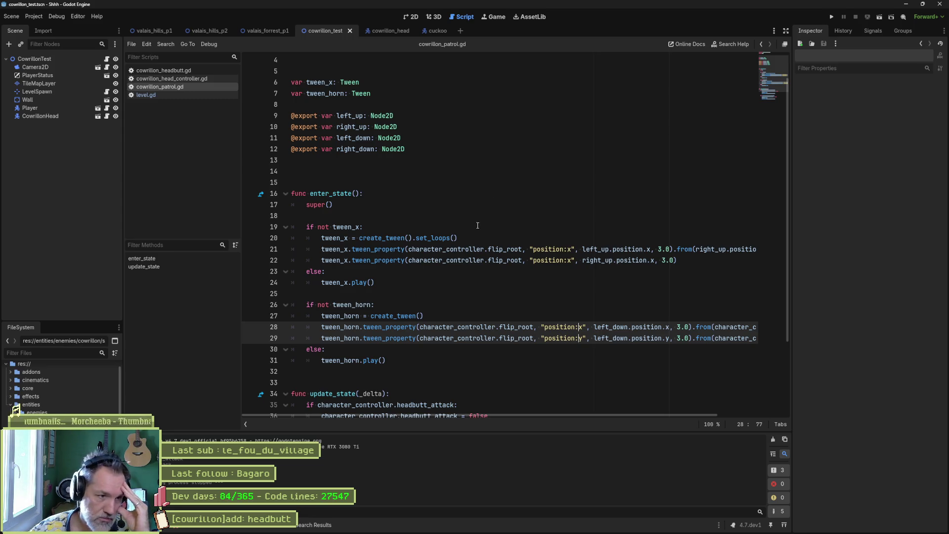
pyautogui.scroll(-3, 481, 224)
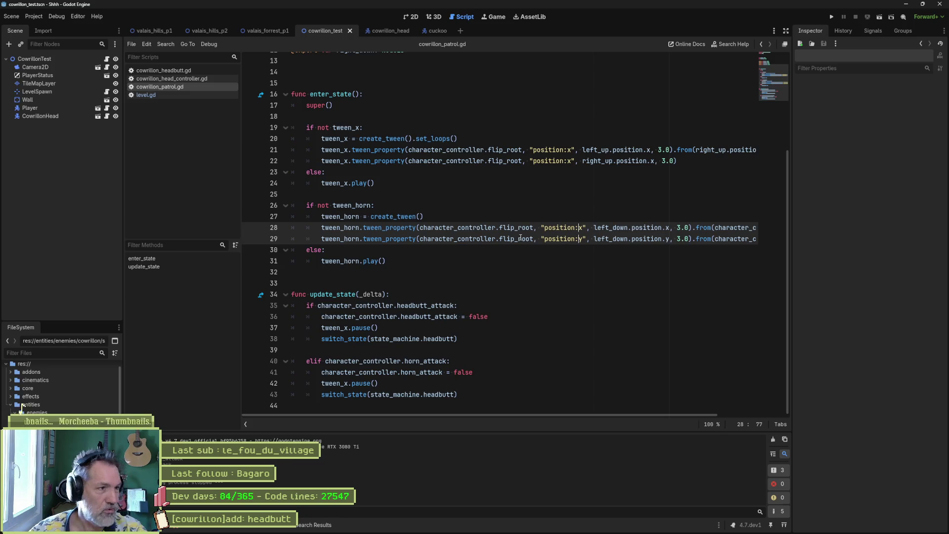
pyautogui.click(378, 29)
pyautogui.click(78, 231)
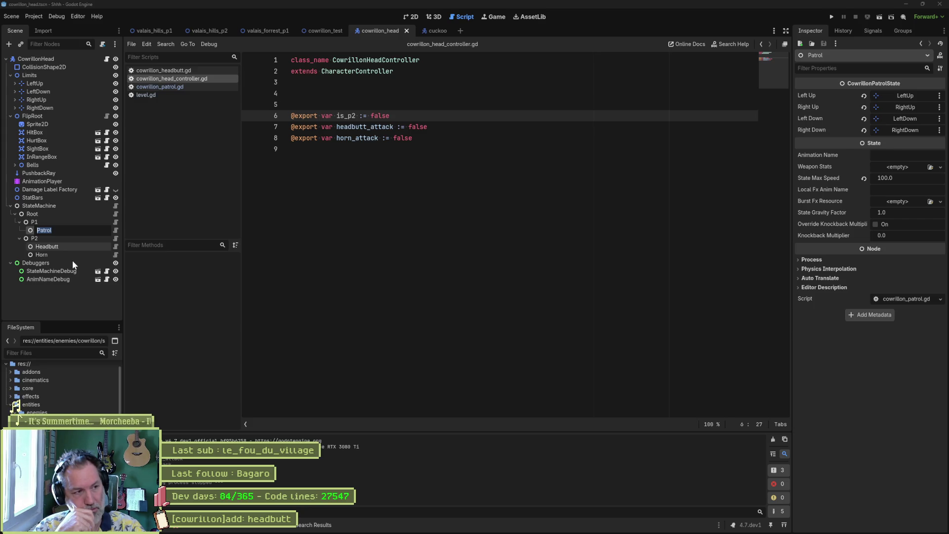
pyautogui.press('Escape')
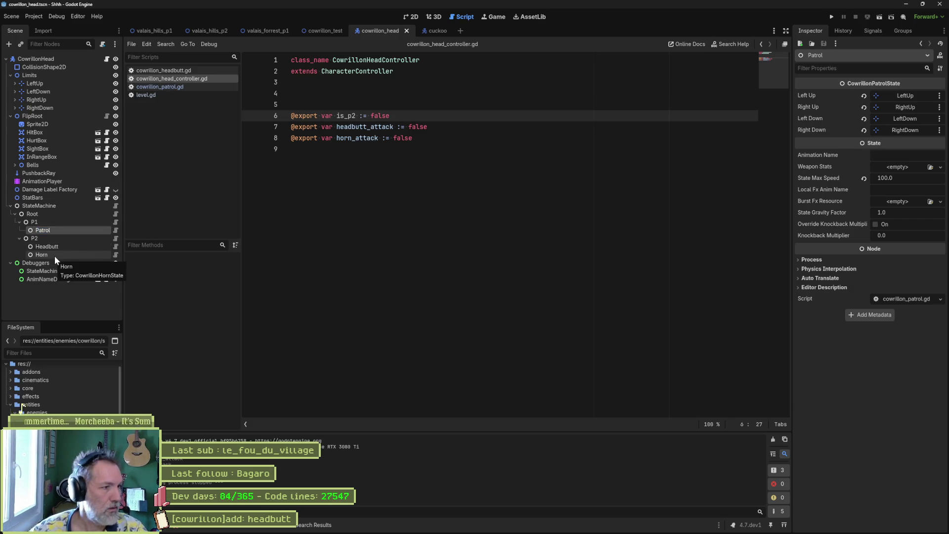
pyautogui.click(115, 232)
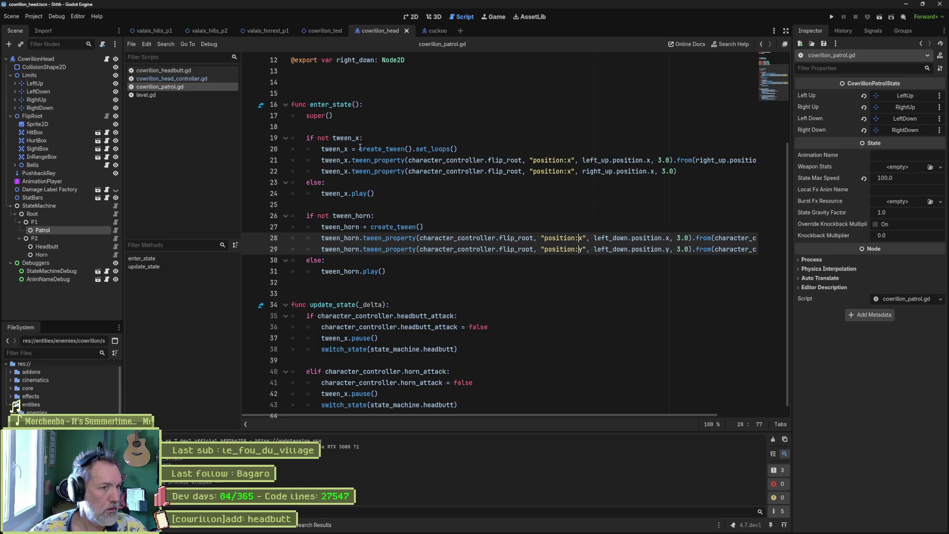
pyautogui.moveTo(374, 149)
pyautogui.mouseDown()
pyautogui.moveTo(445, 160)
pyautogui.moveTo(327, 182)
pyautogui.mouseUp()
pyautogui.moveTo(371, 227); pyautogui.dragTo(346, 260)
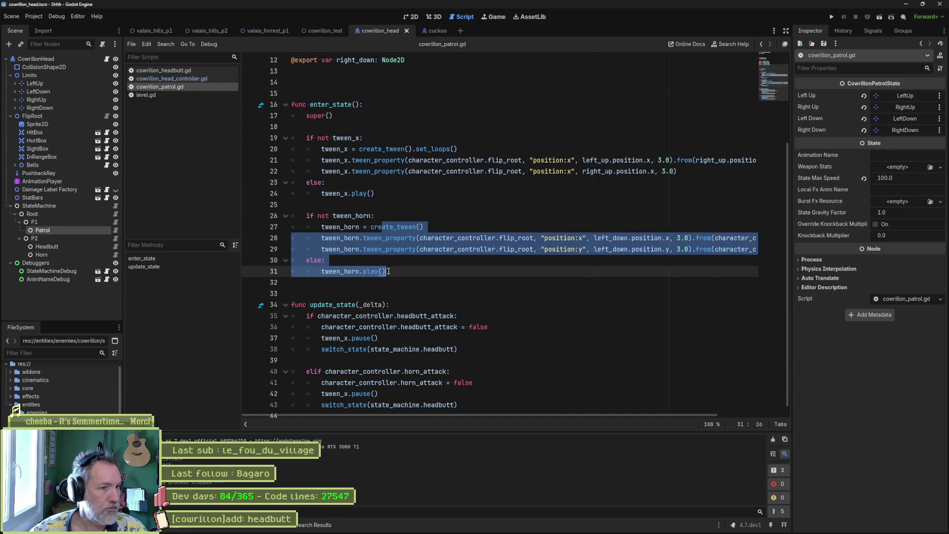
pyautogui.click(429, 195)
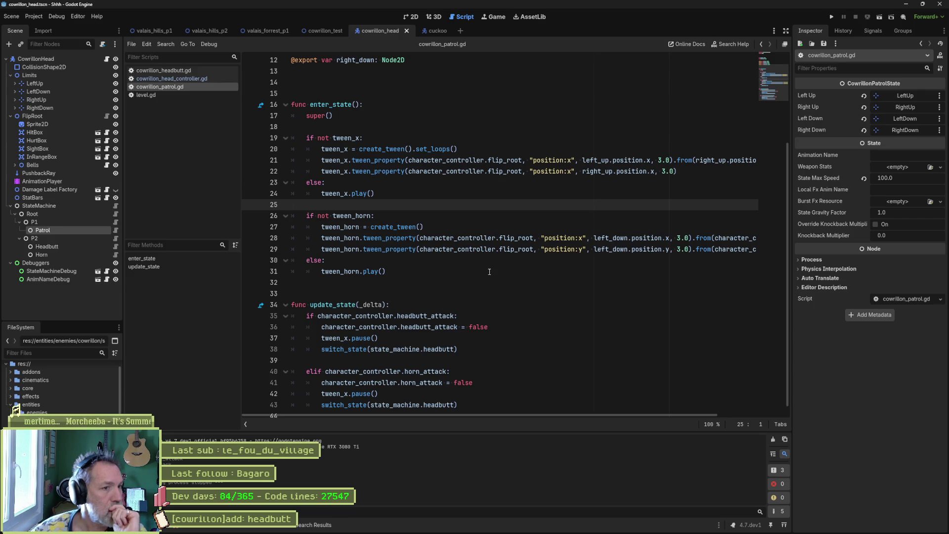
# Append 'and character_controller.headbutt_attack' to the tween_x condition on line 19
pyautogui.click(362, 138)
pyautogui.write('and ch')
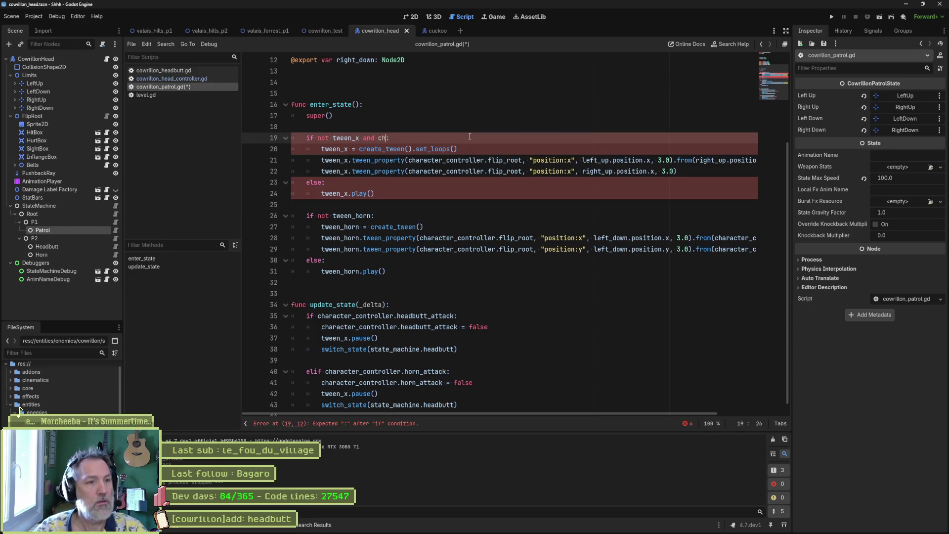
pyautogui.write('ar')
pyautogui.press('Return')
pyautogui.write('.')
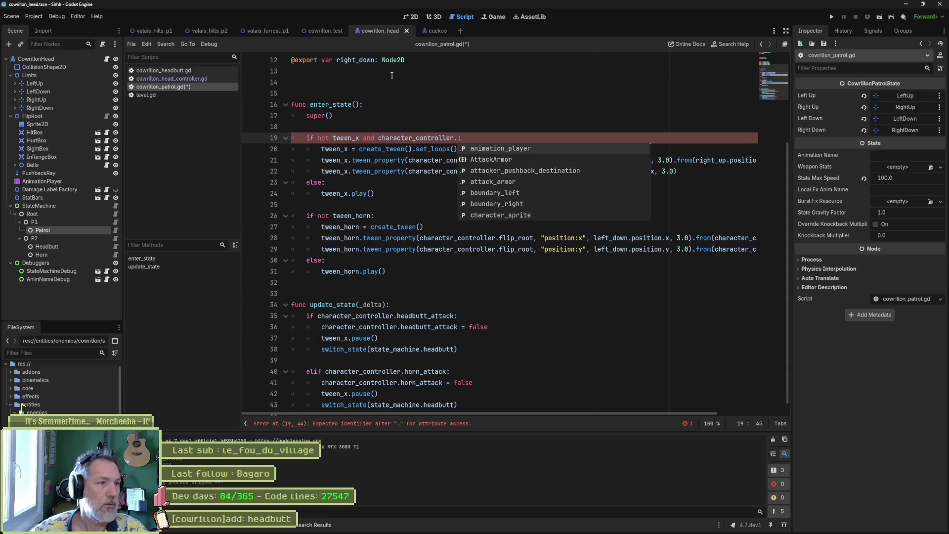
pyautogui.click(194, 79)
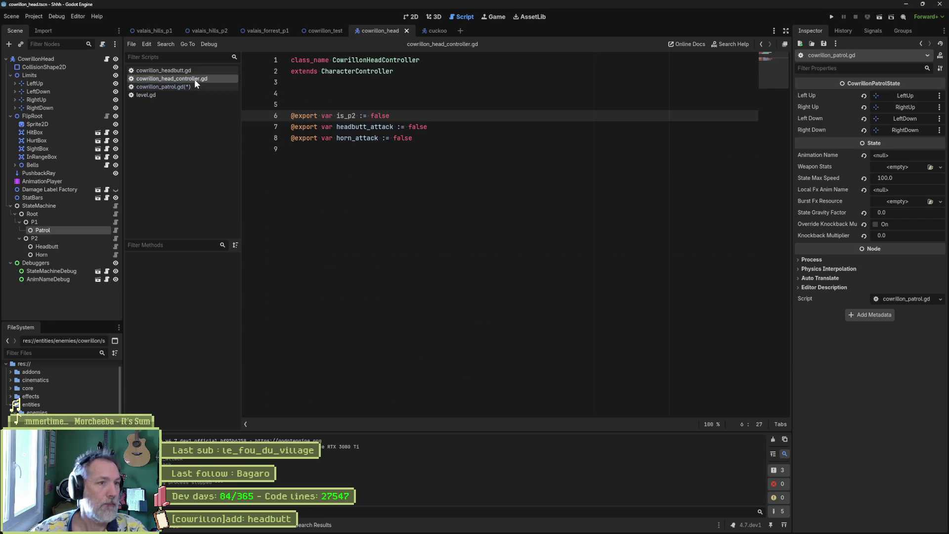
pyautogui.doubleClick(360, 127)
pyautogui.hotkey('ctrl', 'c')
pyautogui.click(163, 86)
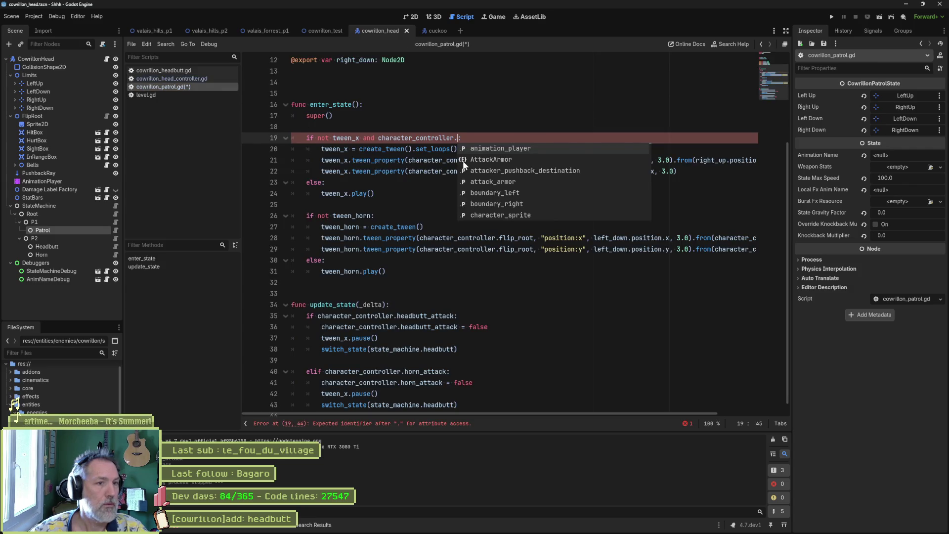
pyautogui.hotkey('ctrl', 'v')
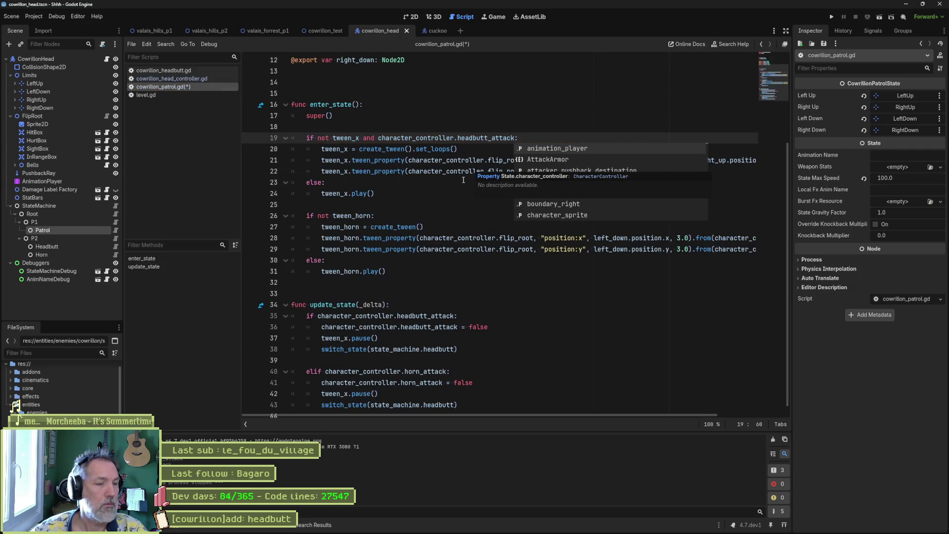
# Add 'and character_controller.horn_attack' to the tween_horn condition, then run the game with F5
pyautogui.doubleClick(369, 138)
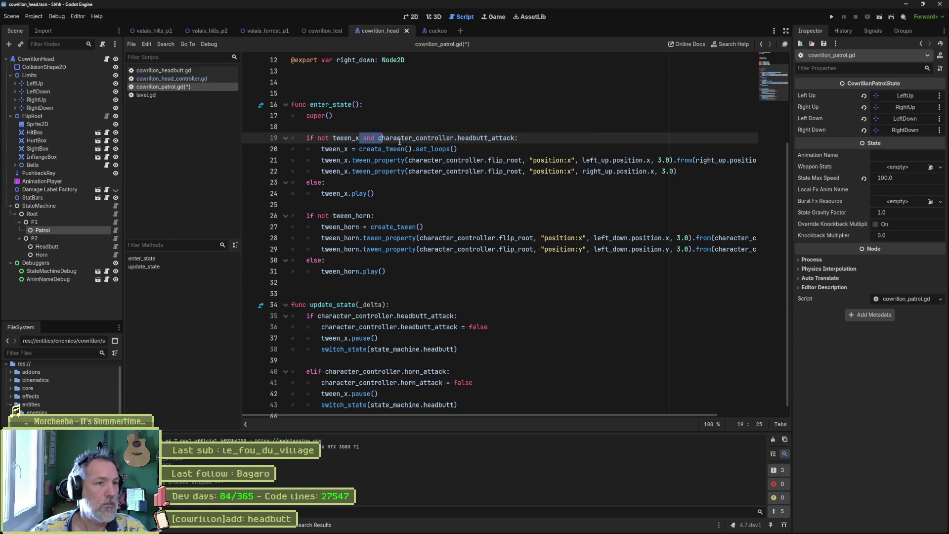
pyautogui.moveTo(388, 141); pyautogui.dragTo(516, 138)
pyautogui.hotkey('ctrl', 'c')
pyautogui.click(373, 218)
pyautogui.hotkey('ctrl', 'v')
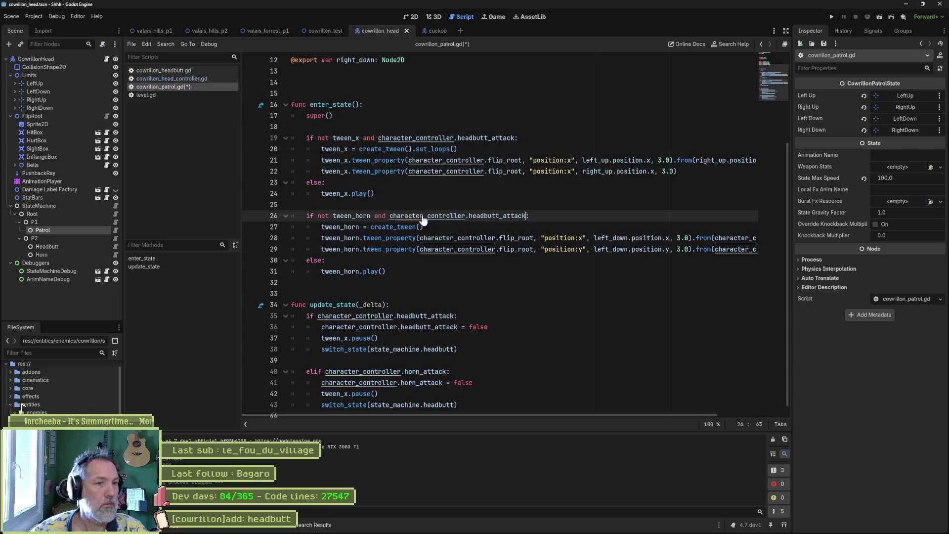
pyautogui.click(197, 79)
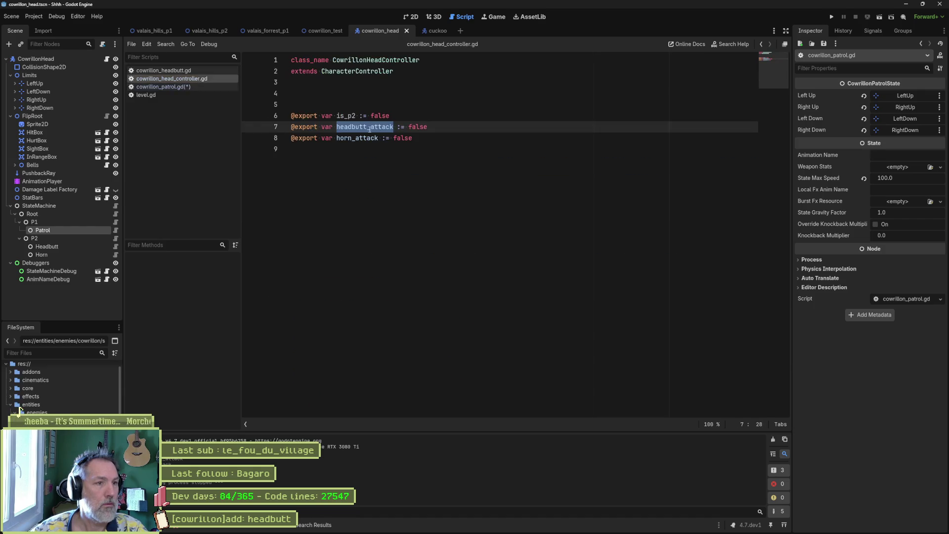
pyautogui.hotkey('ctrl', 'c')
pyautogui.click(208, 87)
pyautogui.doubleClick(497, 216)
pyautogui.hotkey('ctrl', 'v')
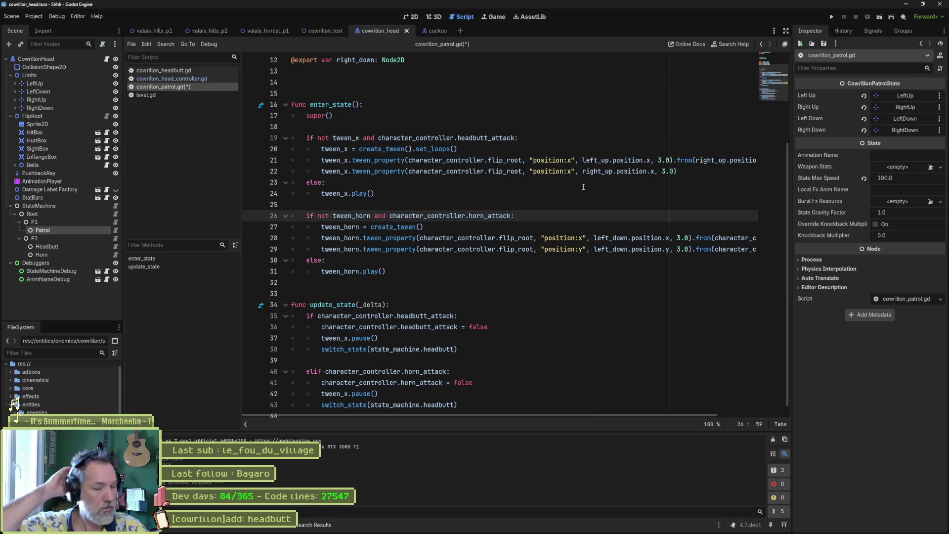
pyautogui.press('F5')
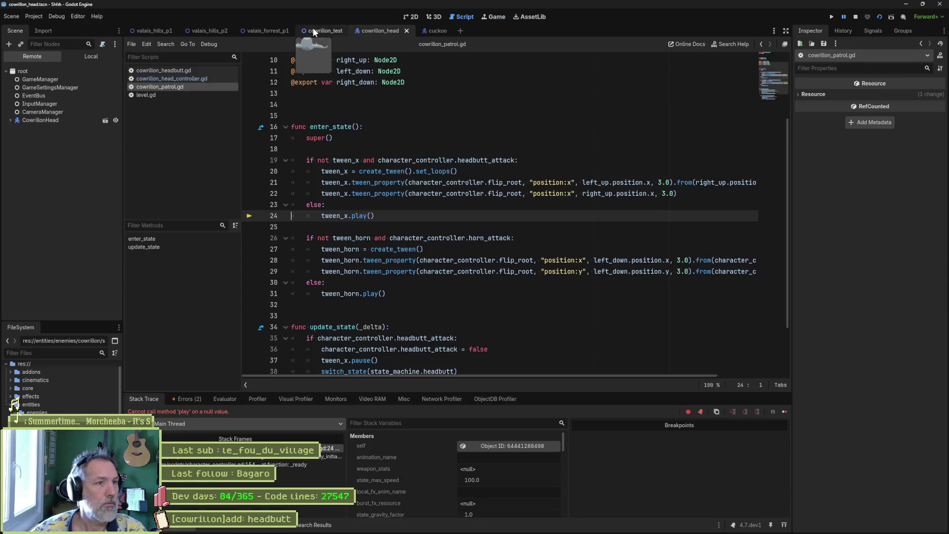
# Run the cowrillon_test scene and stop it with F8 after the null 'play' error
pyautogui.click(312, 29)
pyautogui.press('F6')
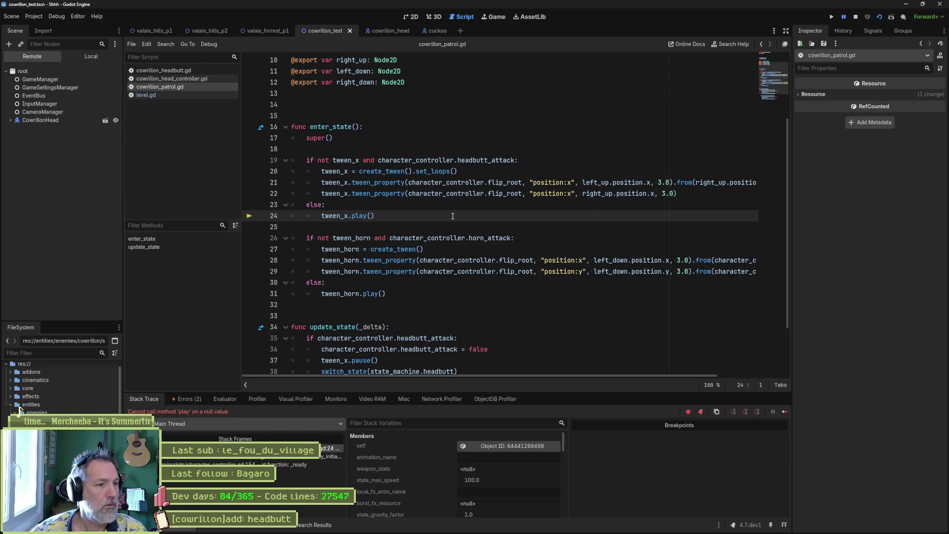
pyautogui.press('F8')
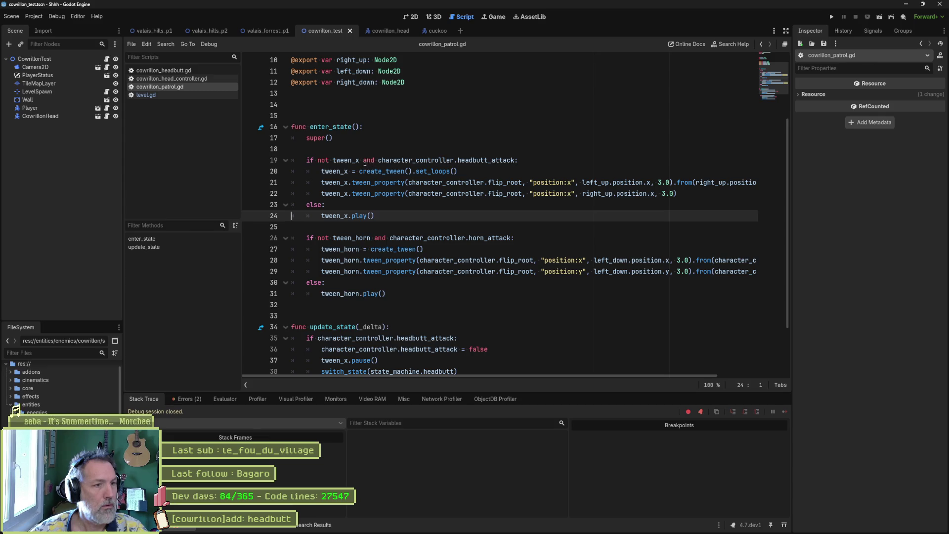
pyautogui.moveTo(360, 162)
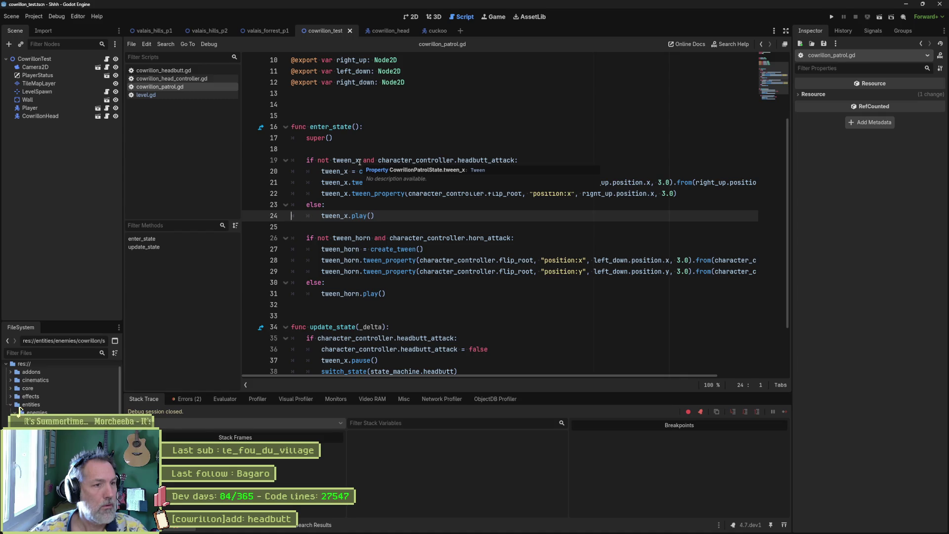
pyautogui.doubleClick(415, 161)
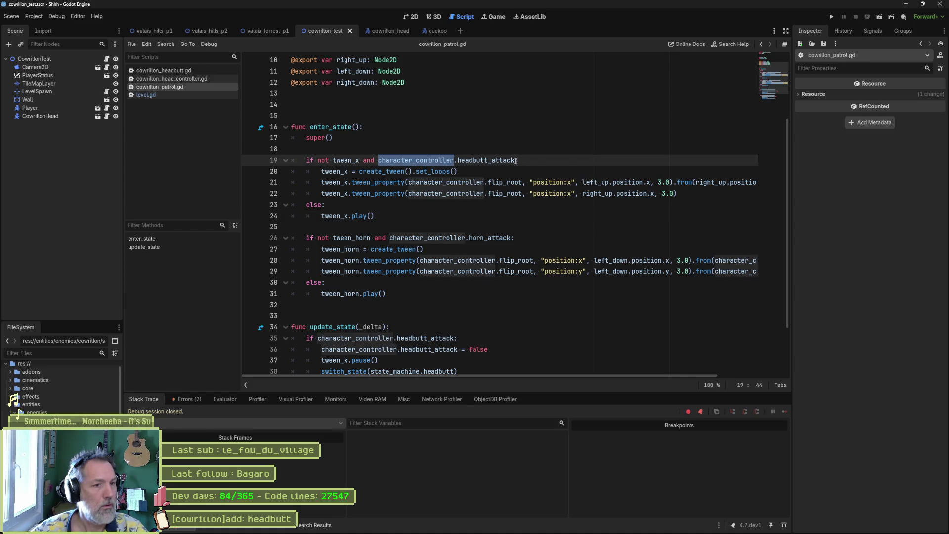
# Rewrite line 19 as 'if character_controller.headbutt_attack:' with the indented 'if not tween_x' block beneath
pyautogui.moveTo(514, 161); pyautogui.dragTo(362, 160)
pyautogui.press('BackSpace')
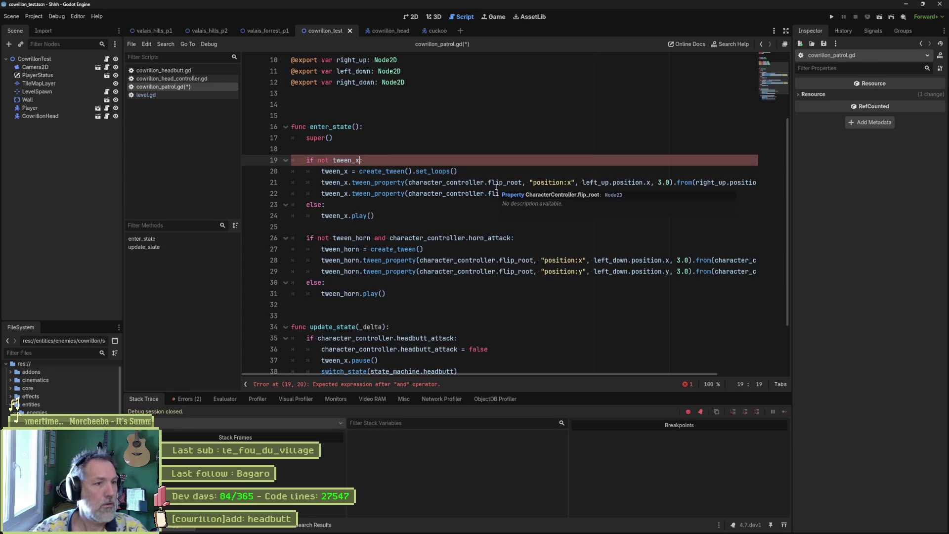
pyautogui.hotkey('ctrl', 'v')
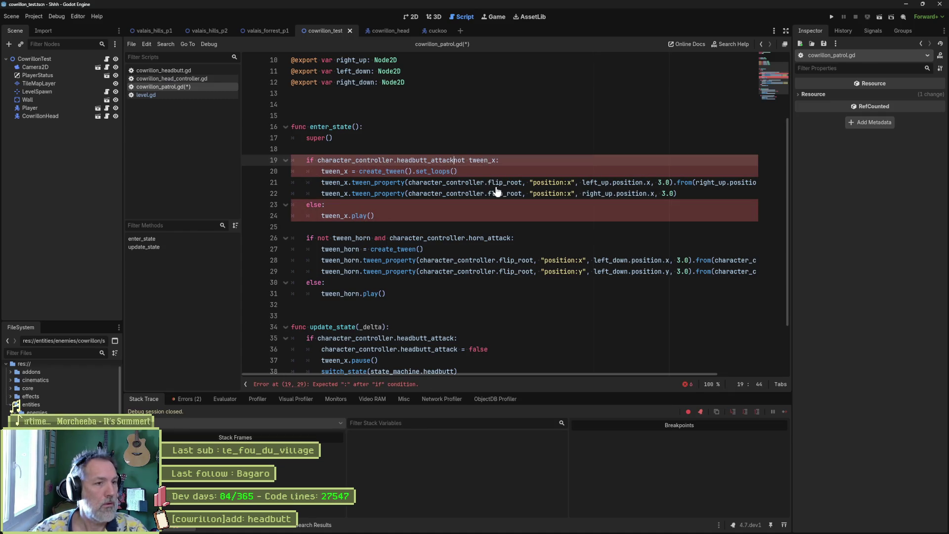
pyautogui.write('and')
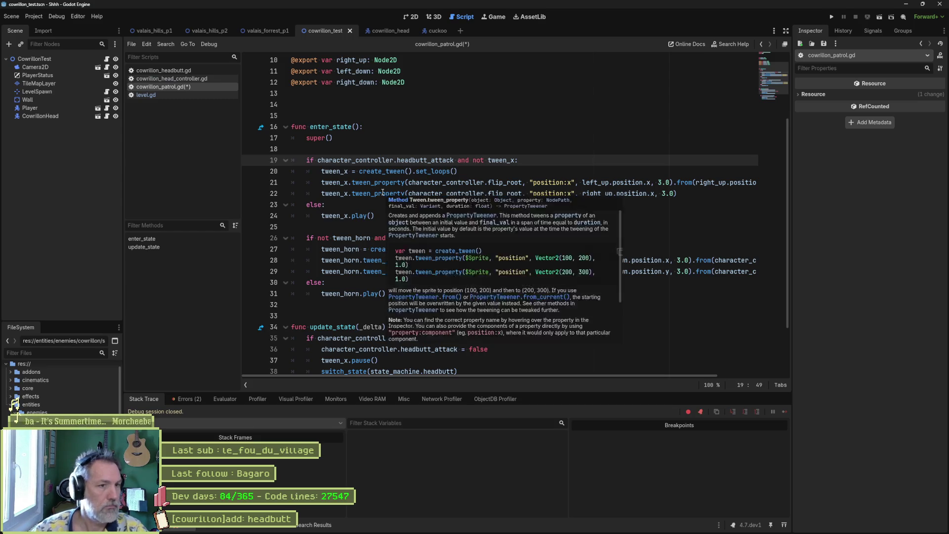
pyautogui.press('BackSpace')
pyautogui.press('BackSpace')
pyautogui.press('BackSpace')
pyautogui.press('Return')
pyautogui.write('if')
pyautogui.hotkey('shift', 'Down')
pyautogui.hotkey('shift', 'Down')
pyautogui.hotkey('shift', 'Down')
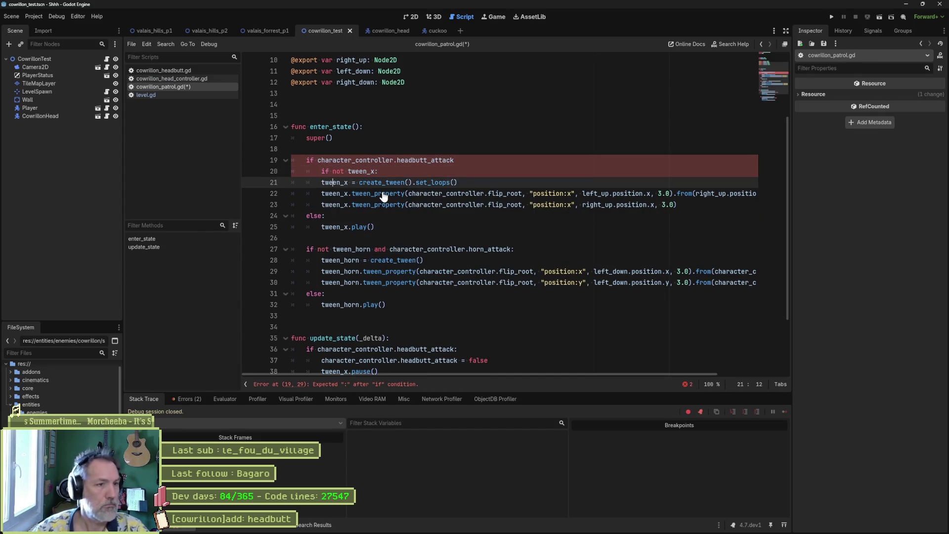
pyautogui.press('Tab')
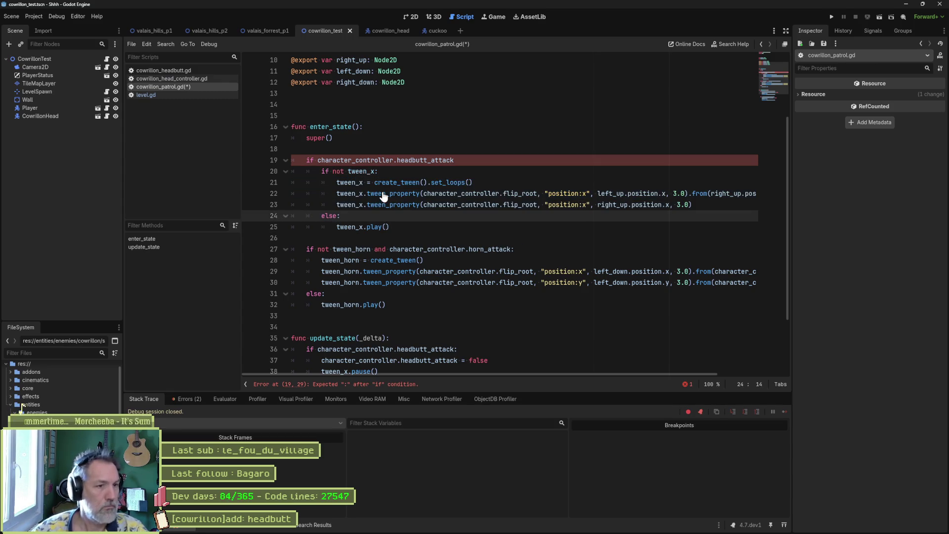
pyautogui.click(472, 161)
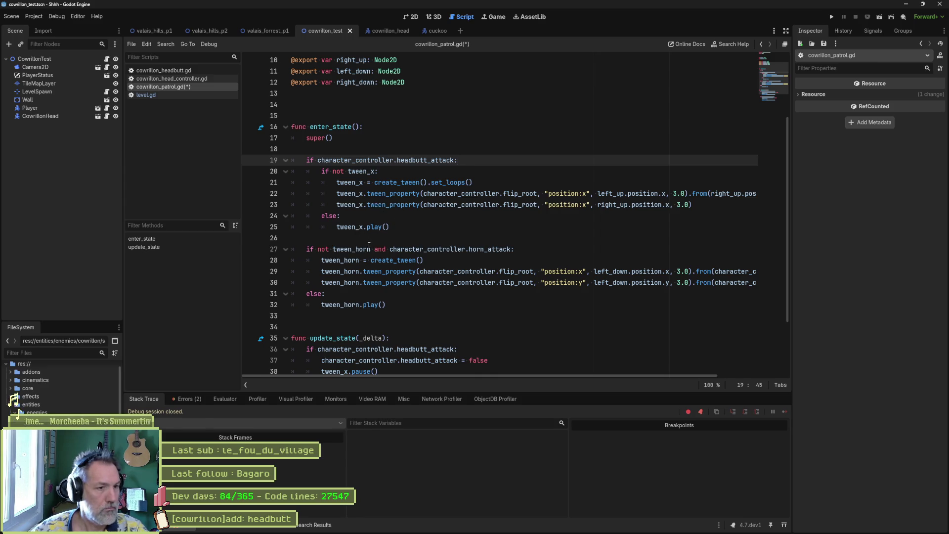
# Nest an indented 'if not tween_horn:' block under the horn_attack check, then run the scene
pyautogui.moveTo(307, 249); pyautogui.dragTo(370, 250)
pyautogui.press('BackSpace')
pyautogui.press('Delete')
pyautogui.press('Delete')
pyautogui.press('Delete')
pyautogui.write('if')
pyautogui.press('End')
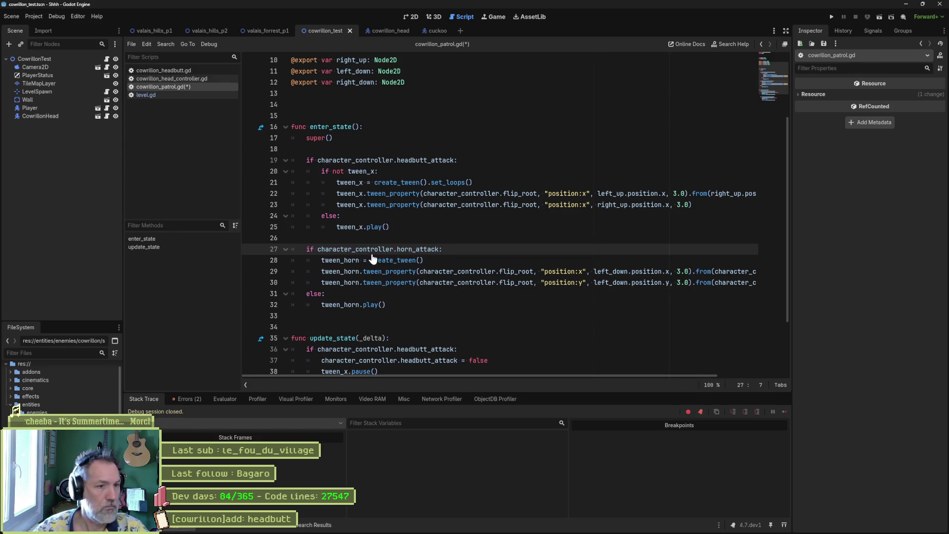
pyautogui.press('Return')
pyautogui.write('if not tween_horn')
pyautogui.hotkey('shift', 'Down')
pyautogui.hotkey('shift', 'Down')
pyautogui.hotkey('shift', 'Down')
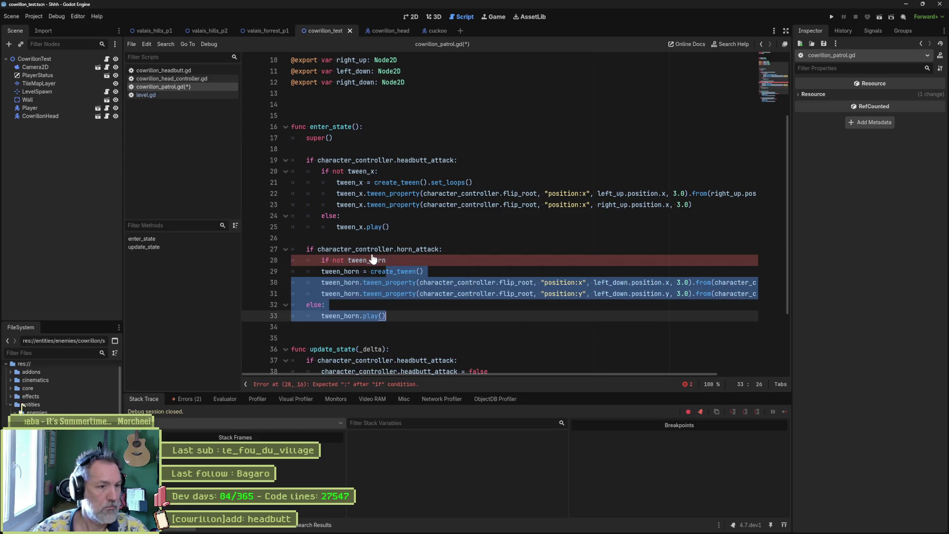
pyautogui.press('Tab')
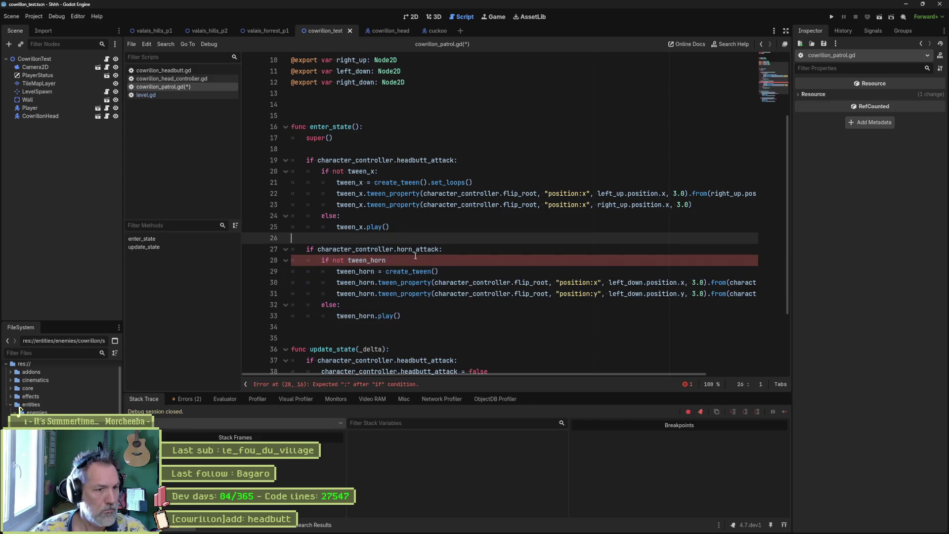
pyautogui.click(417, 260)
pyautogui.write(':')
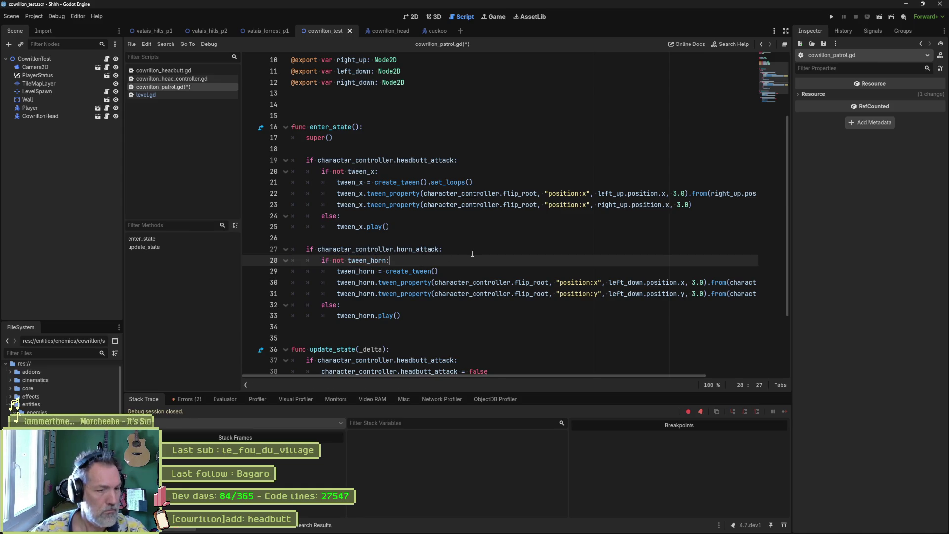
pyautogui.press('F6')
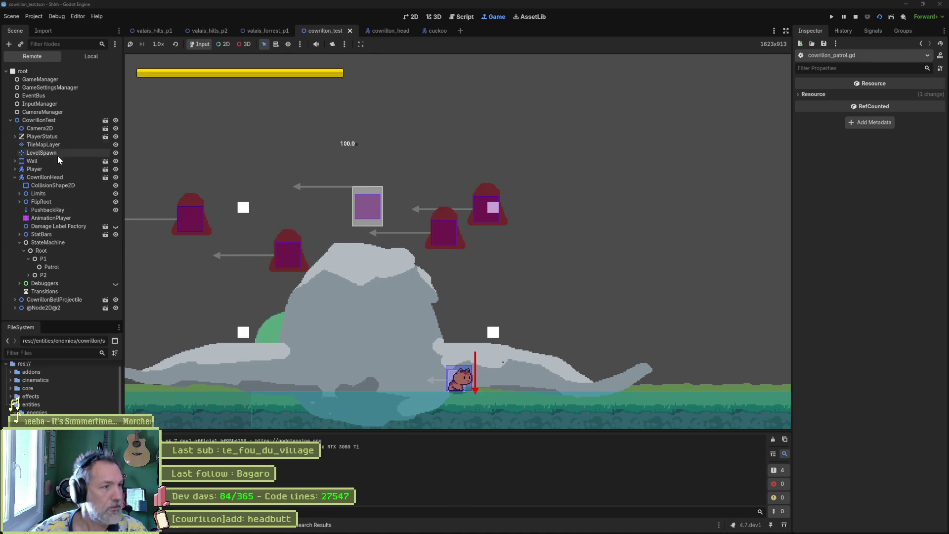
pyautogui.click(55, 177)
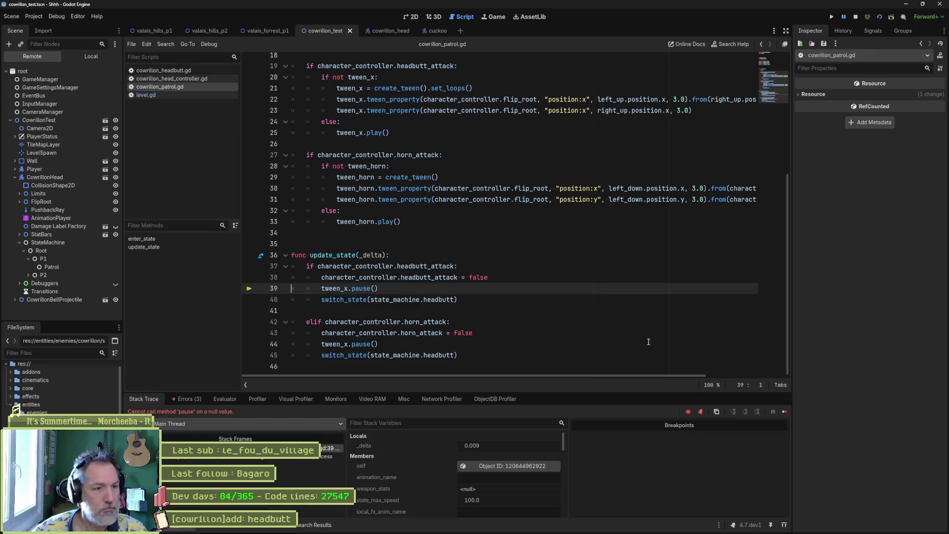
pyautogui.moveTo(420, 298)
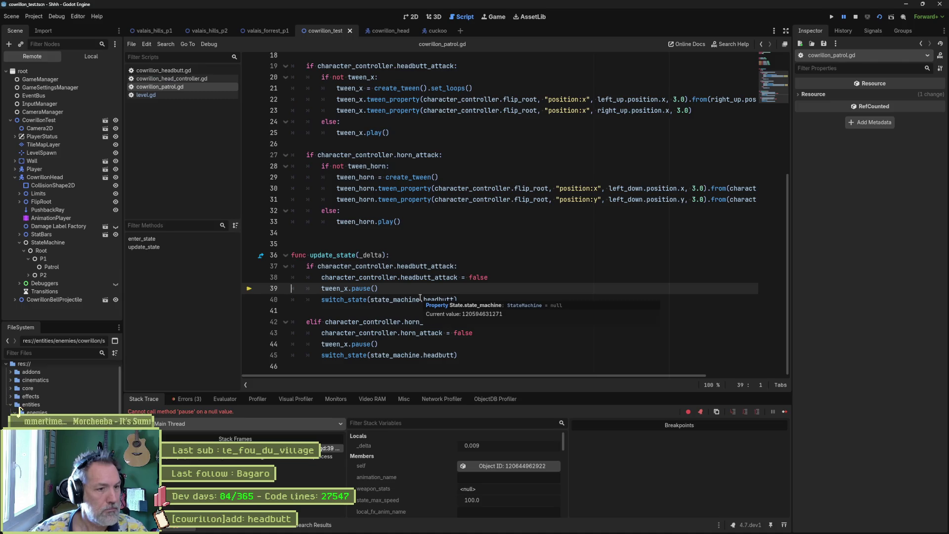
pyautogui.press('F8')
pyautogui.click(420, 299)
pyautogui.scroll(2, 431, 274)
pyautogui.scroll(3, 430, 274)
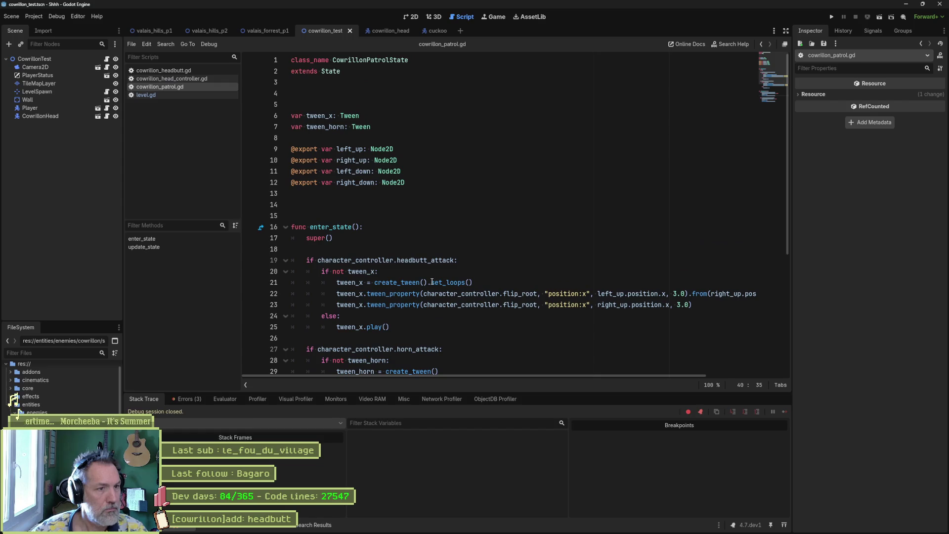
pyautogui.scroll(-1, 419, 269)
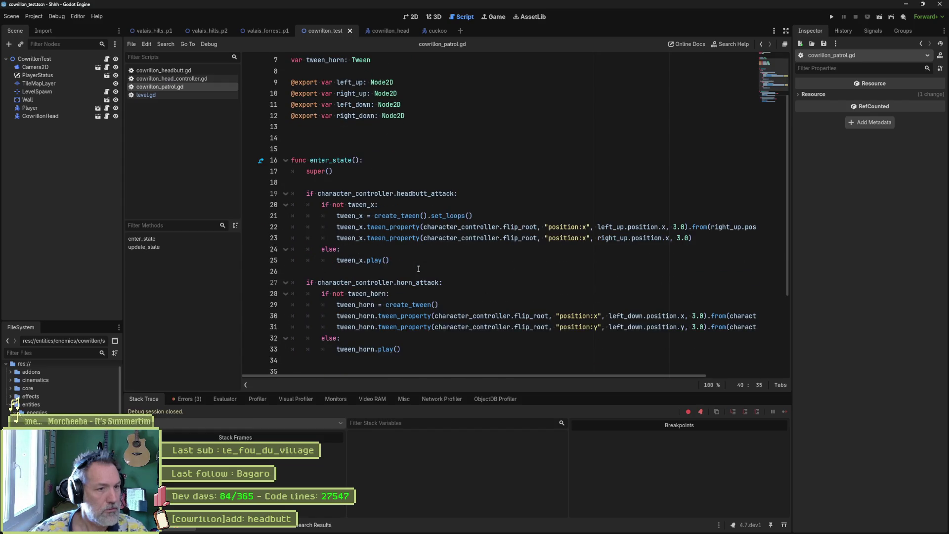
pyautogui.doubleClick(425, 193)
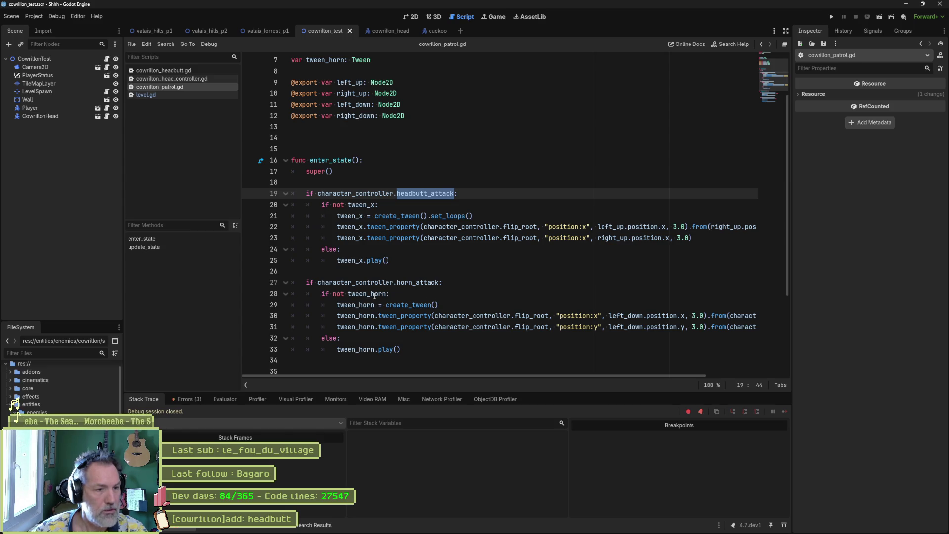
pyautogui.moveTo(375, 295)
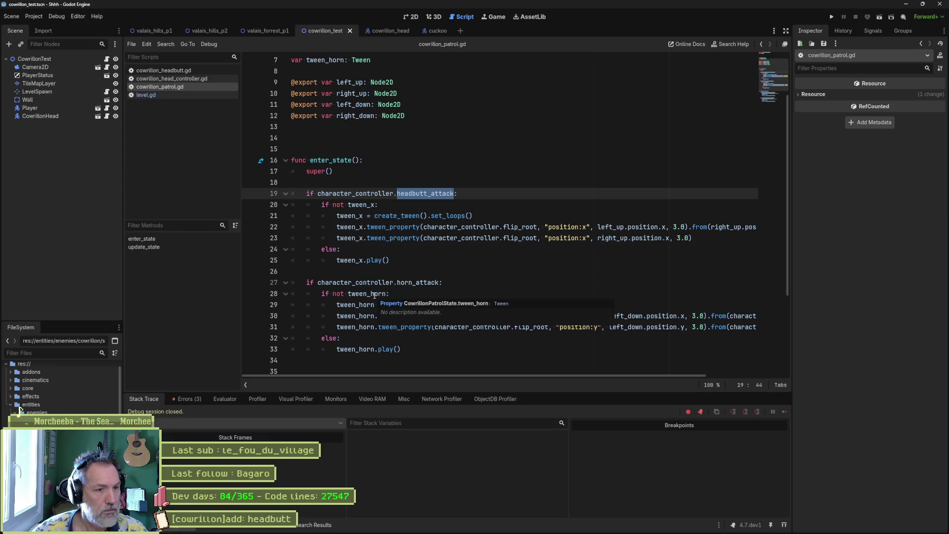
pyautogui.click(379, 283)
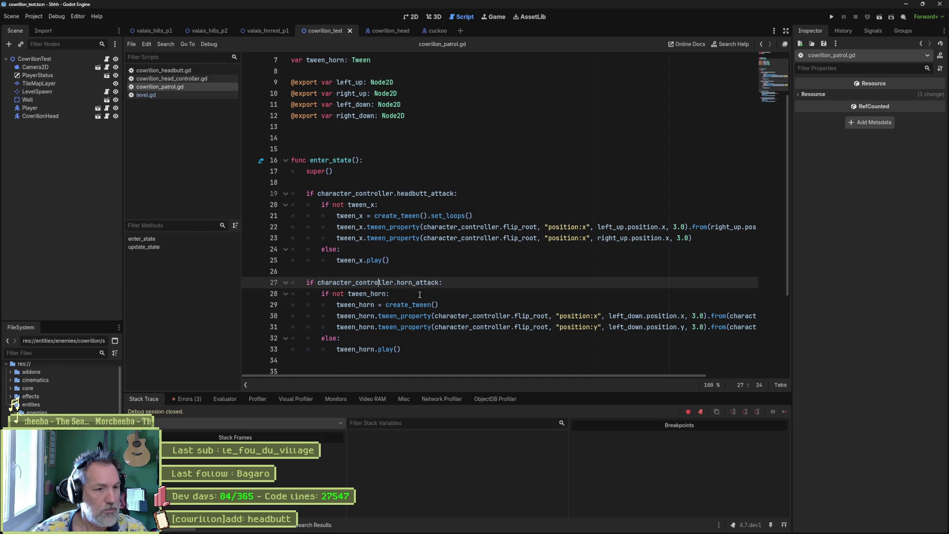
pyautogui.scroll(-1, 415, 305)
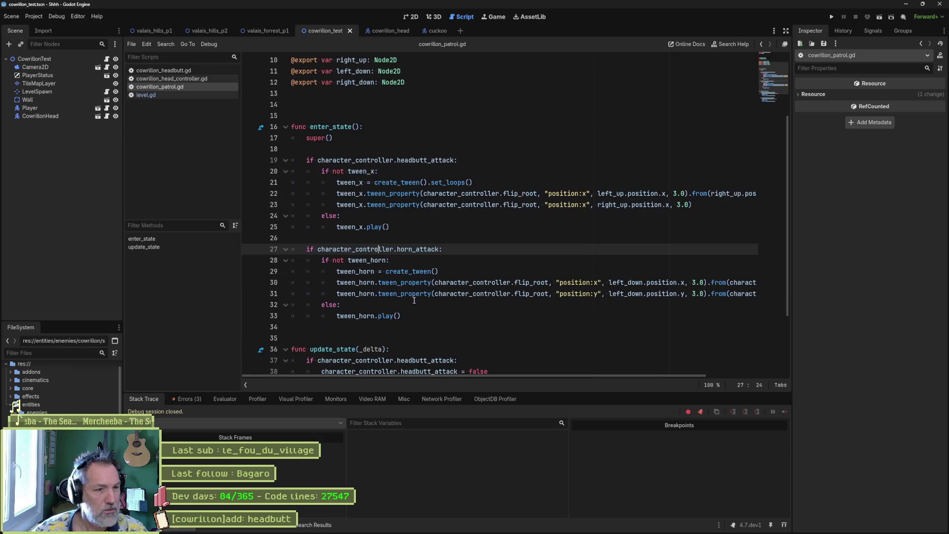
# Delete the headbutt_attack if line and comment out the horn_attack block on lines 26–32
pyautogui.click(358, 163)
pyautogui.hotkey('ctrl', 'shift', 'k')
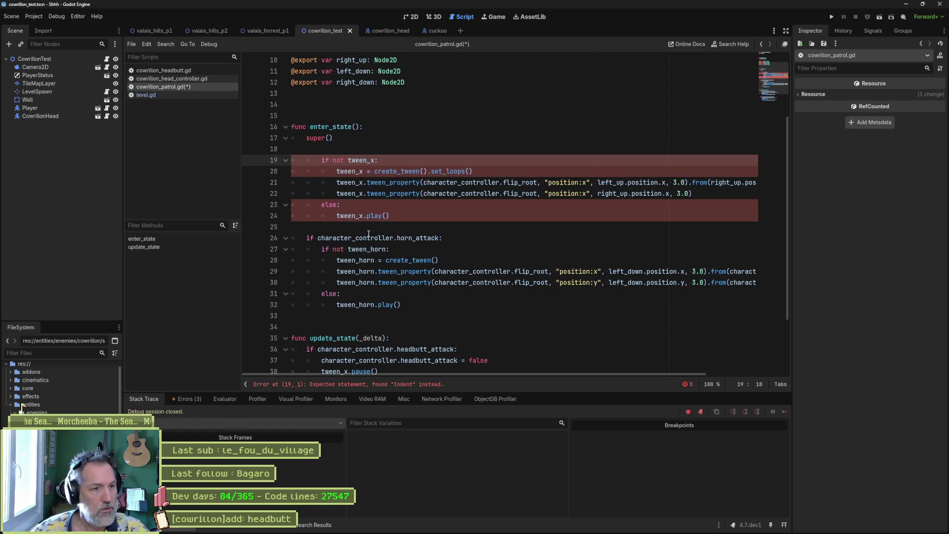
pyautogui.click(424, 308)
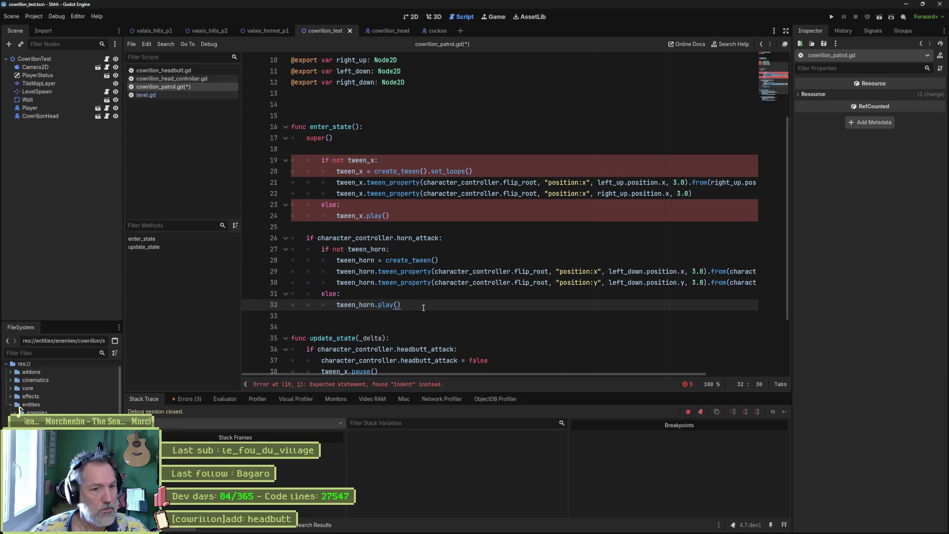
pyautogui.moveTo(423, 307); pyautogui.dragTo(404, 238)
pyautogui.hotkey('ctrl', 'k')
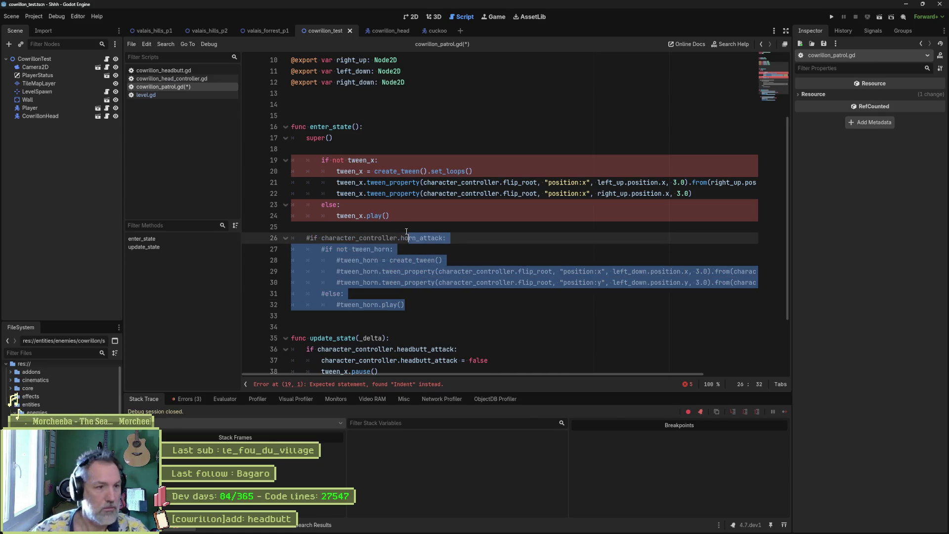
# Unindent the patrol tween lines 19–24 one level so tween_x runs unconditionally
pyautogui.click(365, 192)
pyautogui.moveTo(291, 160)
pyautogui.mouseDown()
pyautogui.moveTo(470, 171)
pyautogui.moveTo(390, 216)
pyautogui.mouseUp()
pyautogui.hotkey('shift', 'Tab')
pyautogui.click(397, 142)
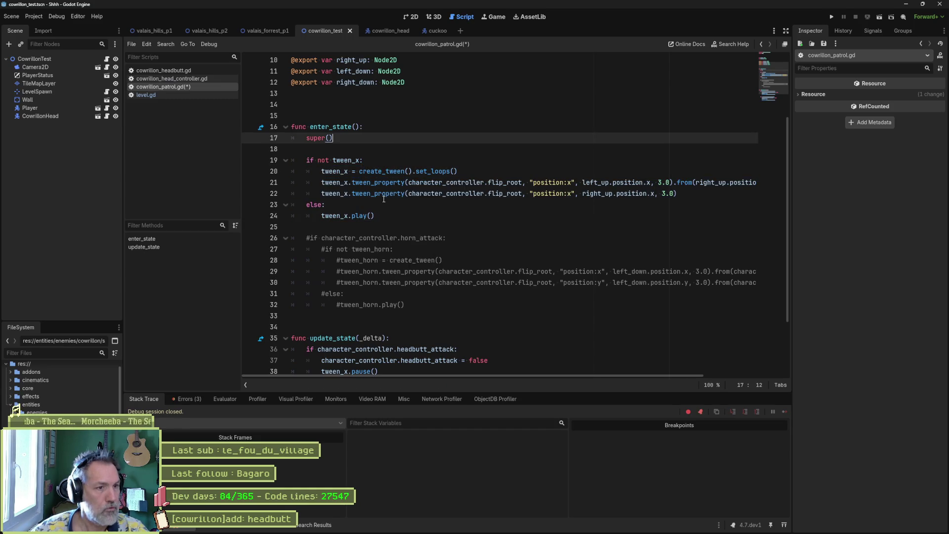
pyautogui.moveTo(384, 199)
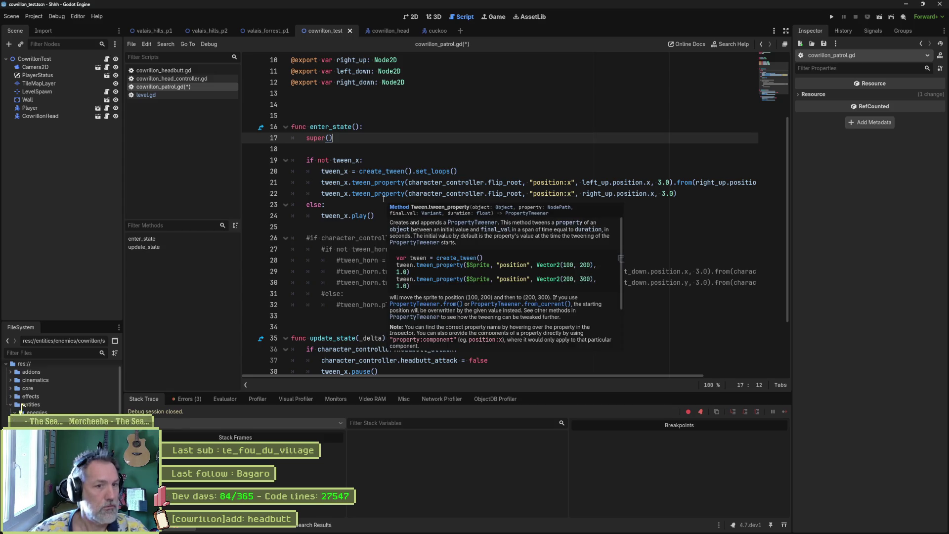
pyautogui.scroll(3, 410, 149)
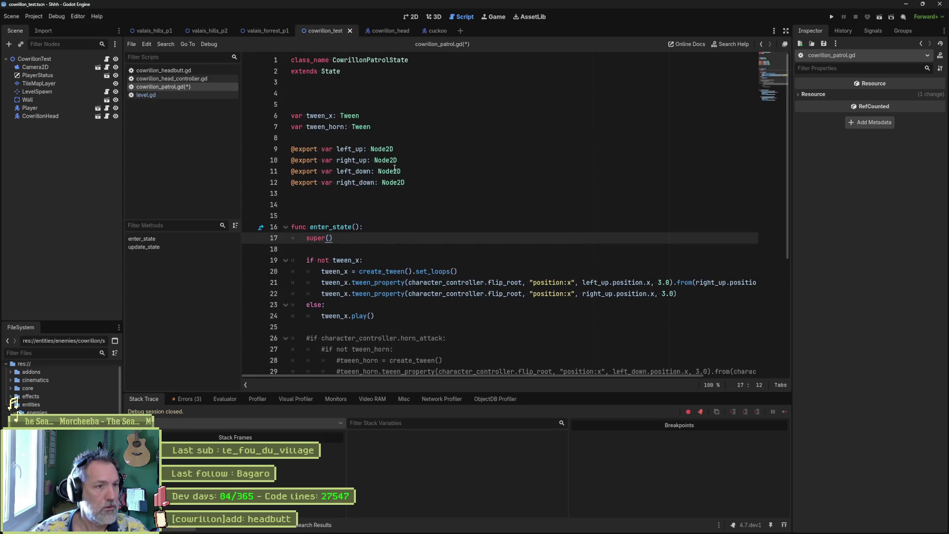
pyautogui.click(415, 138)
pyautogui.press('Return')
pyautogui.write('@export ')
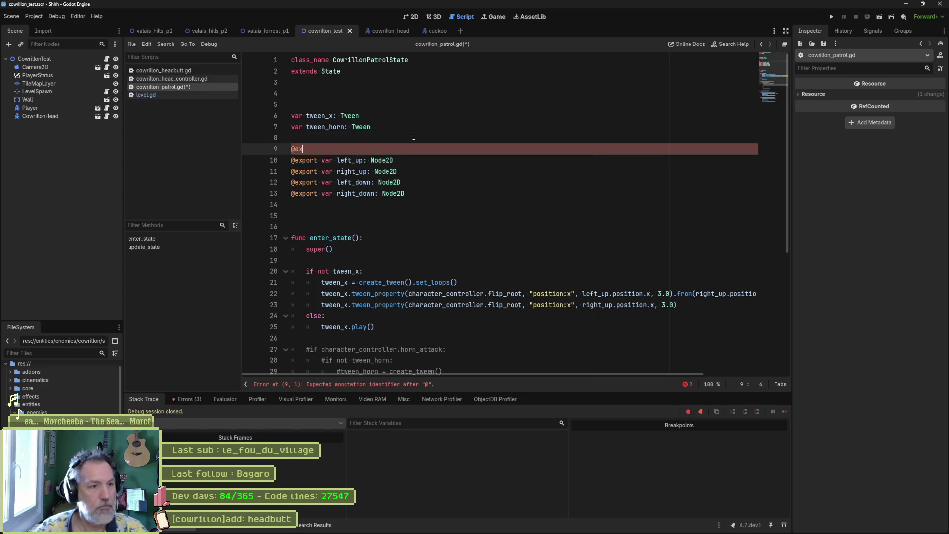
pyautogui.write('var')
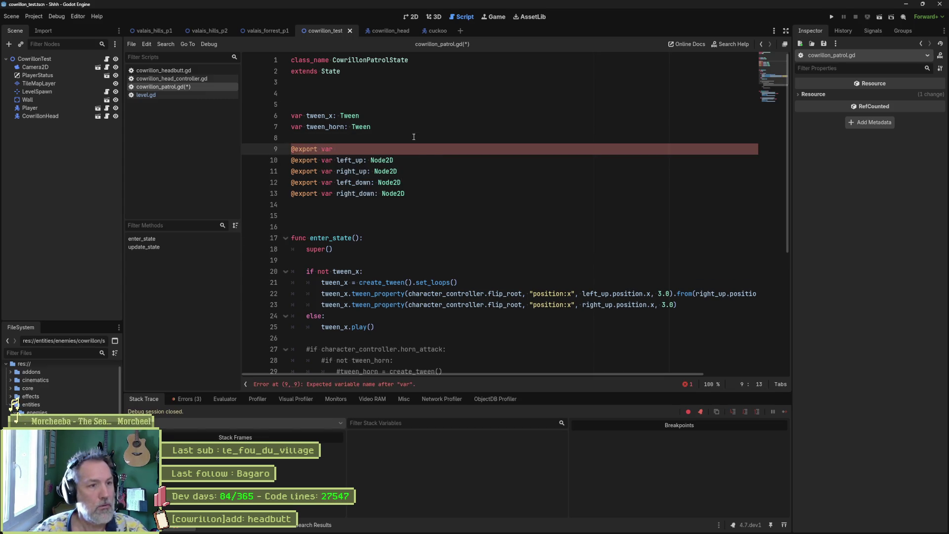
pyautogui.write('tra')
pyautogui.write('e')
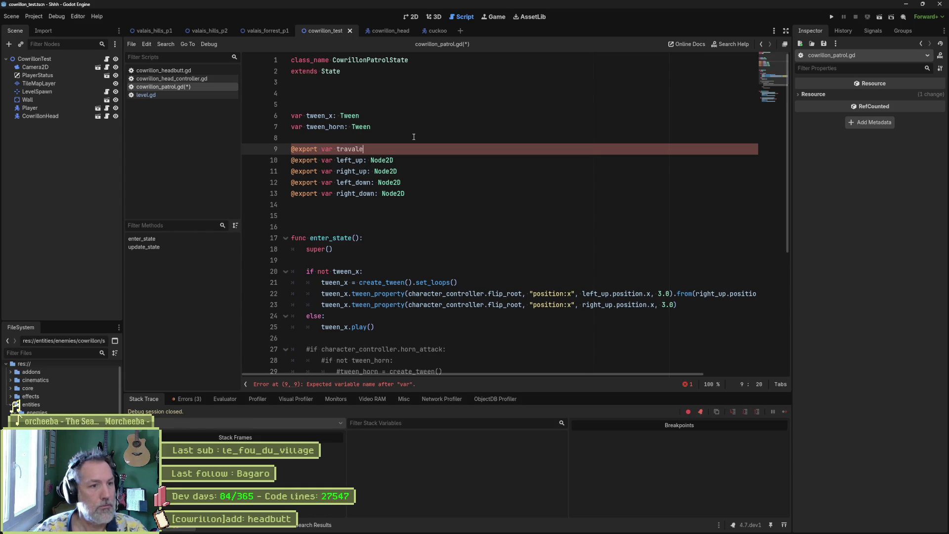
pyautogui.write('el_duration')
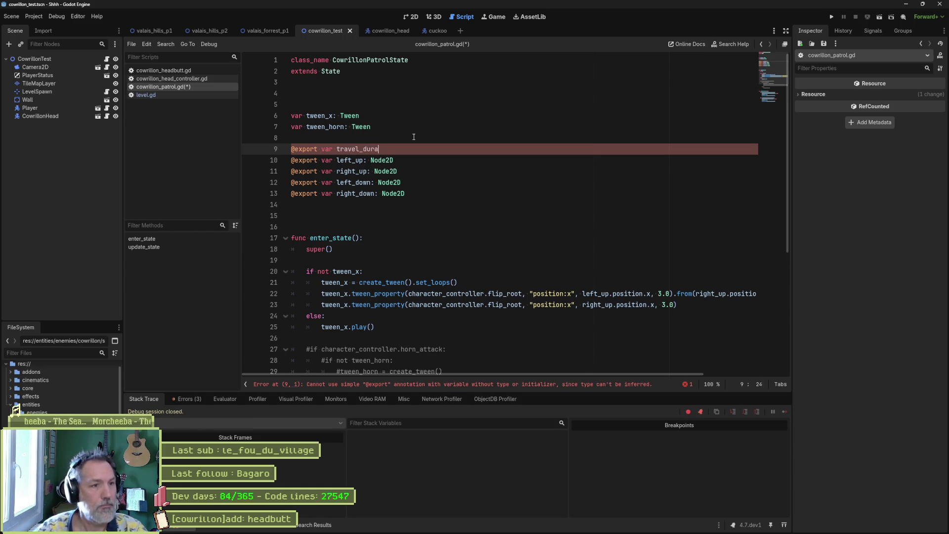
pyautogui.write(':')
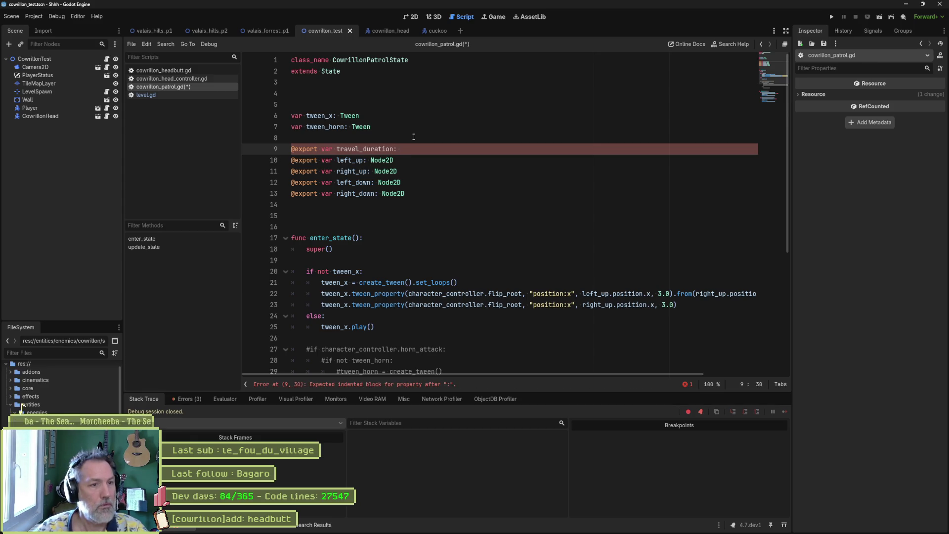
pyautogui.press('BackSpace')
pyautogui.press('BackSpace')
pyautogui.press('BackSpace')
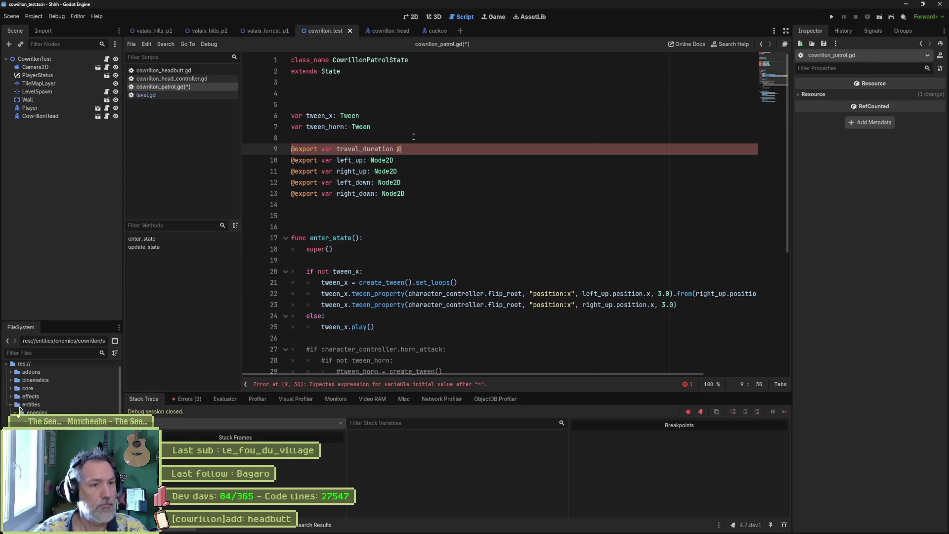
pyautogui.write(':= 3.0')
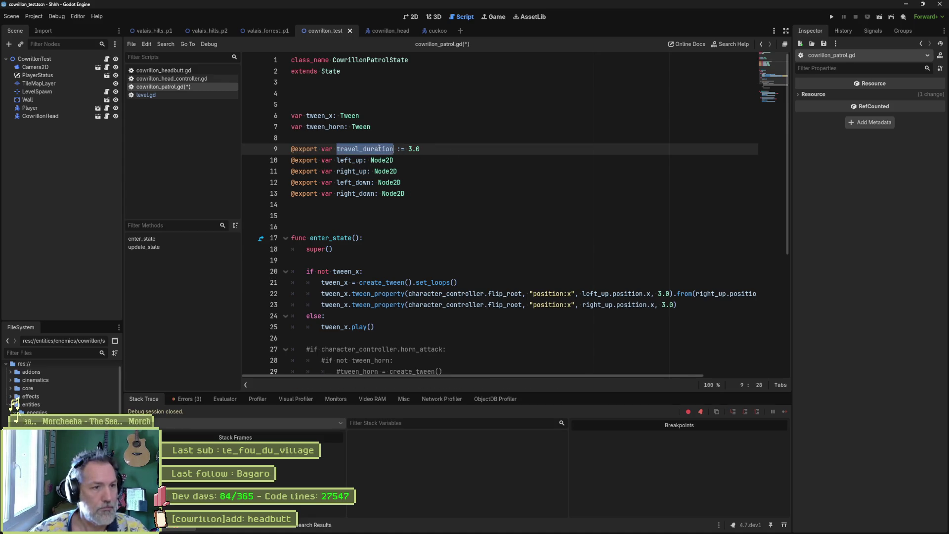
# Replace both 3.0 tween durations on lines 22–23 with travel_duration and save
pyautogui.click(658, 294)
pyautogui.press('Delete')
pyautogui.press('Delete')
pyautogui.press('Delete')
pyautogui.write('travel_duration')
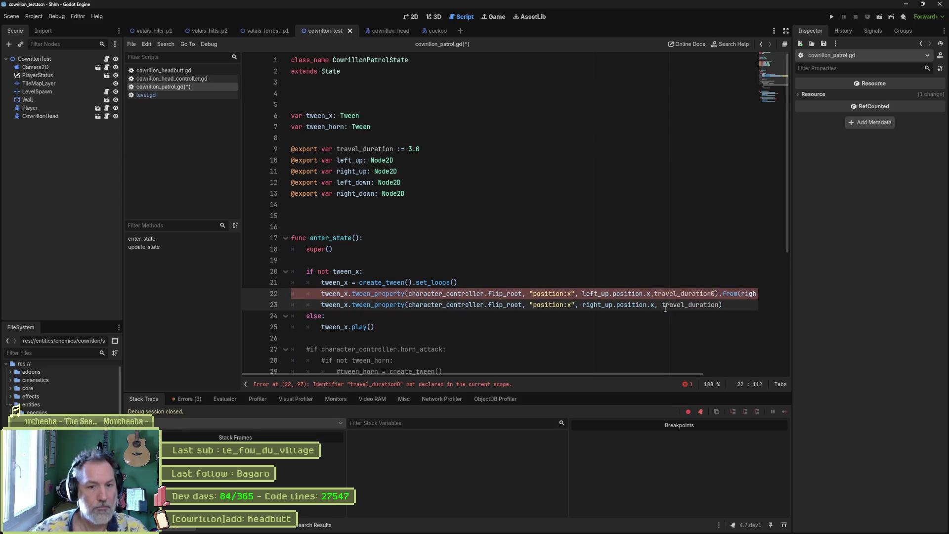
pyautogui.click(715, 294)
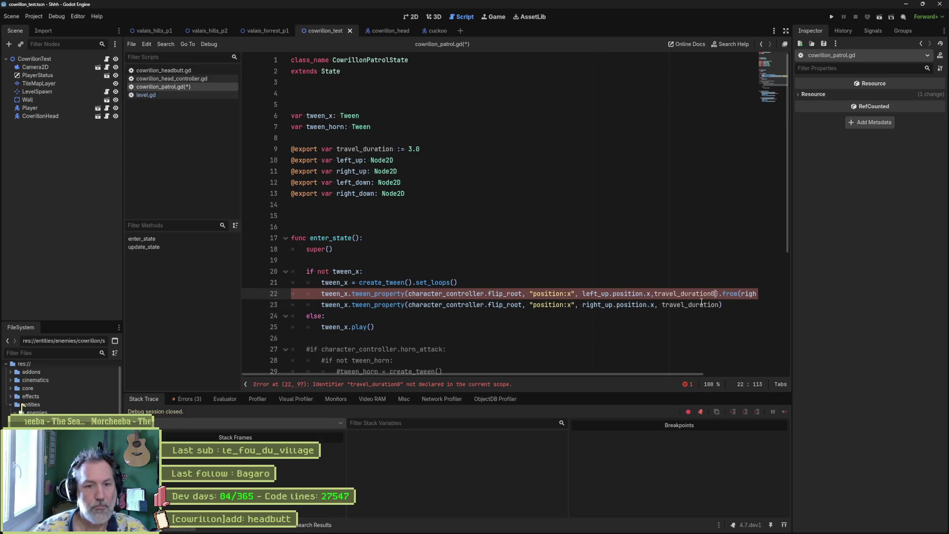
pyautogui.press('BackSpace')
pyautogui.click(654, 294)
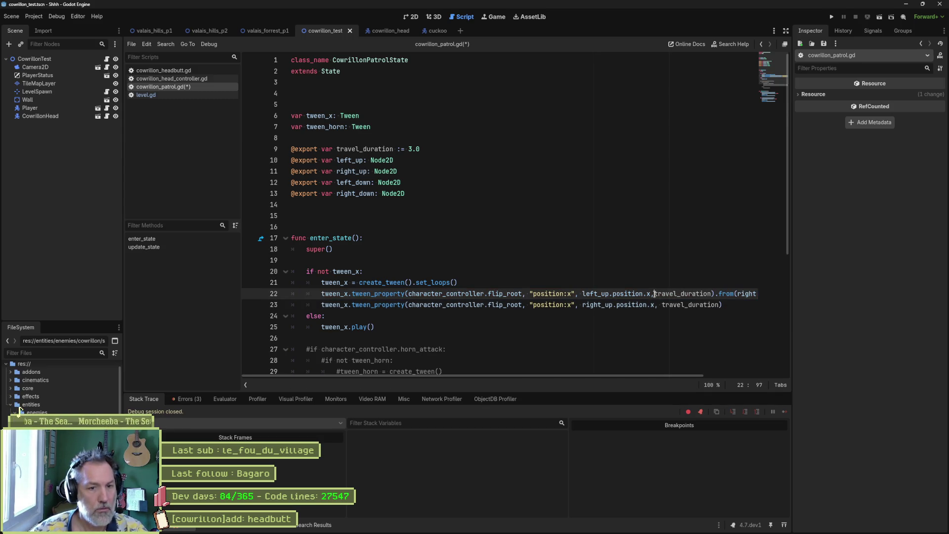
pyautogui.hotkey('ctrl', 's')
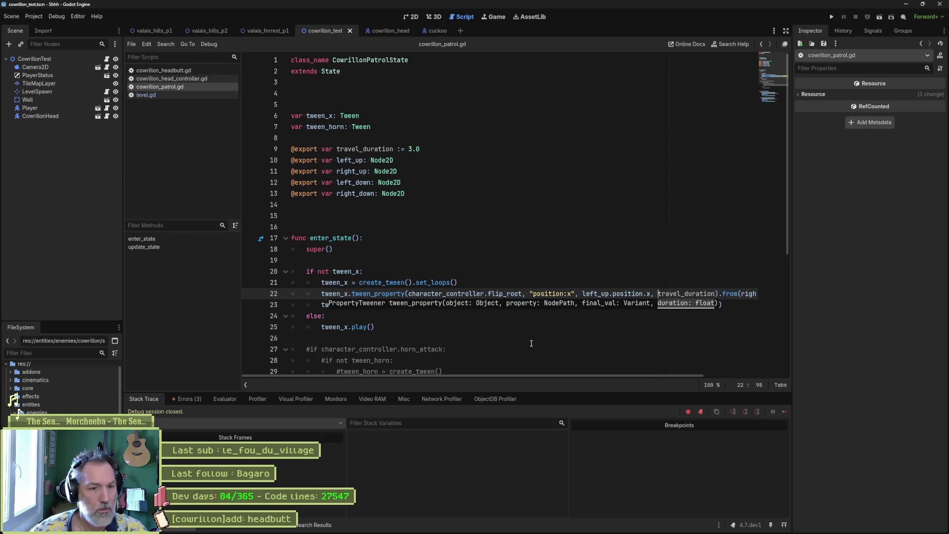
pyautogui.moveTo(524, 338); pyautogui.dragTo(533, 344)
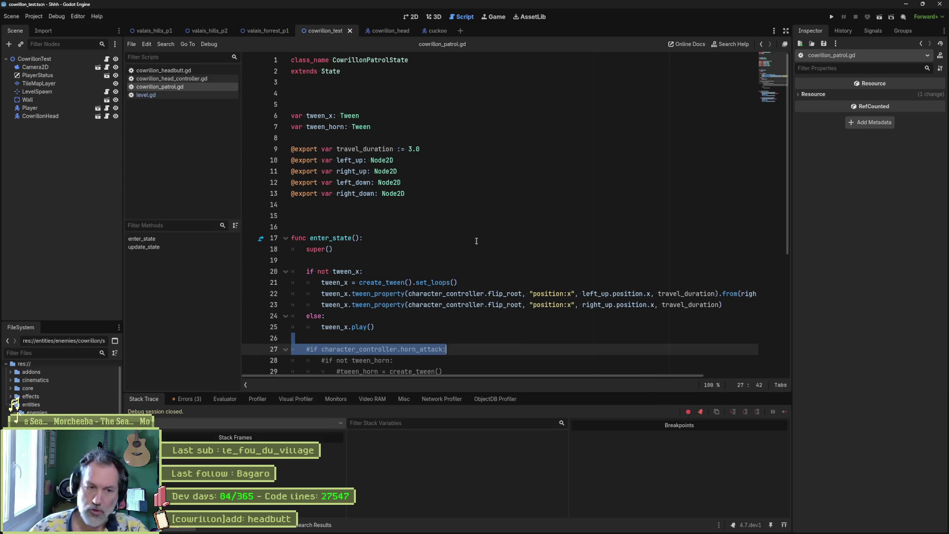
# Change the horn_attack branch's switch_state target from headbutt to horn_left and save
pyautogui.scroll(-3, 476, 241)
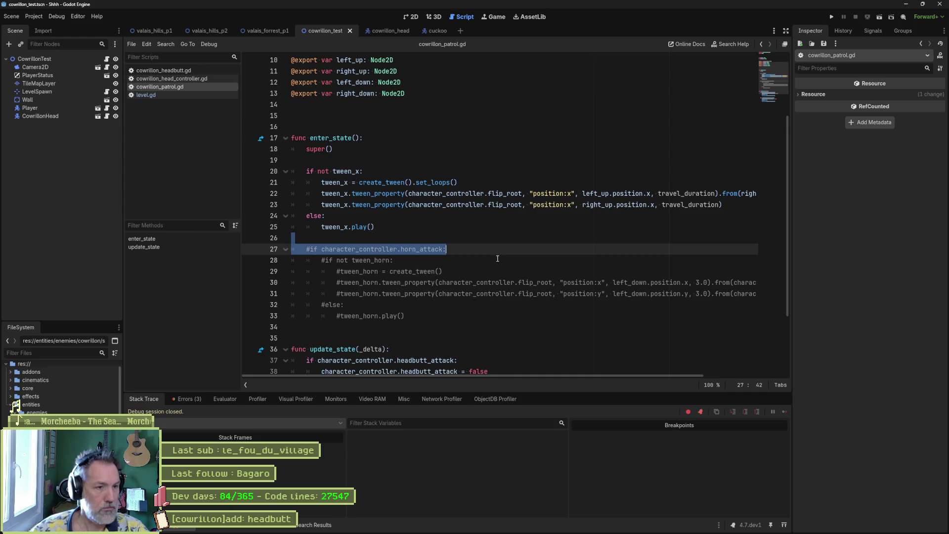
pyautogui.scroll(-3, 509, 269)
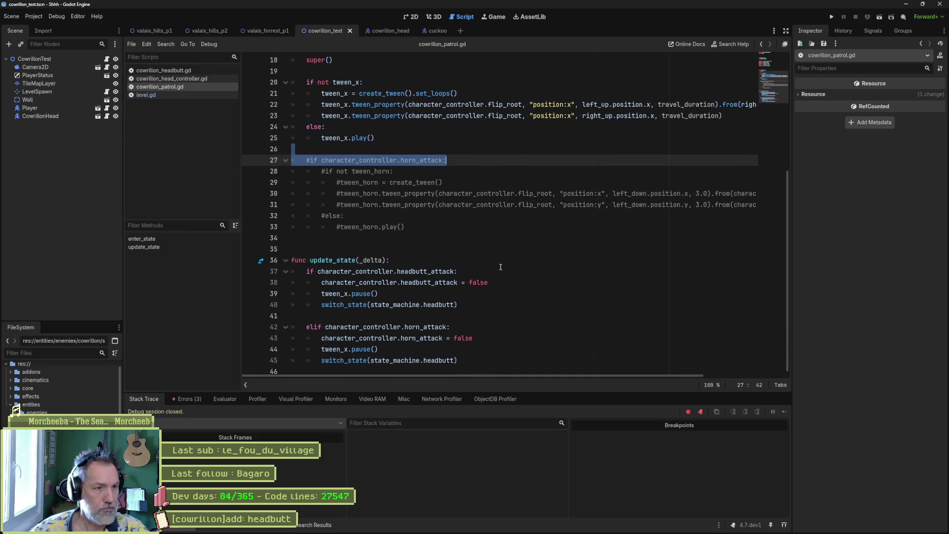
pyautogui.click(387, 347)
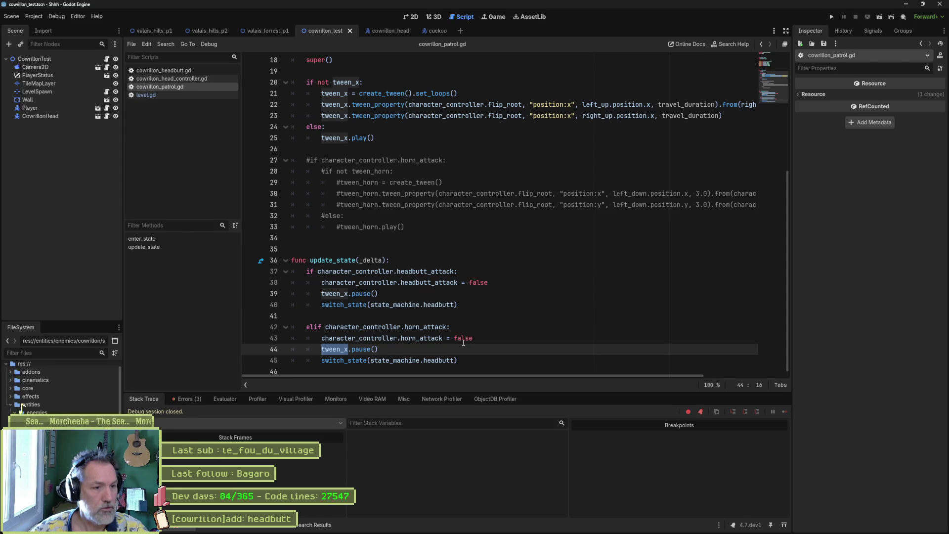
pyautogui.doubleClick(451, 359)
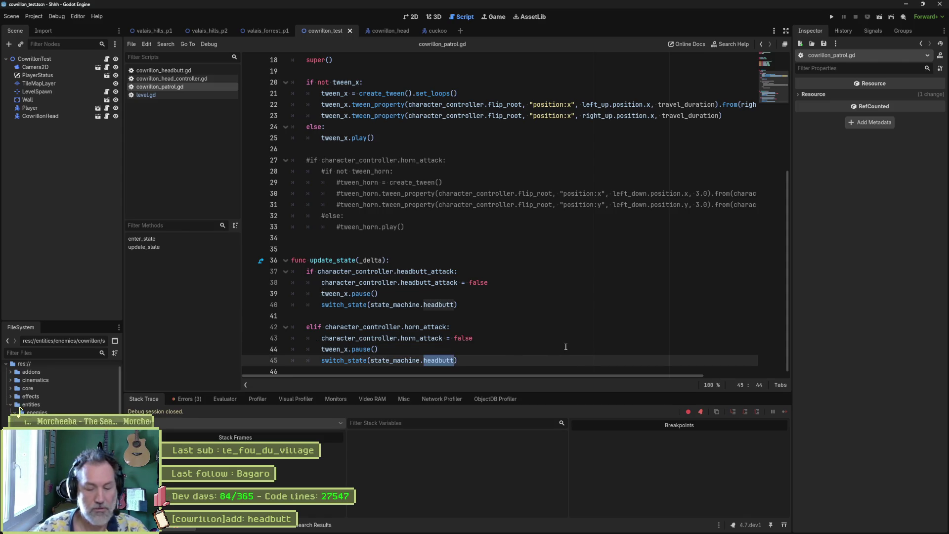
pyautogui.write('horn')
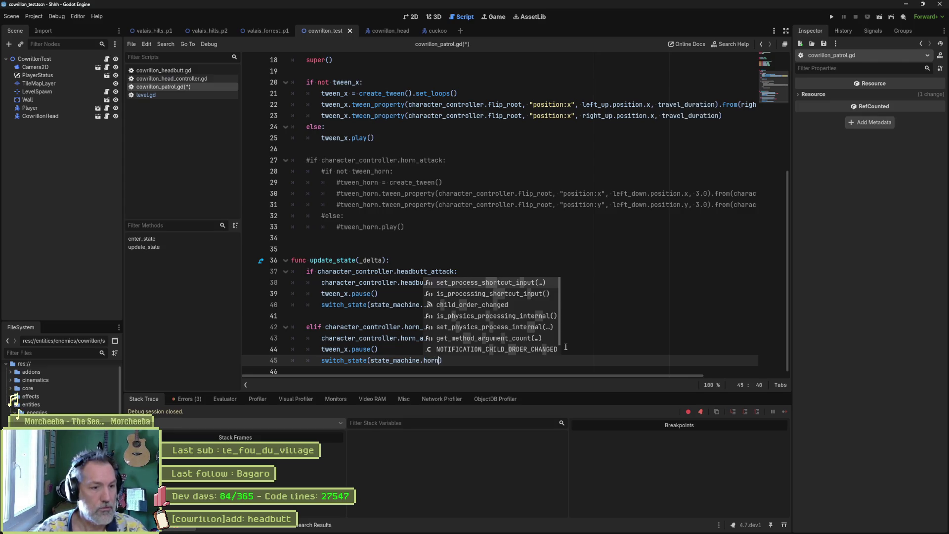
pyautogui.write('_left')
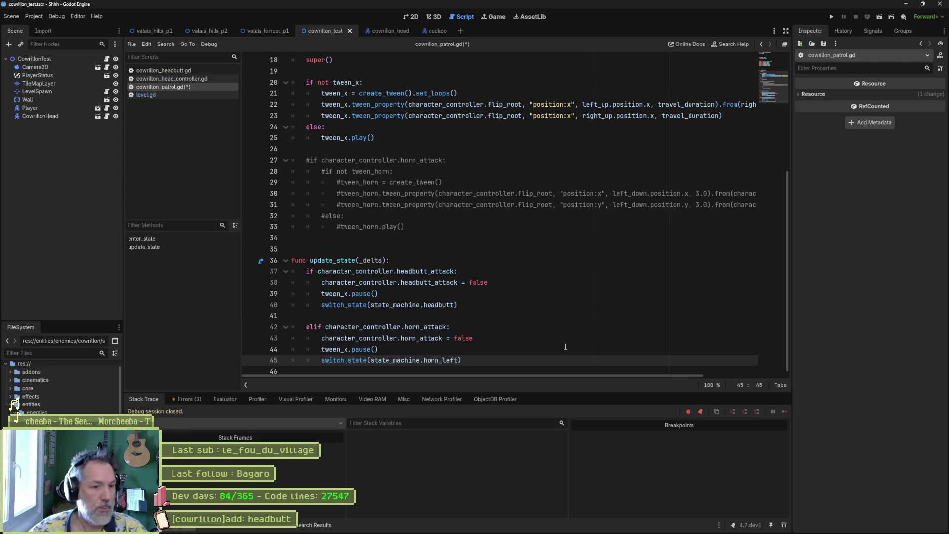
pyautogui.press('Up')
pyautogui.hotkey('ctrl', 's')
# Rename the Horn state node to HornLeft and update the head state machine script accordingly, saving it
pyautogui.click(380, 30)
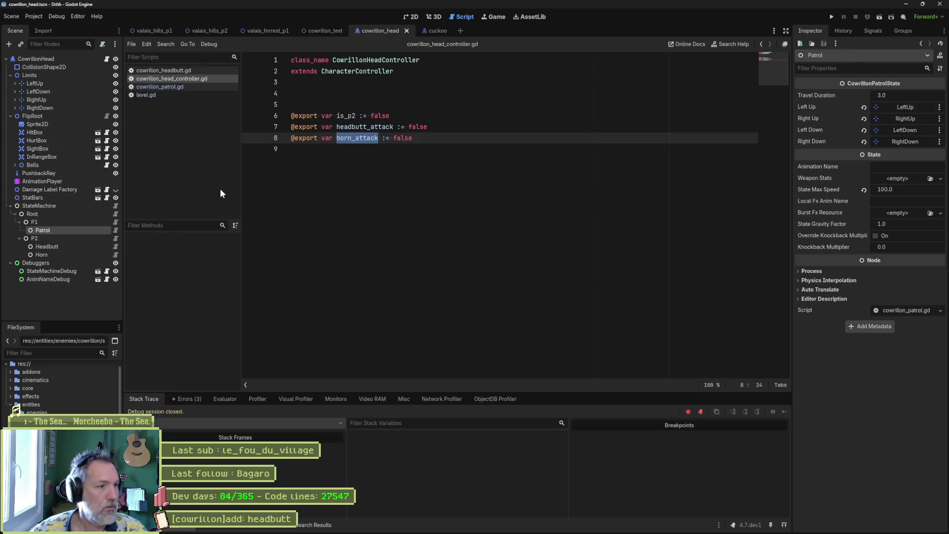
pyautogui.click(58, 254)
pyautogui.press('F2')
pyautogui.write('Left')
pyautogui.press('Return')
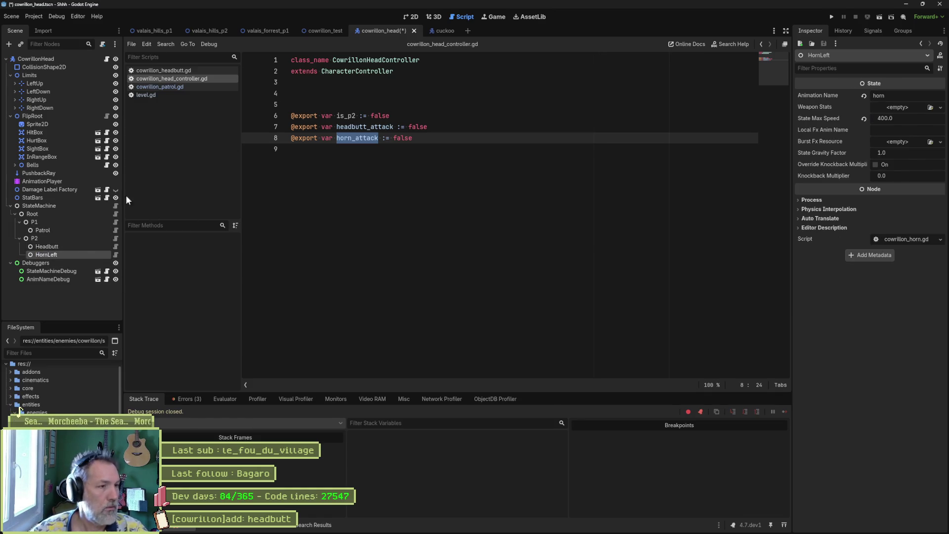
pyautogui.click(115, 206)
pyautogui.write('Left')
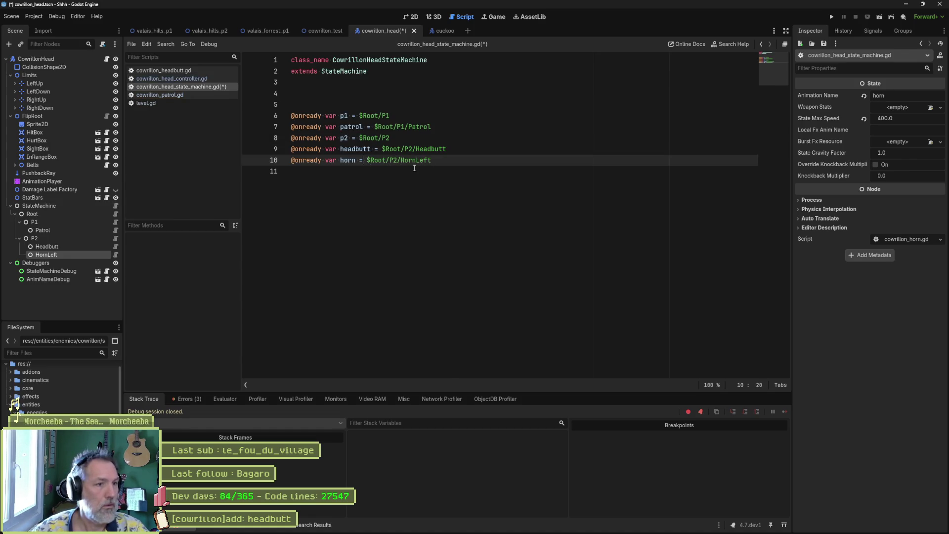
pyautogui.write('_left')
pyautogui.hotkey('ctrl', 's')
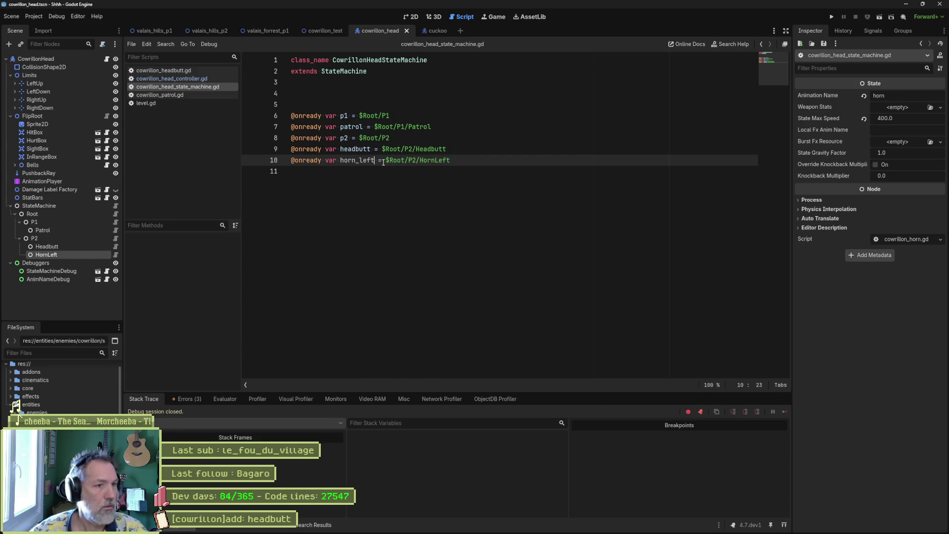
pyautogui.hotkey('ctrl', 'w')
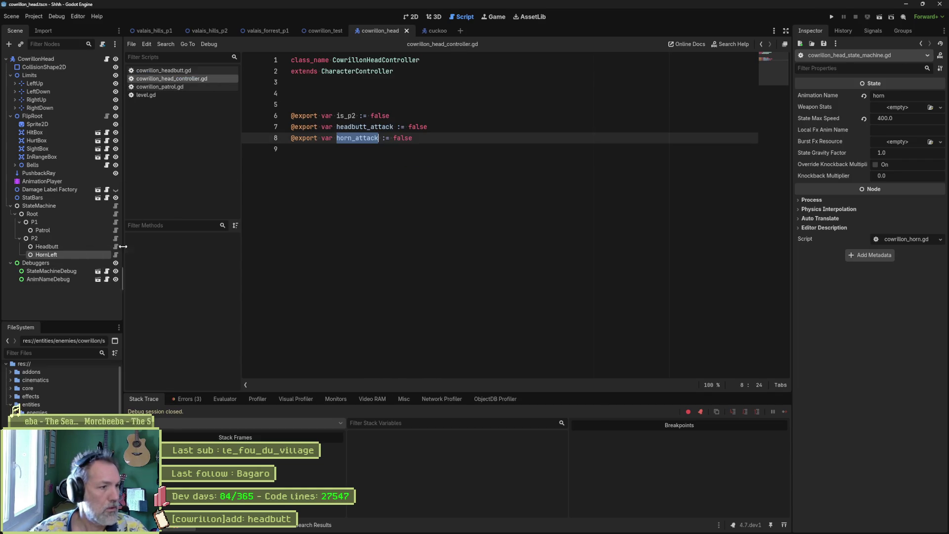
# Change the horn script's class_name to CowrillonHornLeftState, close it, and reopen it from HornLeft
pyautogui.click(115, 255)
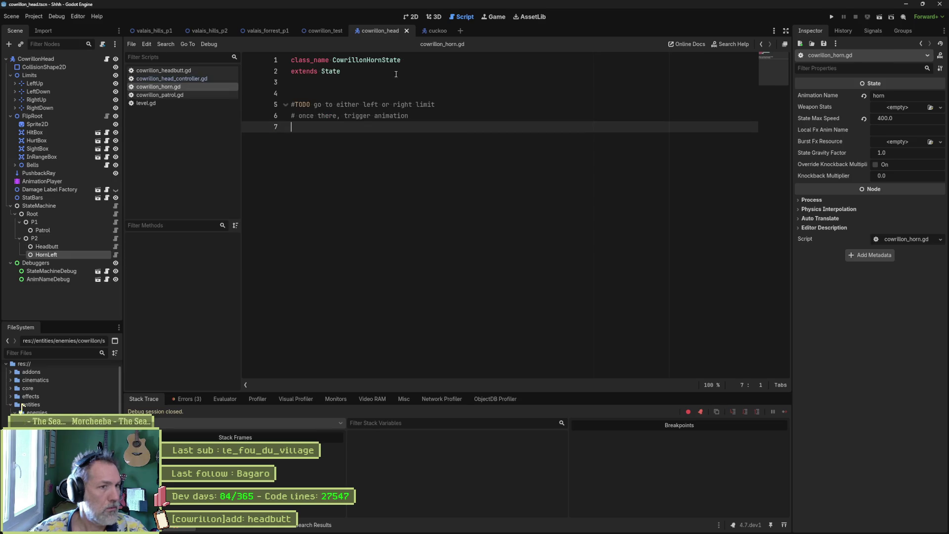
pyautogui.click(381, 59)
pyautogui.write('Left')
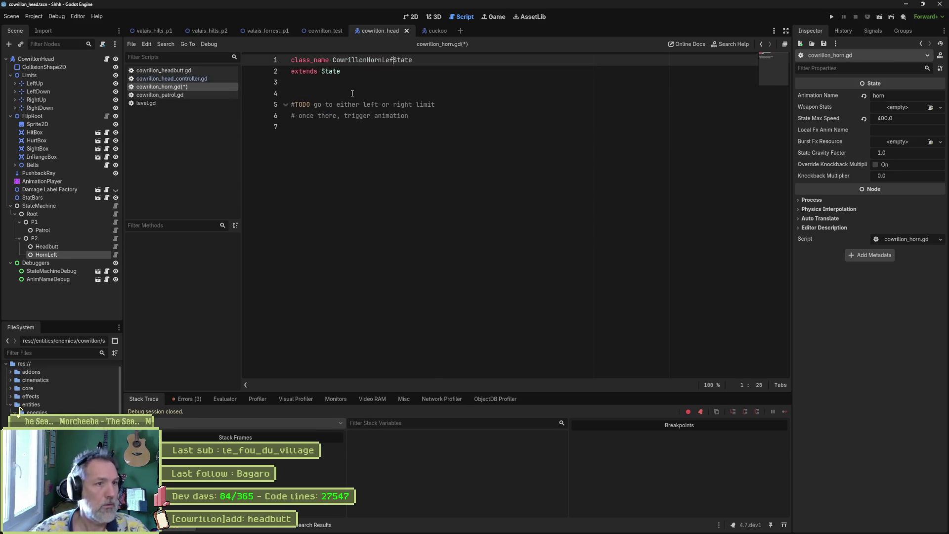
pyautogui.hotkey('ctrl', 'w')
pyautogui.press('Return')
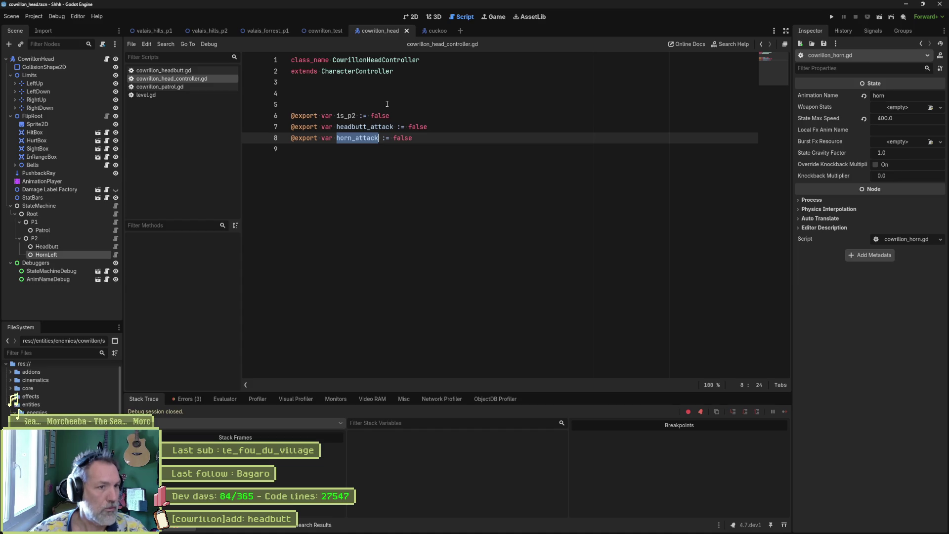
pyautogui.click(116, 255)
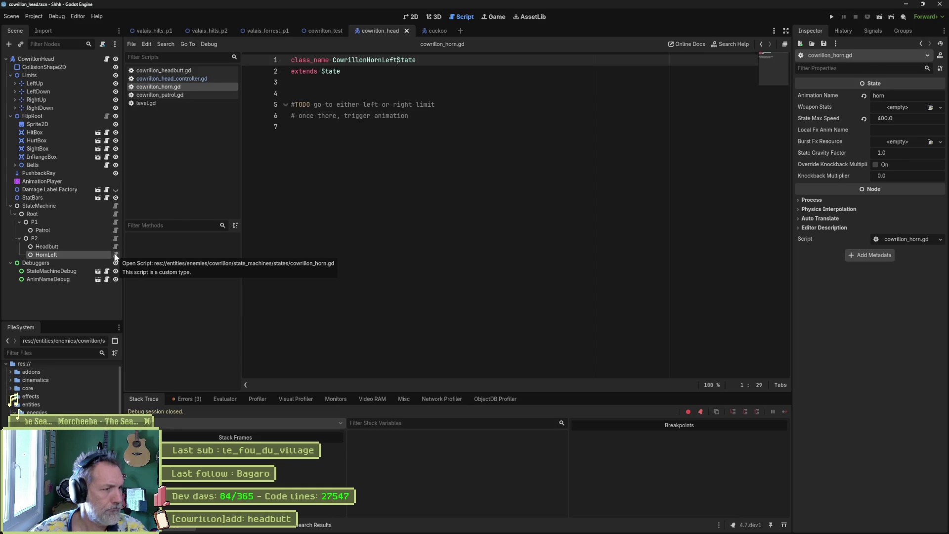
pyautogui.click(94, 254)
# Delete the old HornLeft node, add a CowrillonHornLeftState child under P2 named HornLeft, and save the scene
pyautogui.press('Delete')
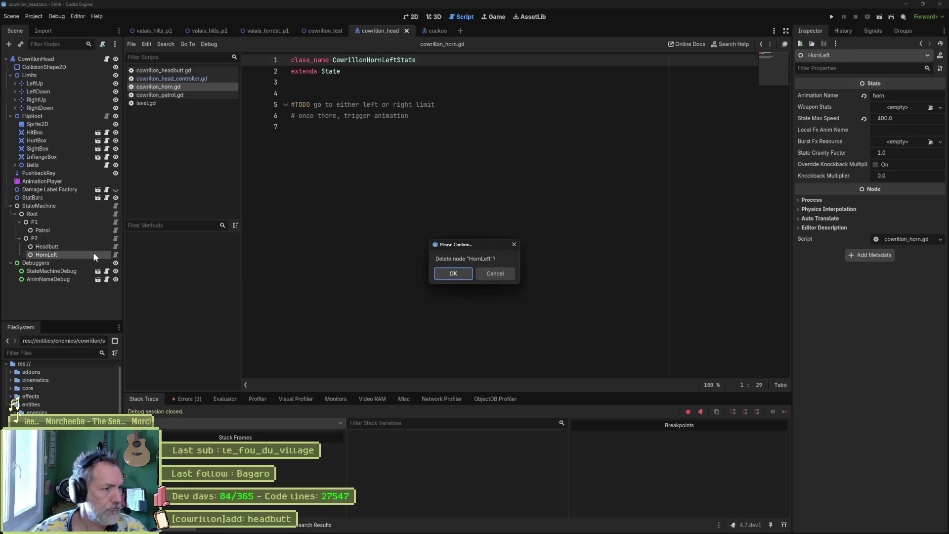
pyautogui.press('Return')
pyautogui.click(81, 239)
pyautogui.hotkey('ctrl', 'a')
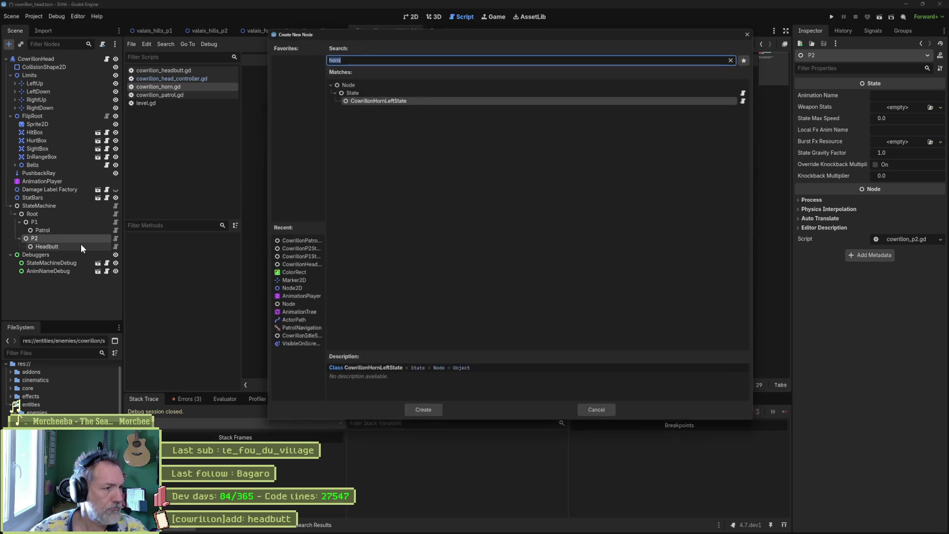
pyautogui.press('Return')
pyautogui.press('F2')
pyautogui.write('HornLeft')
pyautogui.press('Return')
pyautogui.hotkey('ctrl', 's')
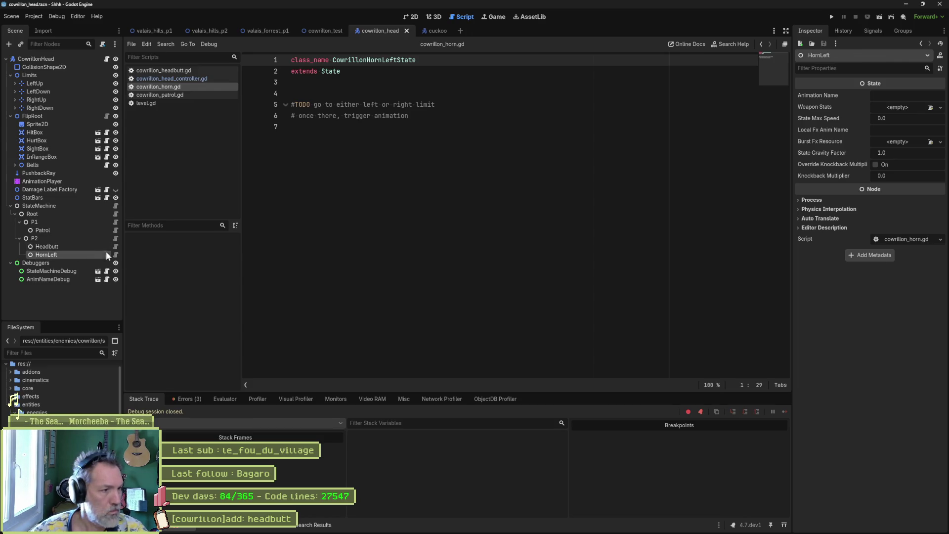
# Open HornLeft's attached script and rename its file to cowrillon_horn_left.gd
pyautogui.click(114, 255)
pyautogui.click(94, 252)
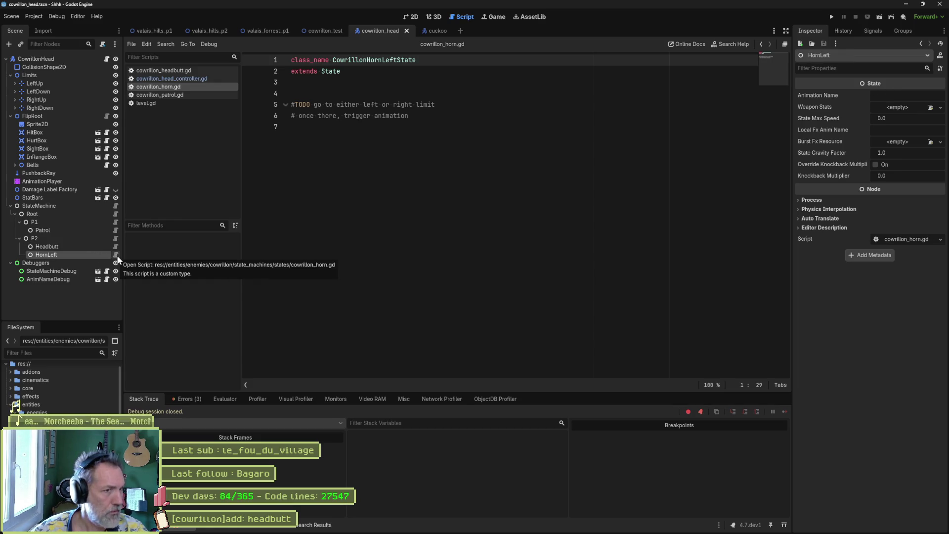
pyautogui.click(118, 259)
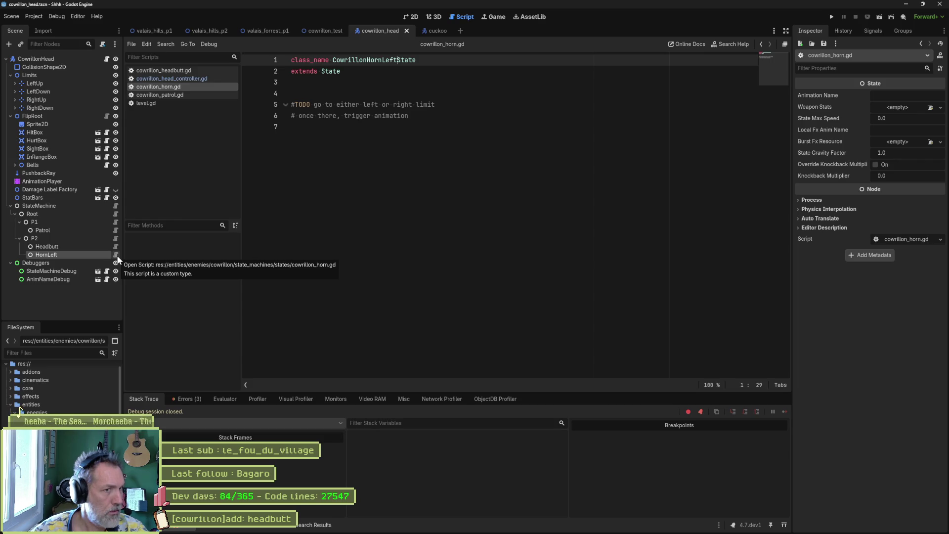
pyautogui.rightClick(167, 87)
pyautogui.click(179, 166)
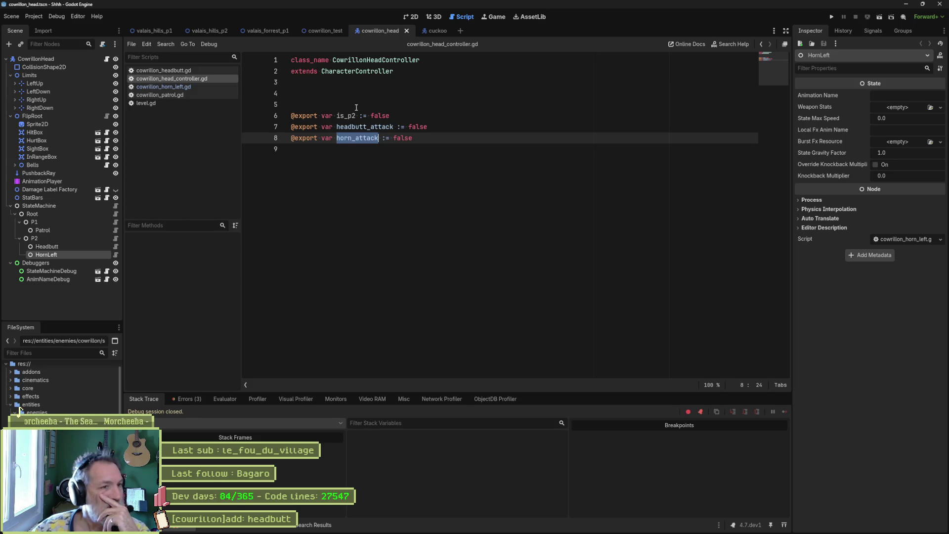
# Close the controller and horn_left scripts, comment out the horn_attack lines 42–45 with Ctrl+K, and save
pyautogui.click(363, 220)
pyautogui.hotkey('ctrl', 'w')
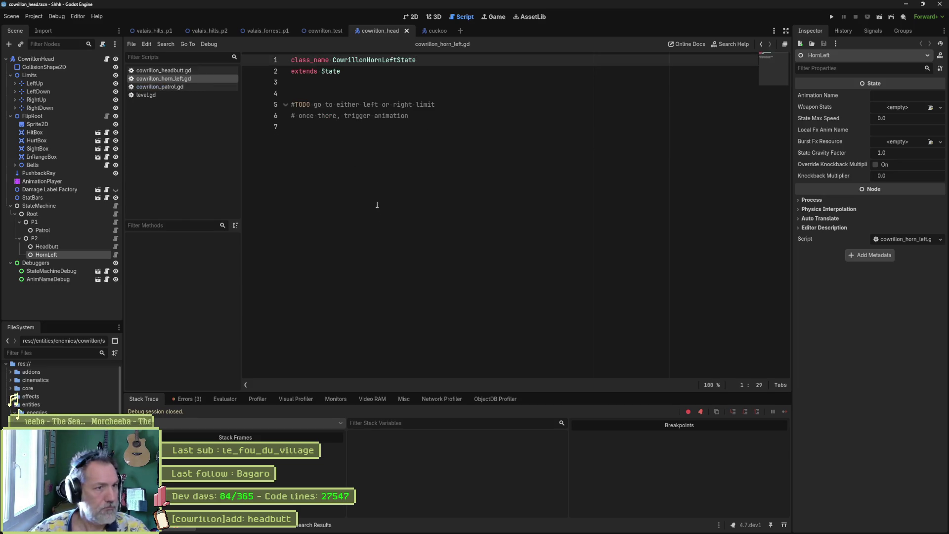
pyautogui.hotkey('ctrl', 'w')
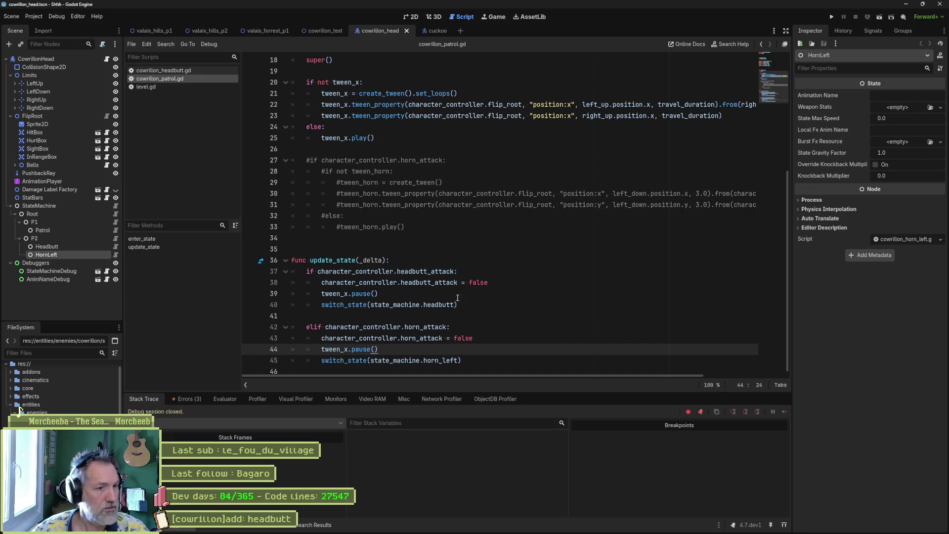
pyautogui.moveTo(490, 360); pyautogui.dragTo(500, 306)
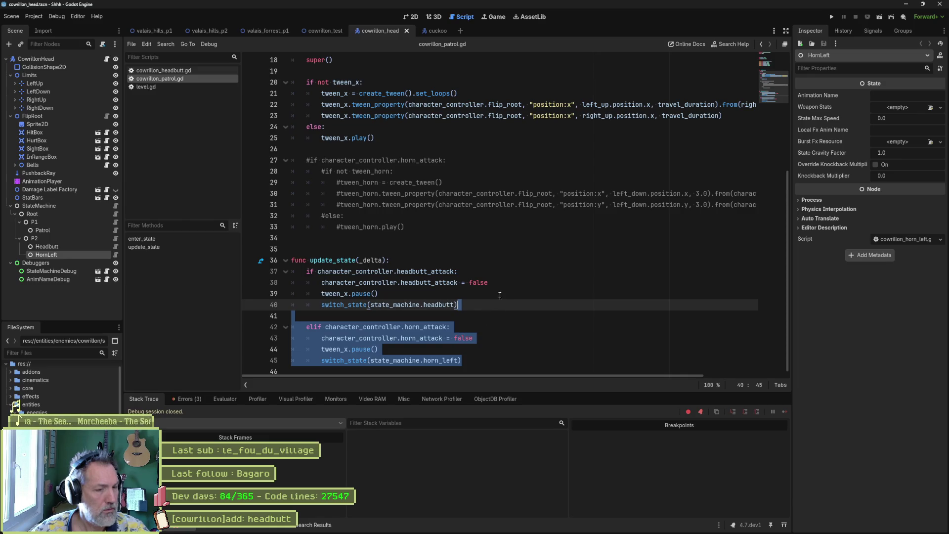
pyautogui.moveTo(475, 360); pyautogui.dragTo(464, 326)
pyautogui.hotkey('ctrl', 'k')
pyautogui.hotkey('ctrl', 's')
pyautogui.click(451, 242)
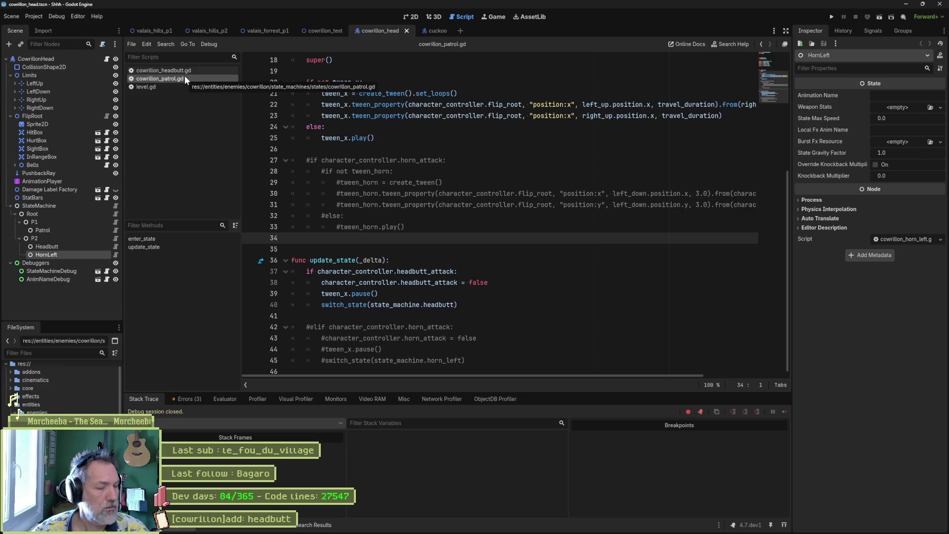
# Review the commented horn tween block and select the patrol code from line 5 through 45
pyautogui.click(382, 171)
pyautogui.scroll(5, 452, 252)
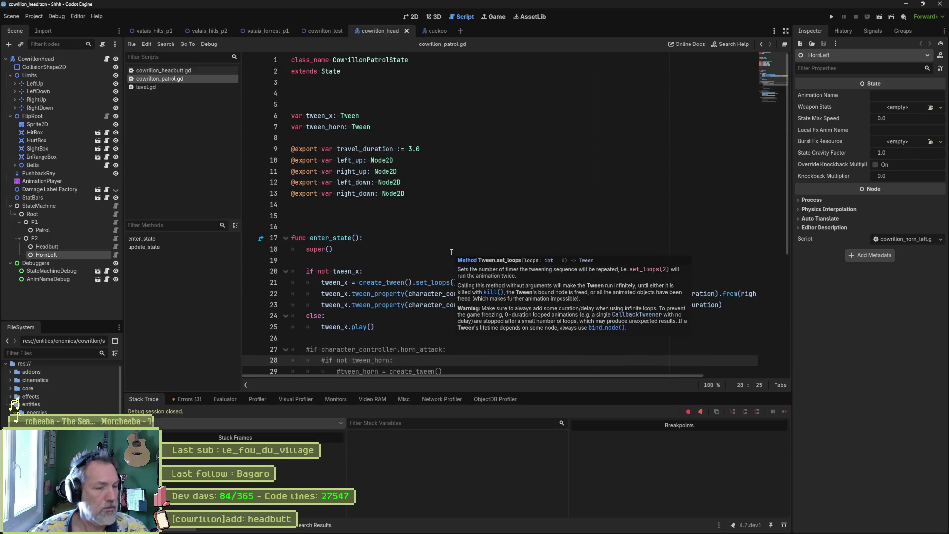
pyautogui.scroll(-4, 451, 252)
pyautogui.moveTo(428, 283); pyautogui.dragTo(292, 210)
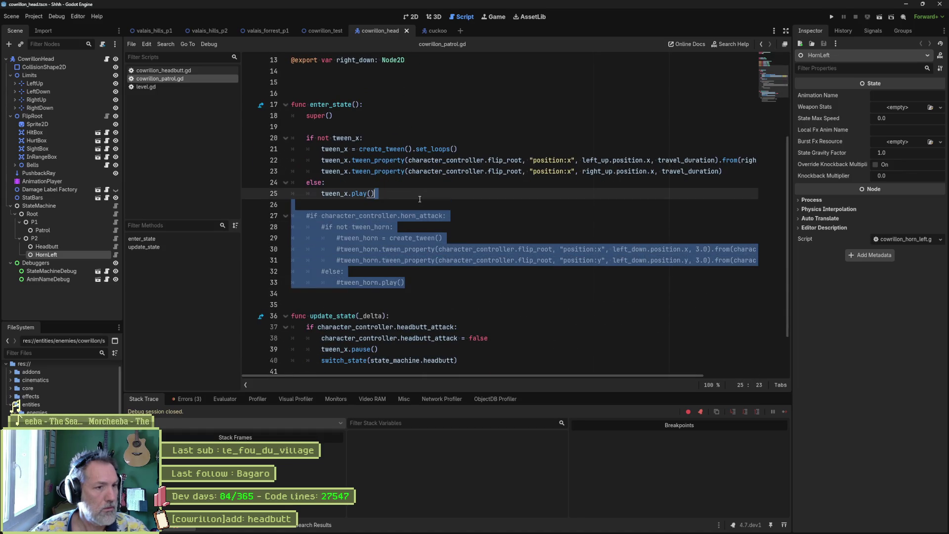
pyautogui.click(293, 204)
pyautogui.scroll(-2, 449, 292)
pyautogui.click(474, 360)
pyautogui.scroll(6, 408, 209)
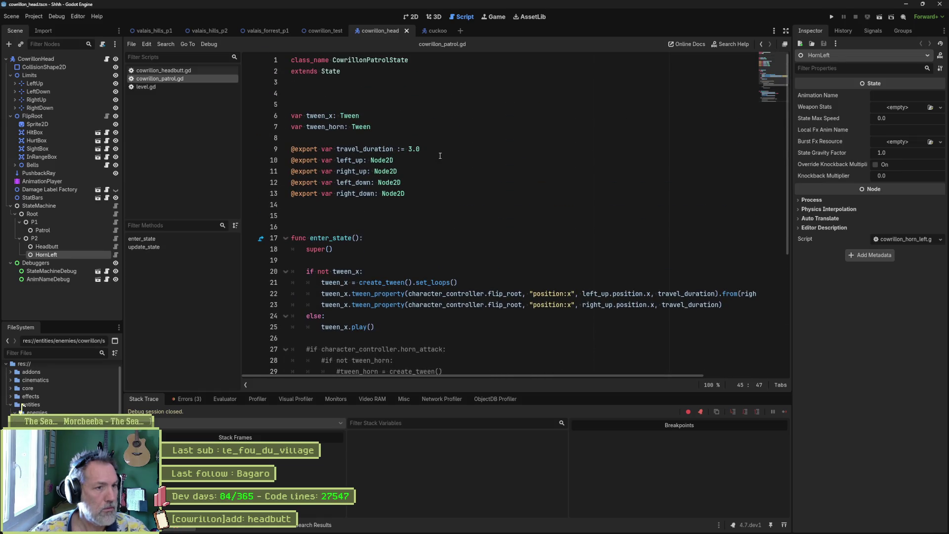
pyautogui.keyDown('shift'); pyautogui.click(419, 103); pyautogui.keyUp('shift')
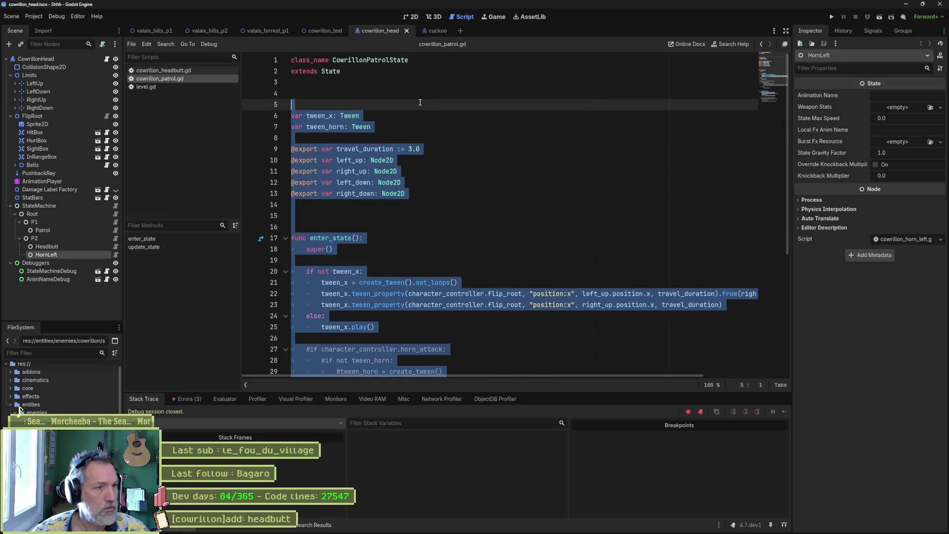
# Paste the patrol code into cowrillon_horn_left.gd and delete the tween_x declaration and TODO lines
pyautogui.click(116, 258)
pyautogui.click(350, 127)
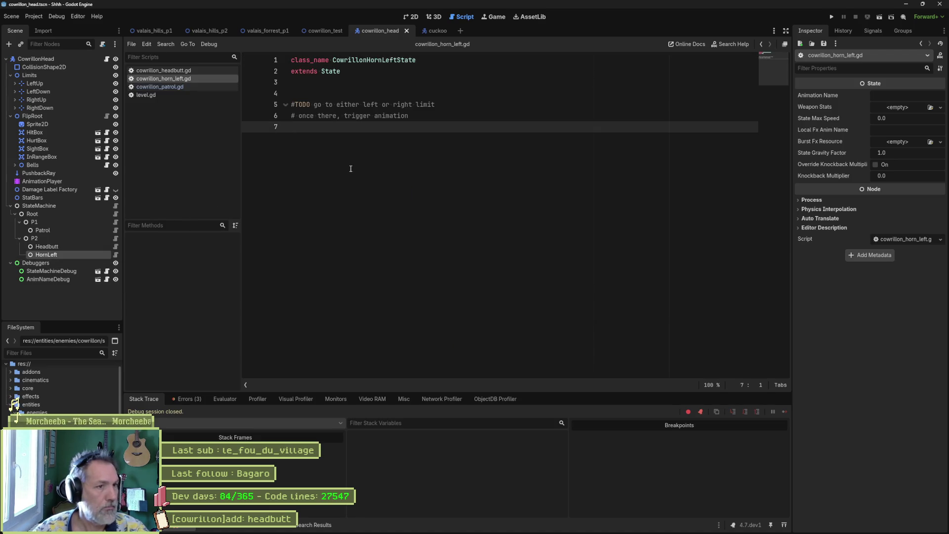
pyautogui.hotkey('ctrl', 'v')
pyautogui.scroll(6, 351, 169)
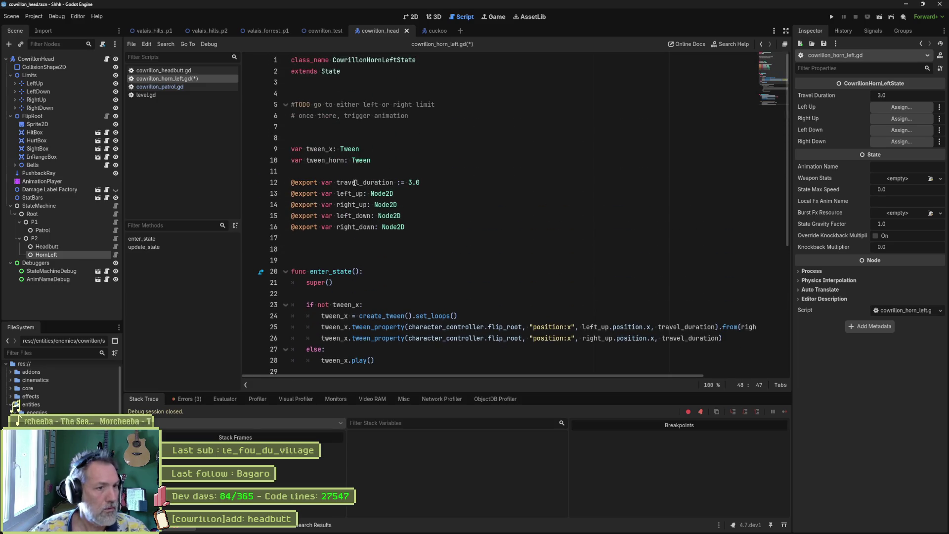
pyautogui.click(373, 148)
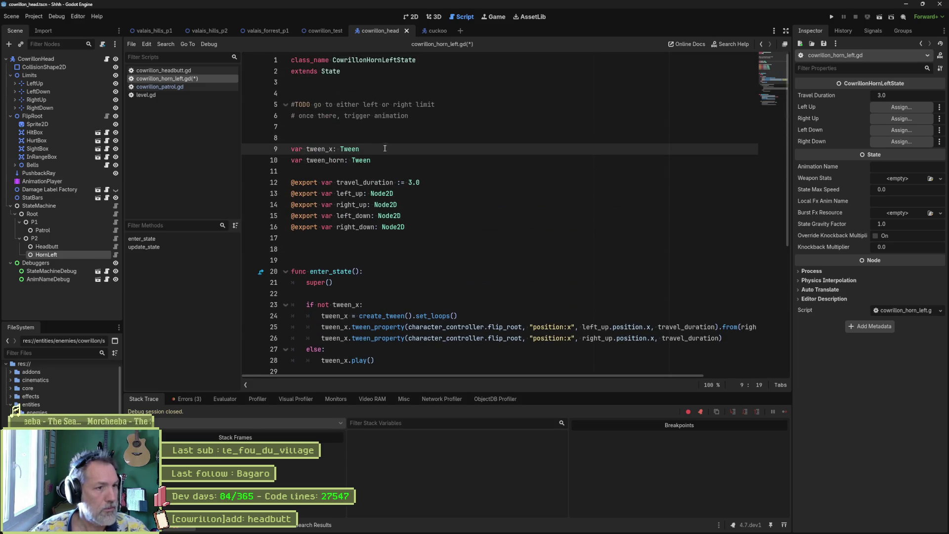
pyautogui.hotkey('ctrl', 'shift', 'k')
pyautogui.click(353, 135)
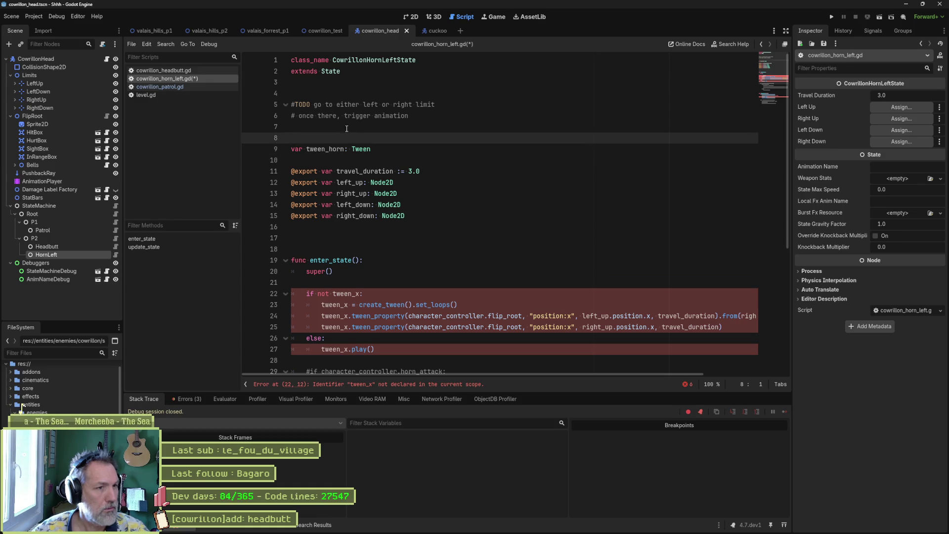
pyautogui.press('Up')
pyautogui.press('Up')
pyautogui.press('Up')
pyautogui.hotkey('ctrl', 'shift', 'k')
pyautogui.hotkey('ctrl', 'shift', 'k')
pyautogui.hotkey('ctrl', 'shift', 'k')
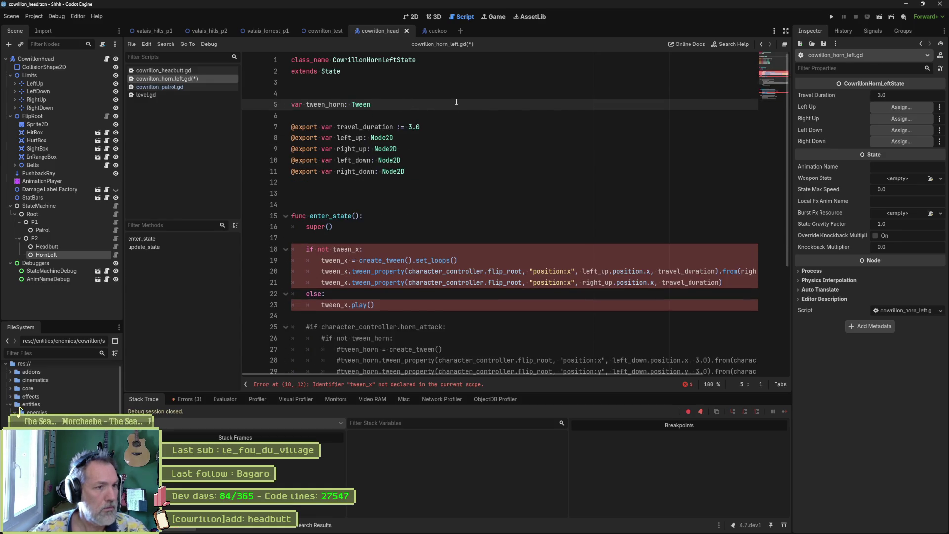
pyautogui.press('Return')
pyautogui.click(419, 139)
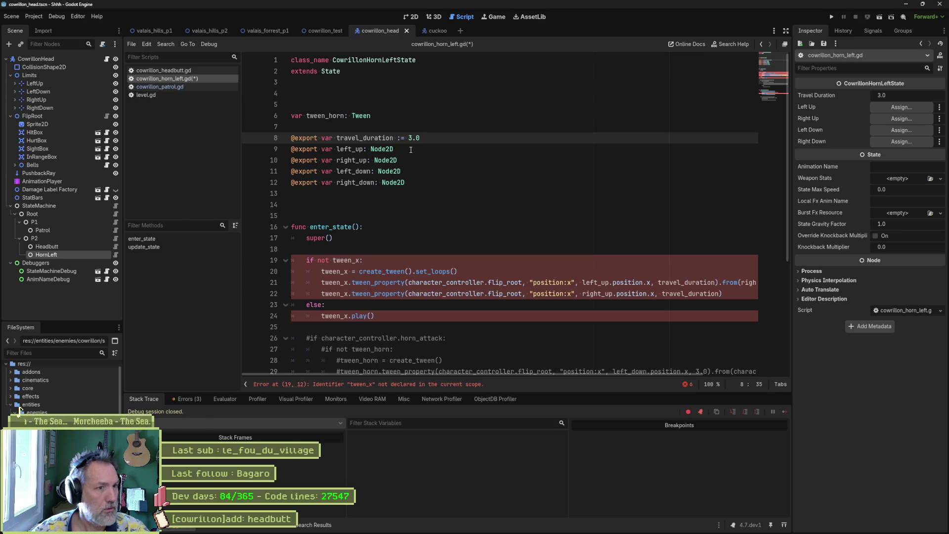
# Remove the left_up, right_up and right_down export lines from the HornLeft script
pyautogui.click(411, 150)
pyautogui.hotkey('ctrl', 'shift', 'k')
pyautogui.hotkey('ctrl', 'shift', 'k')
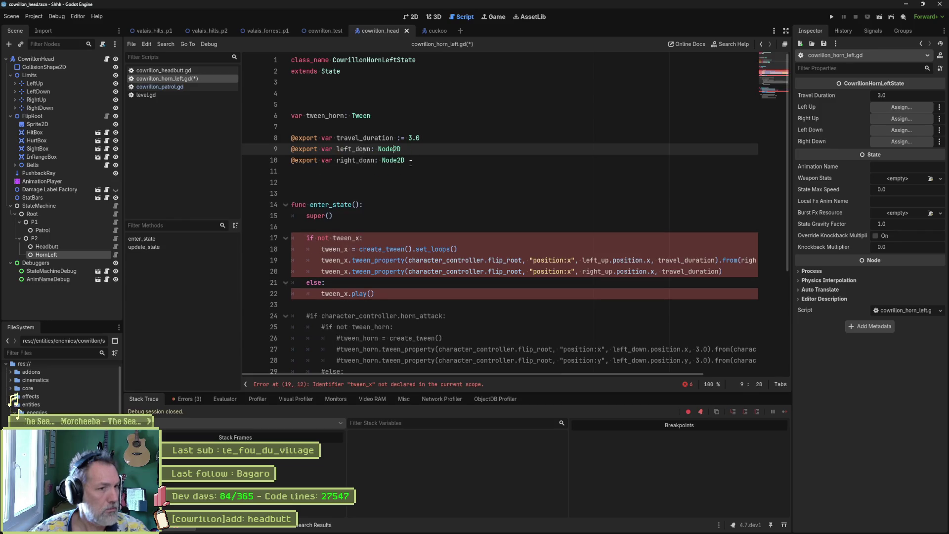
pyautogui.press('Down')
pyautogui.hotkey('ctrl', 'shift', 'k')
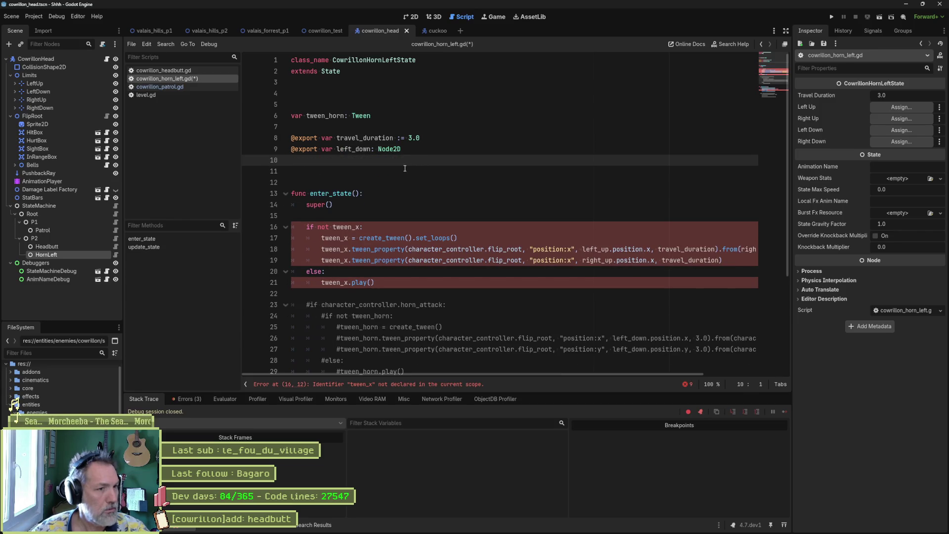
pyautogui.scroll(-1, 404, 169)
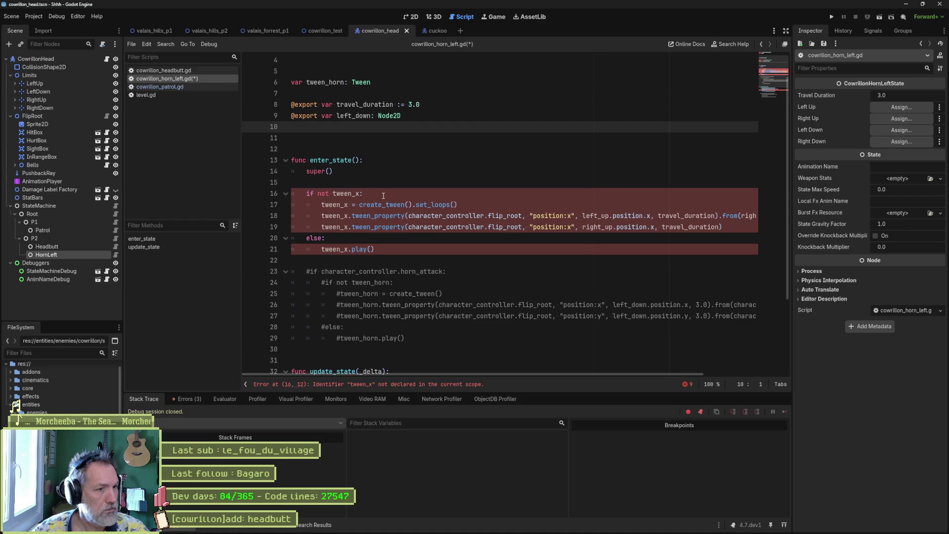
pyautogui.scroll(1, 383, 196)
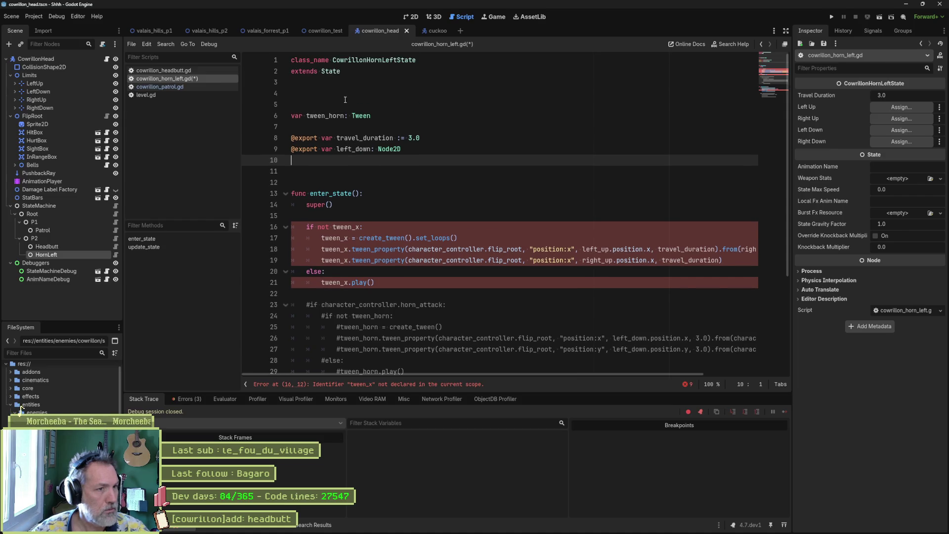
# Shorten tween_horn to tween and strip the _x suffix from the tween_x usages on lines 17–21
pyautogui.doubleClick(323, 116)
pyautogui.click(324, 115)
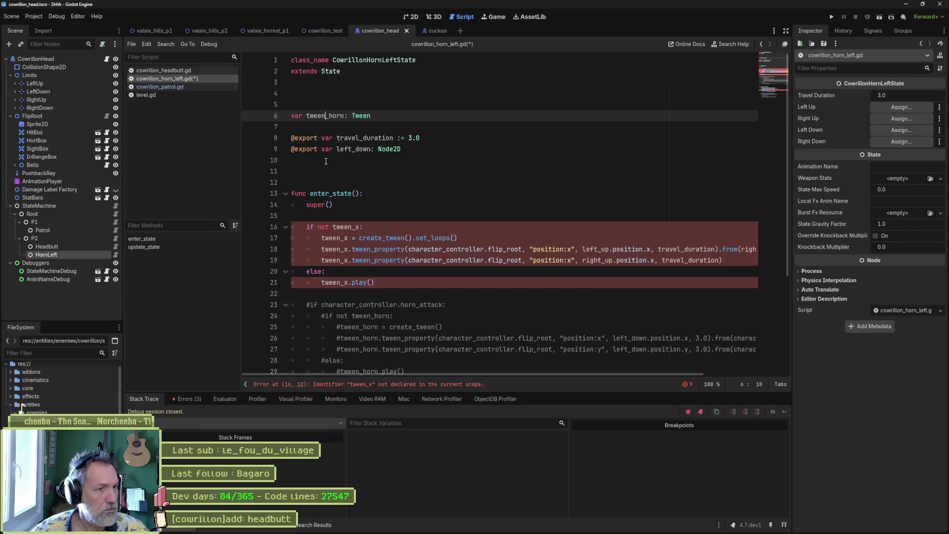
pyautogui.press('Delete')
pyautogui.press('Delete')
pyautogui.press('Delete')
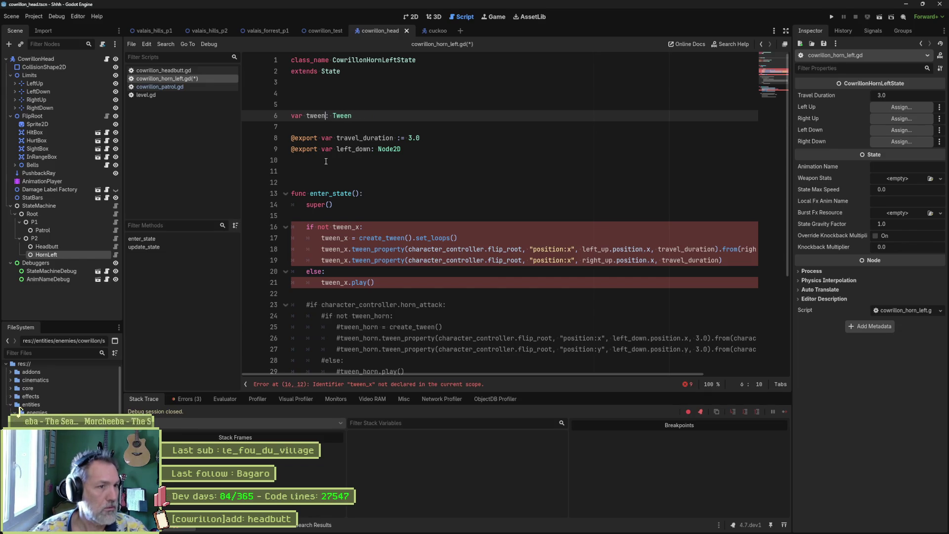
pyautogui.doubleClick(315, 115)
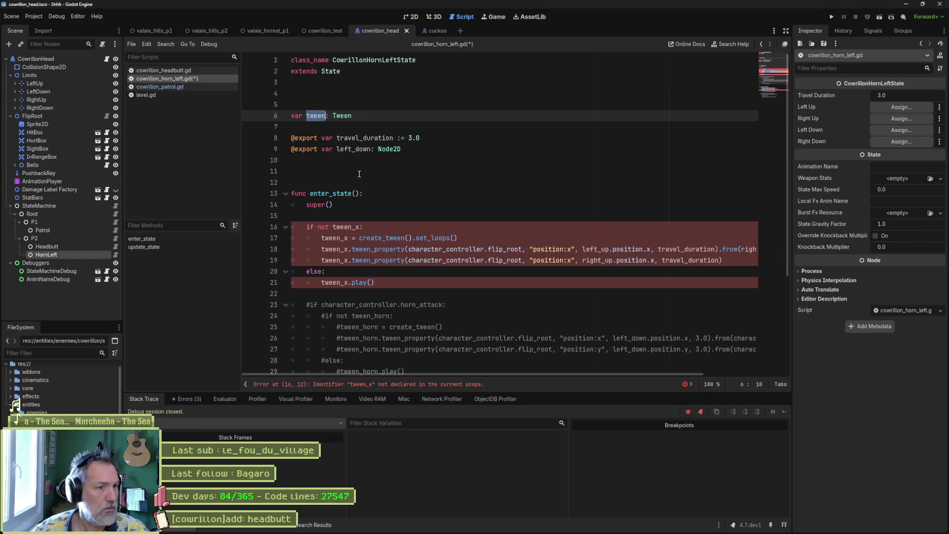
pyautogui.click(324, 240)
pyautogui.keyDown('alt'); pyautogui.click(323, 250); pyautogui.keyUp('alt')
pyautogui.keyDown('alt'); pyautogui.click(323, 260); pyautogui.keyUp('alt')
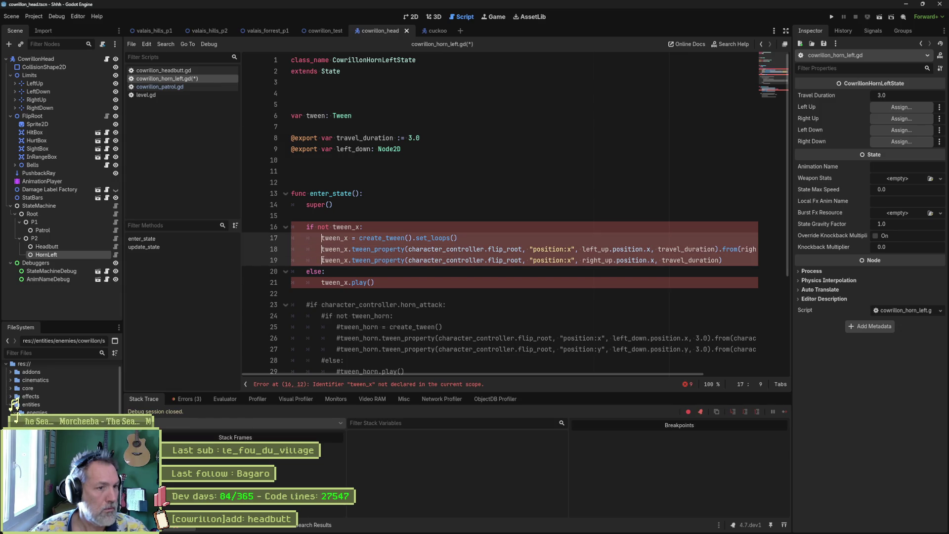
pyautogui.keyDown('alt'); pyautogui.click(322, 282); pyautogui.keyUp('alt')
pyautogui.hotkey('ctrl', 'Right')
pyautogui.press('BackSpace')
pyautogui.press('BackSpace')
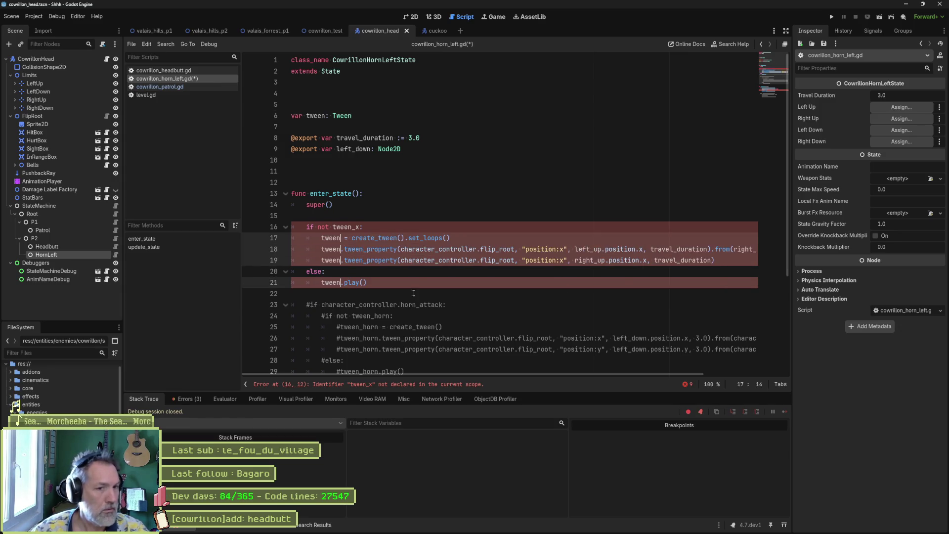
# Change tween_x.pause to tween.pause on line 35
pyautogui.scroll(-4, 434, 266)
pyautogui.click(330, 297)
pyautogui.hotkey('ctrl', 'Right')
pyautogui.press('BackSpace')
pyautogui.press('BackSpace')
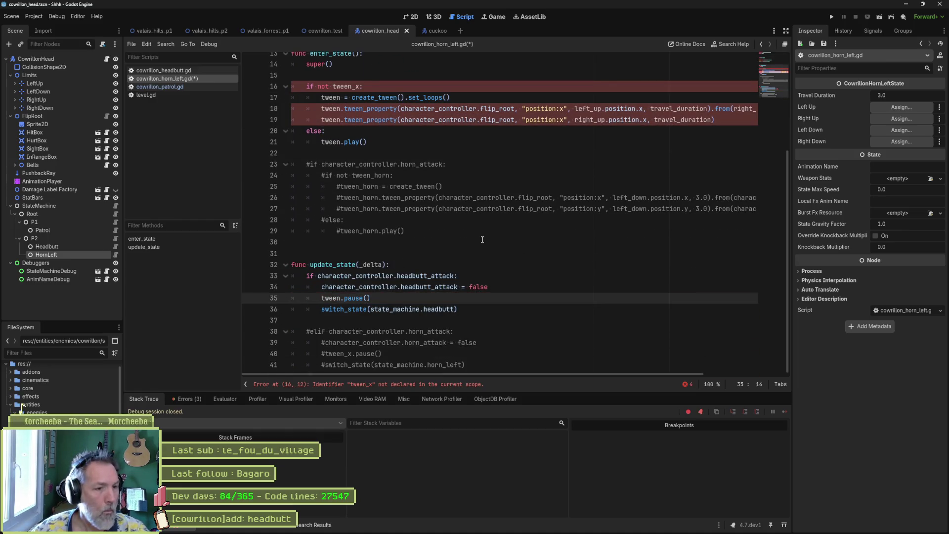
pyautogui.scroll(4, 482, 239)
pyautogui.scroll(-3, 436, 270)
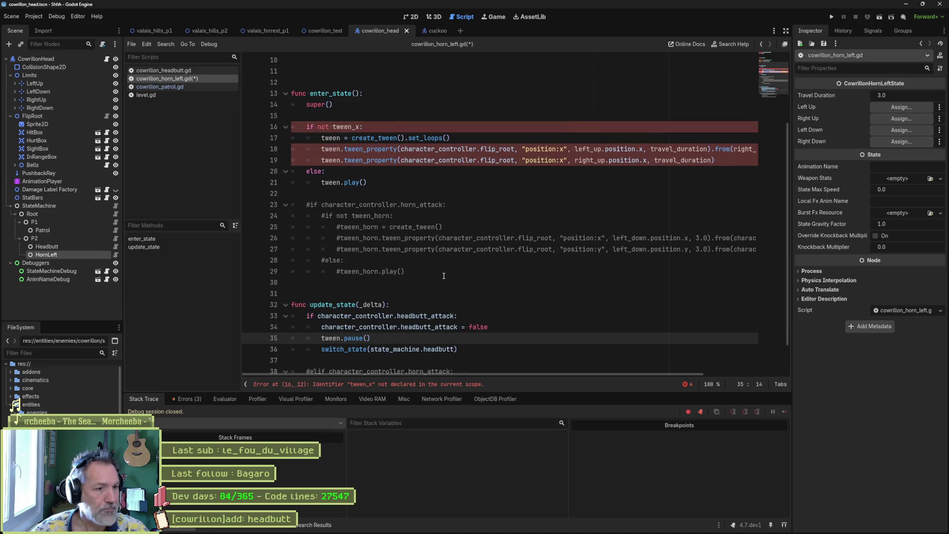
pyautogui.click(424, 249)
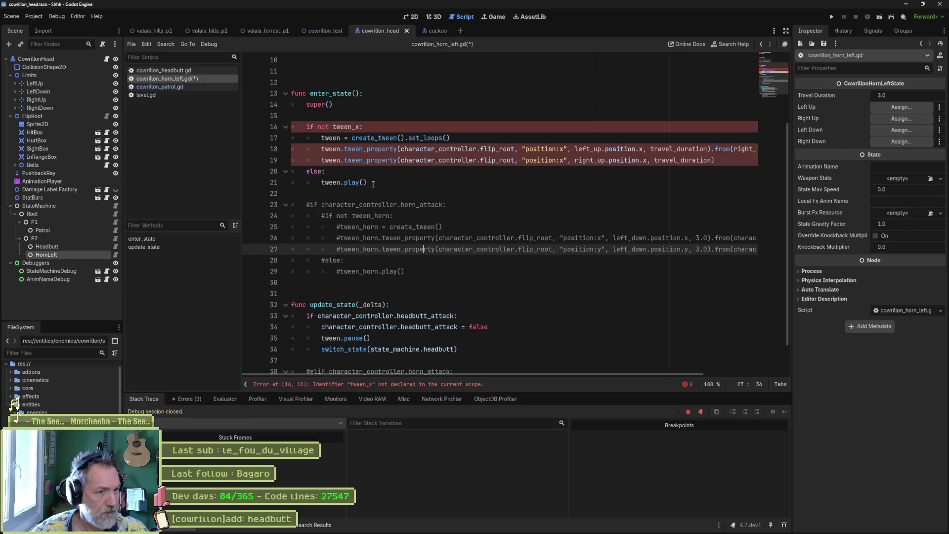
# Delete the old 'if not tween_x' looping block and uncomment the horn attack tween block
pyautogui.moveTo(373, 184)
pyautogui.mouseDown()
pyautogui.moveTo(369, 126)
pyautogui.moveTo(333, 104)
pyautogui.mouseUp()
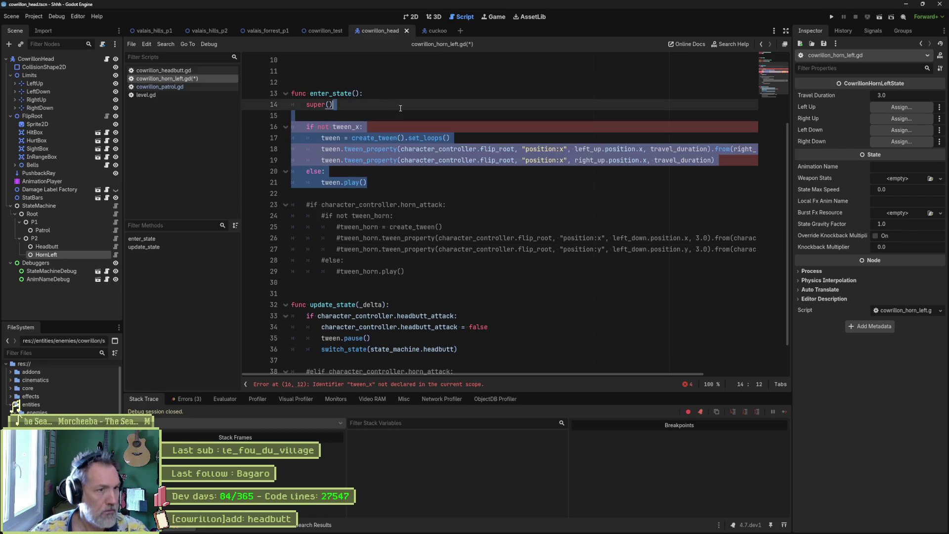
pyautogui.press('BackSpace')
pyautogui.scroll(2, 401, 108)
pyautogui.moveTo(382, 166); pyautogui.dragTo(379, 232)
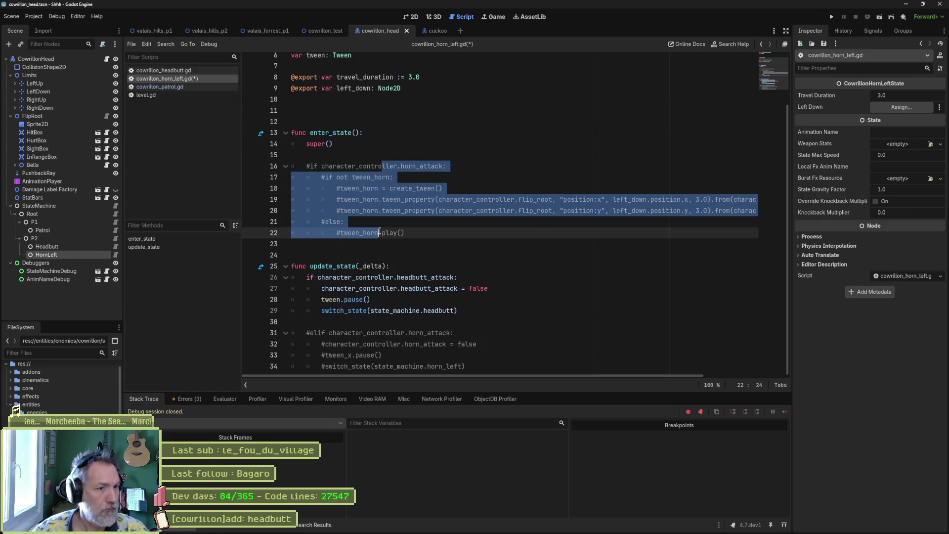
pyautogui.hotkey('ctrl', 'k')
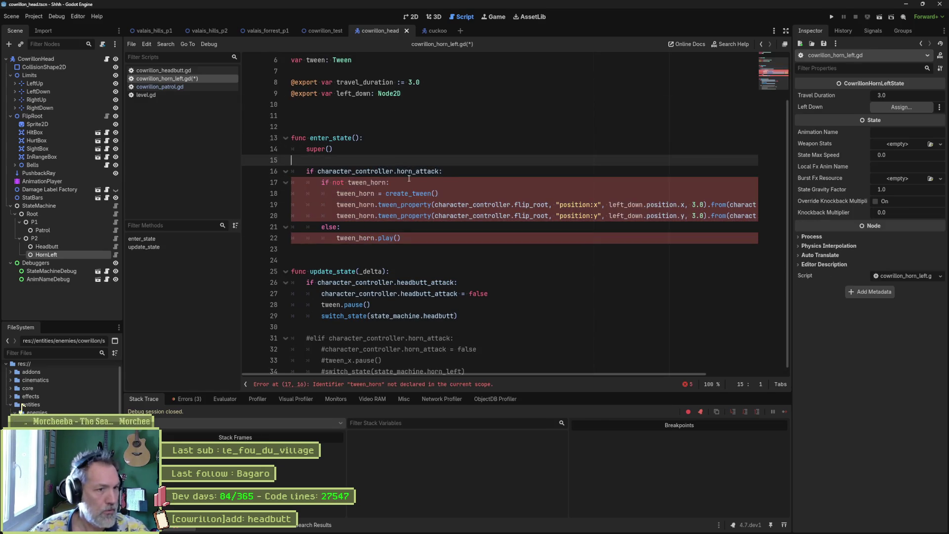
# Remove the horn_attack/tween_horn if-conditions and the else line, then dedent the remaining tween lines
pyautogui.click(415, 182)
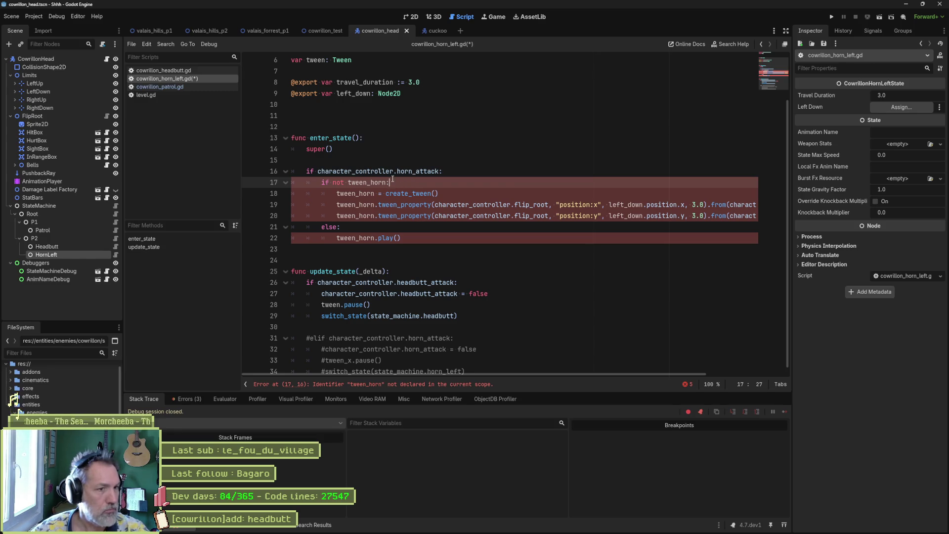
pyautogui.click(369, 172)
pyautogui.hotkey('ctrl', 'shift', 'k')
pyautogui.hotkey('ctrl', 'shift', 'k')
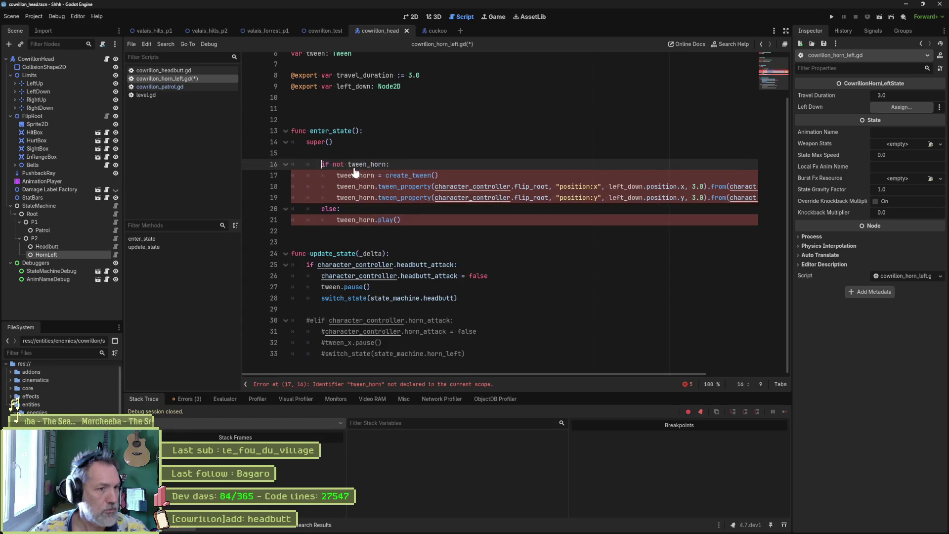
pyautogui.click(361, 197)
pyautogui.hotkey('ctrl', 'shift', 'k')
pyautogui.hotkey('ctrl', 'shift', 'k')
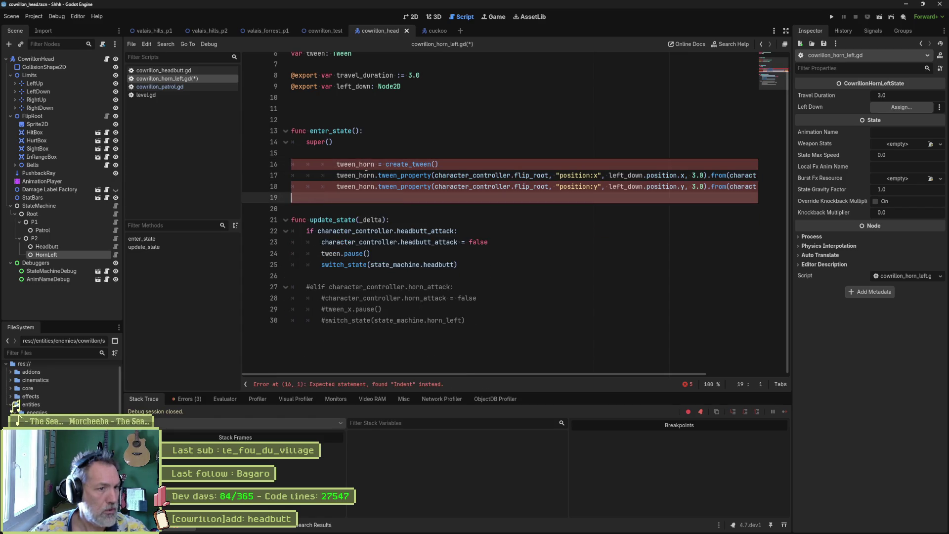
pyautogui.moveTo(367, 164); pyautogui.dragTo(368, 186)
pyautogui.hotkey('shift', 'Tab')
pyautogui.hotkey('shift', 'Tab')
pyautogui.click(371, 154)
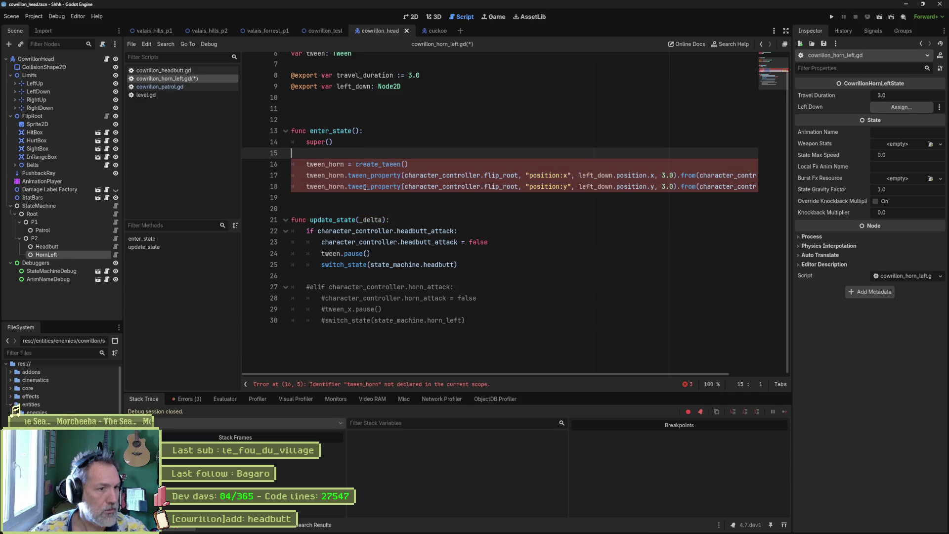
# Rename tween_horn to tween on the three left_down position tween lines
pyautogui.moveTo(337, 166); pyautogui.dragTo(326, 209)
pyautogui.press('Delete')
pyautogui.press('Delete')
pyautogui.press('Delete')
pyautogui.scroll(2, 429, 194)
pyautogui.click(429, 193)
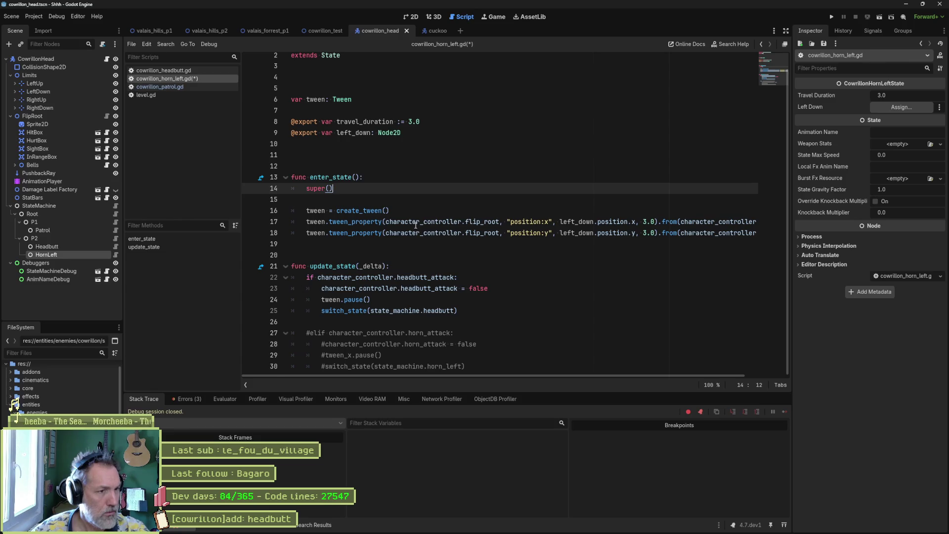
pyautogui.scroll(1, 415, 225)
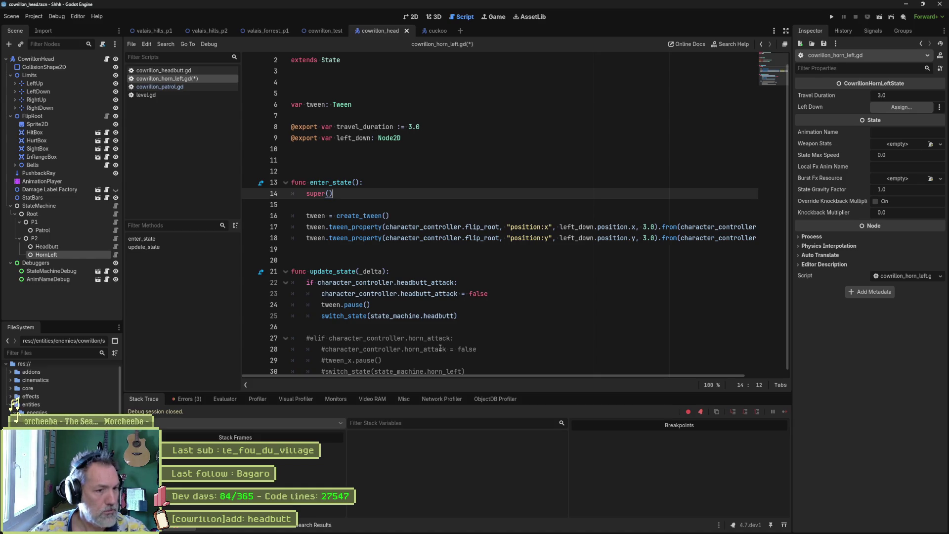
pyautogui.click(434, 327)
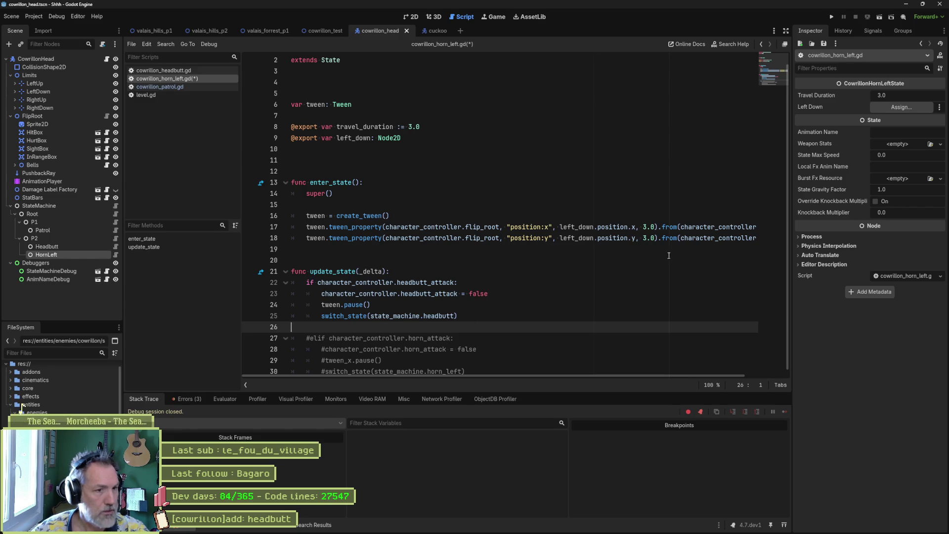
pyautogui.click(453, 249)
pyautogui.click(453, 238)
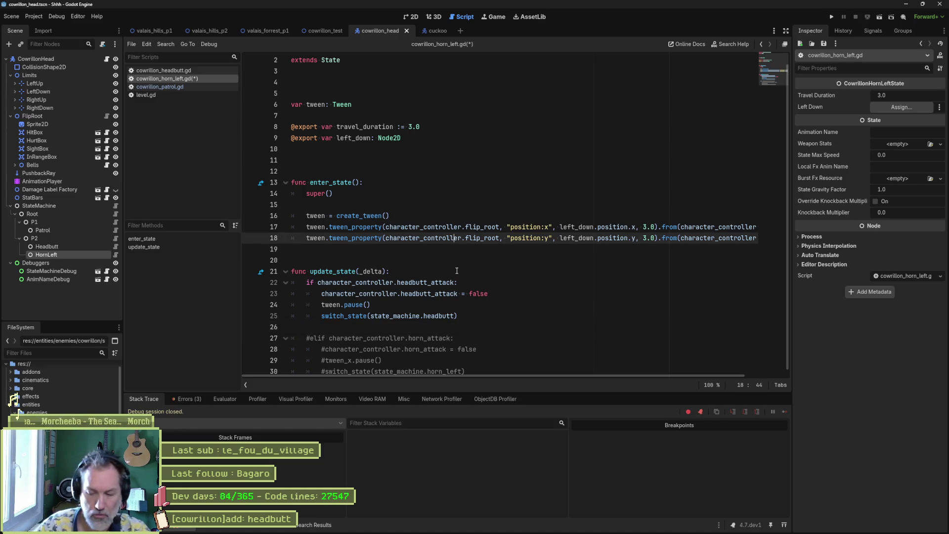
# Add a tween.tween_callback() line after the y-position tween on line 18 via autocomplete
pyautogui.press('End')
pyautogui.write('.call')
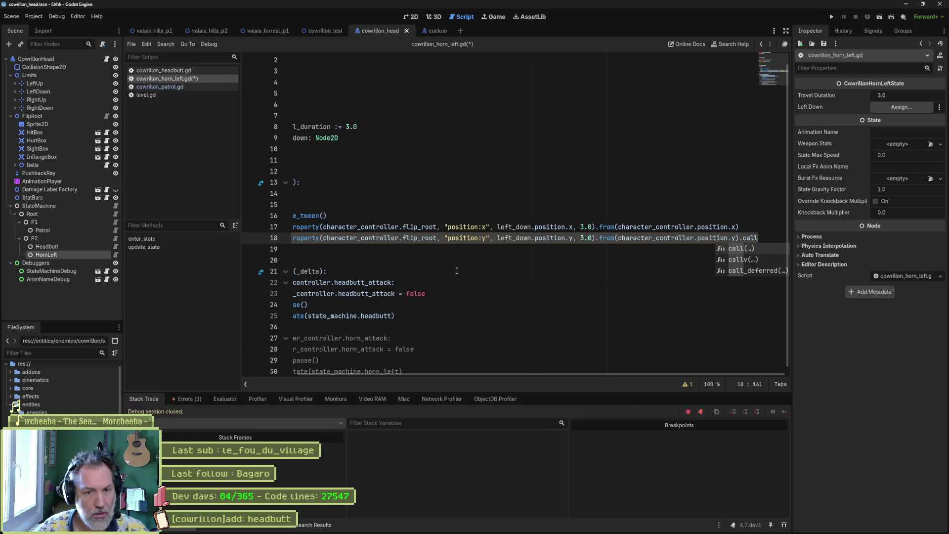
pyautogui.press('BackSpace')
pyautogui.press('BackSpace')
pyautogui.press('BackSpace')
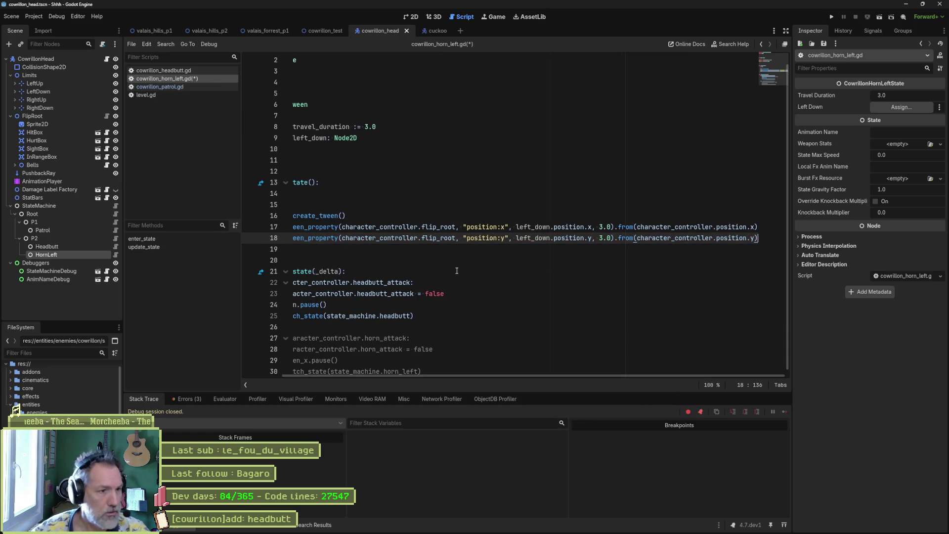
pyautogui.press('Return')
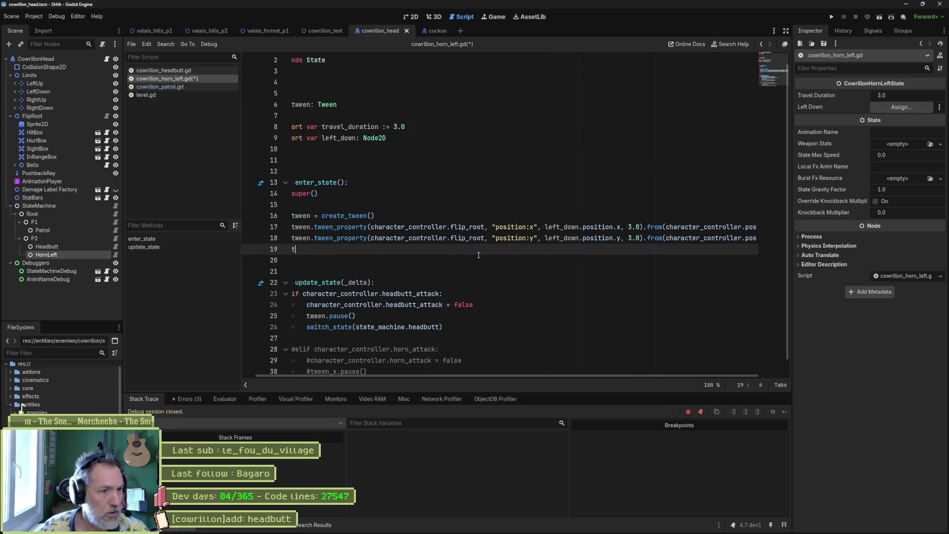
pyautogui.write('ween.ca')
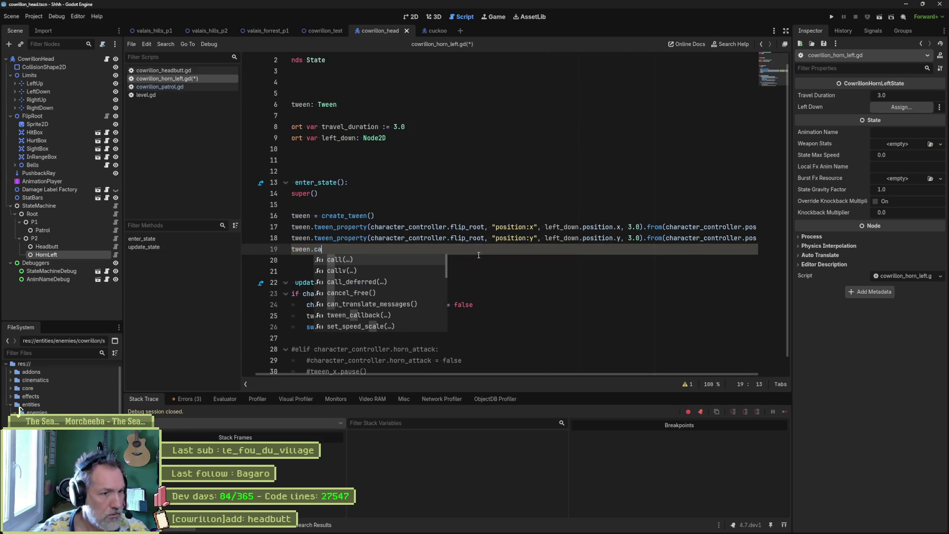
pyautogui.press('Down')
pyautogui.press('Down')
pyautogui.press('Down')
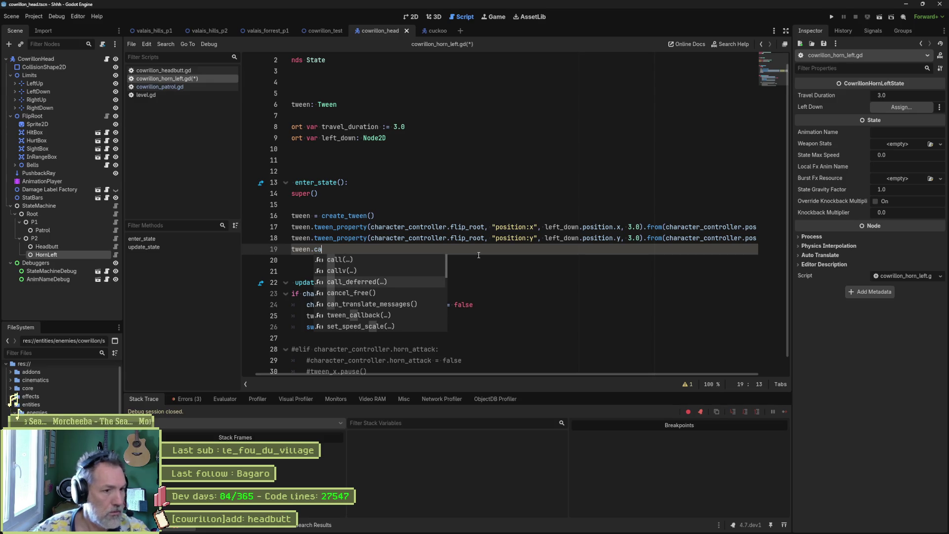
pyautogui.press('Return')
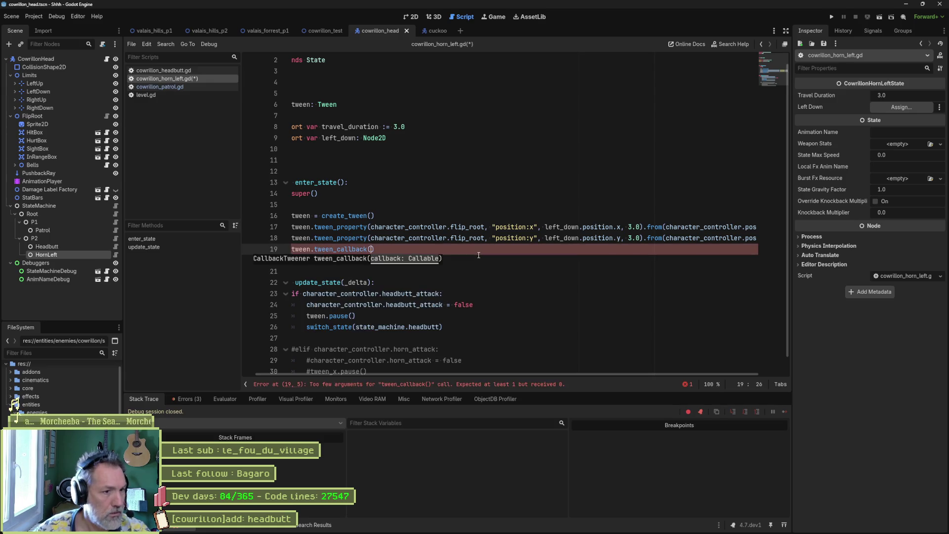
pyautogui.press('Home')
pyautogui.press('Delete')
pyautogui.press('Delete')
pyautogui.press('Delete')
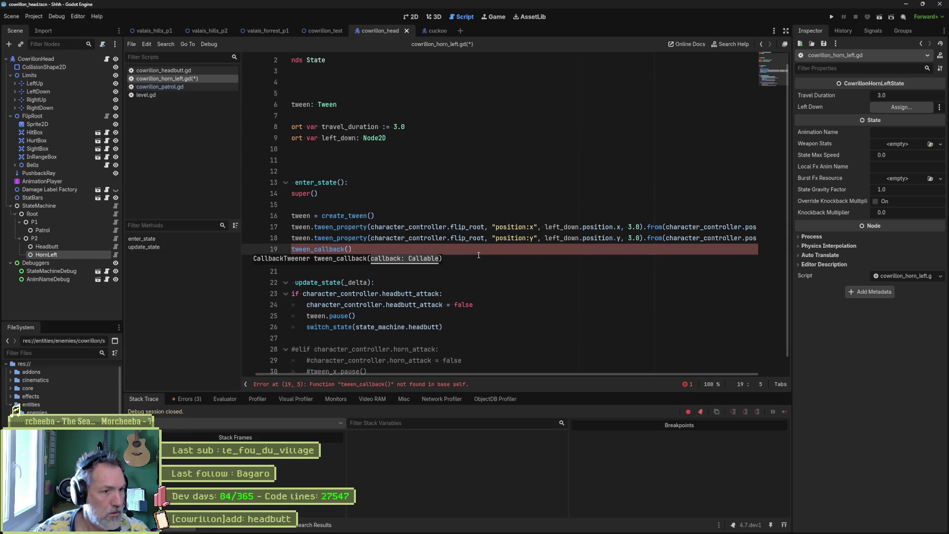
pyautogui.write('tween.')
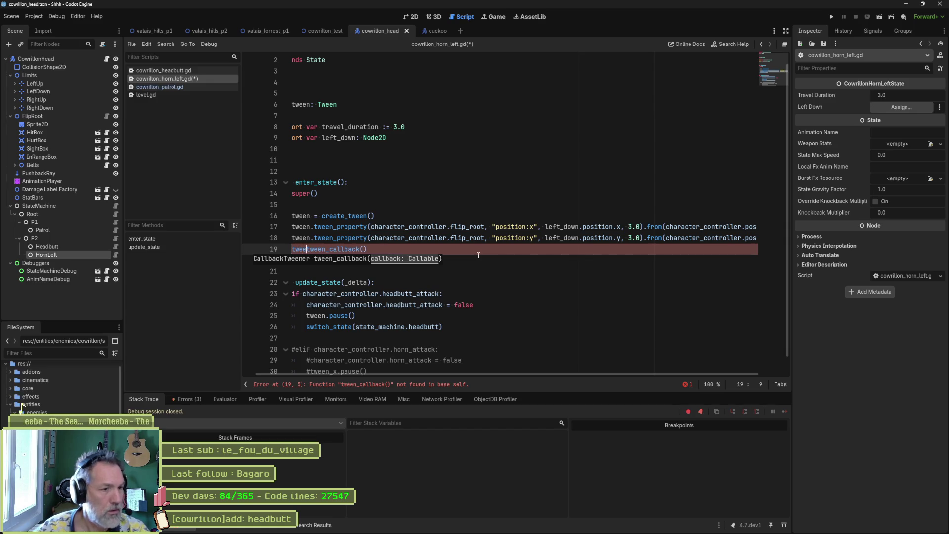
pyautogui.hotkey('ctrl', 'Right')
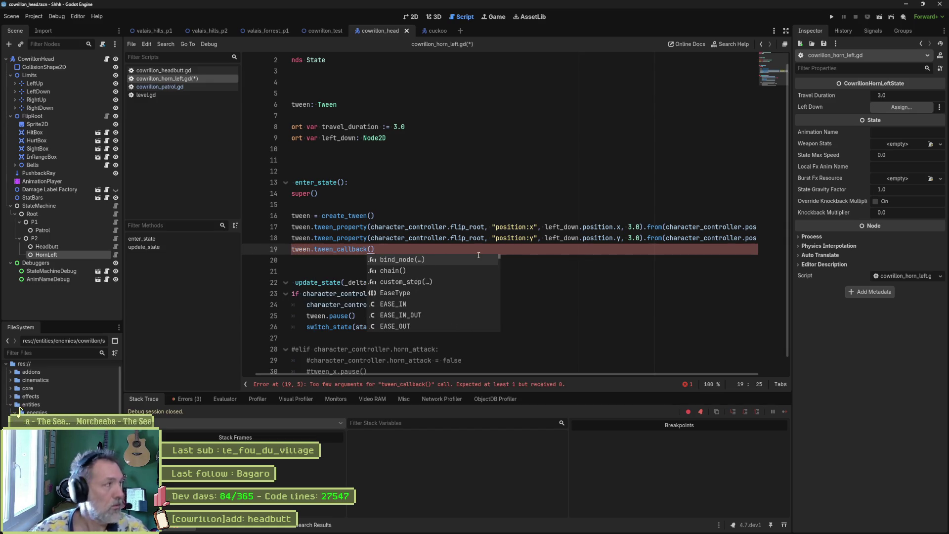
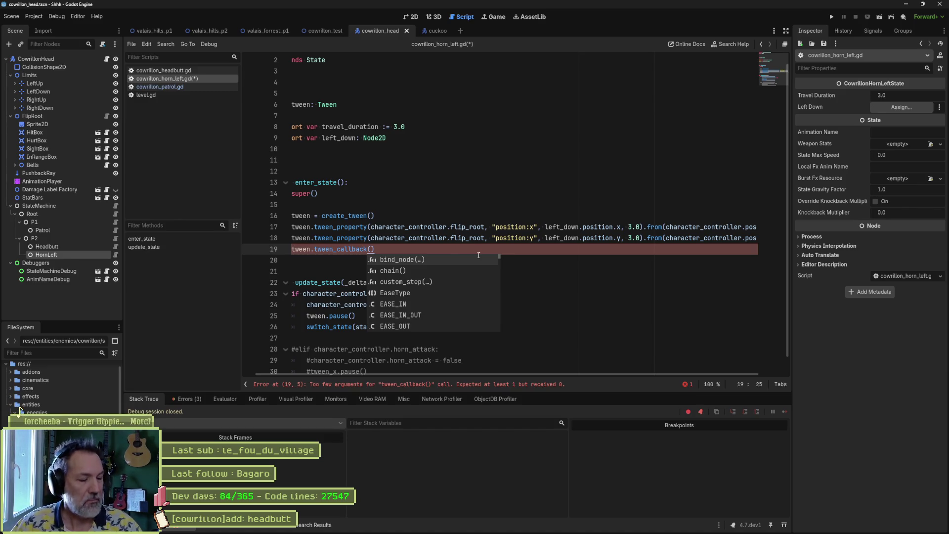
# Add tween_callback(on_tween_finished) and a new func on_tween_finished() with a pass placeholder
pyautogui.press('Escape')
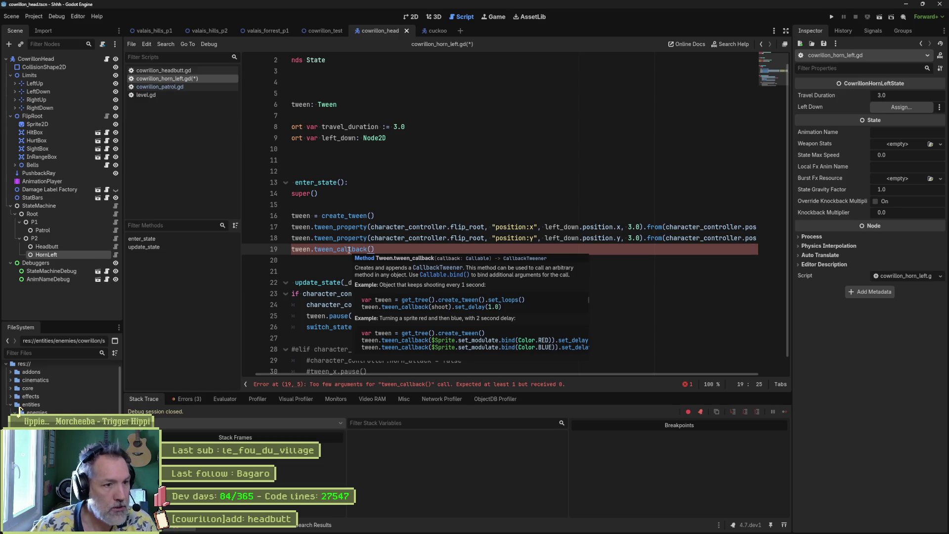
pyautogui.press('Right')
pyautogui.hotkey('ctrl', 'space')
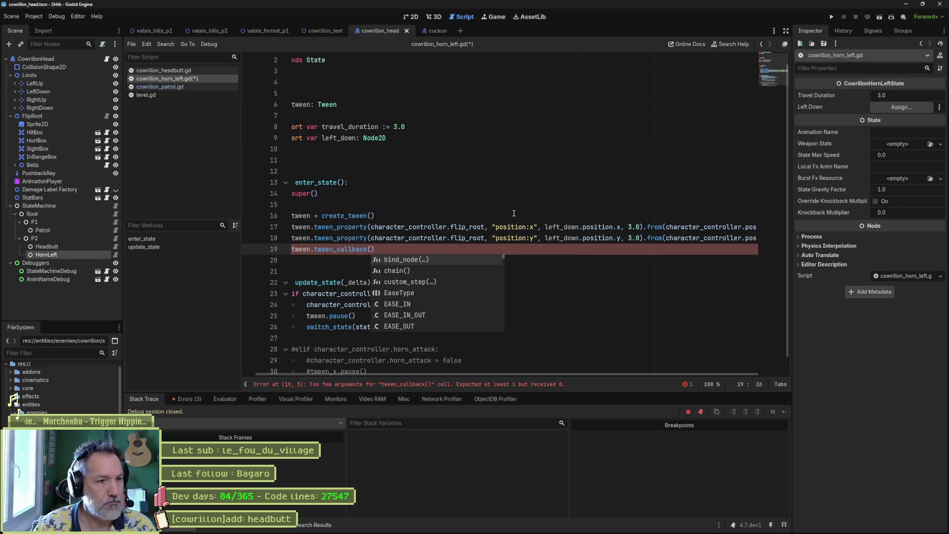
pyautogui.write('on_tween_finished')
pyautogui.press('Down')
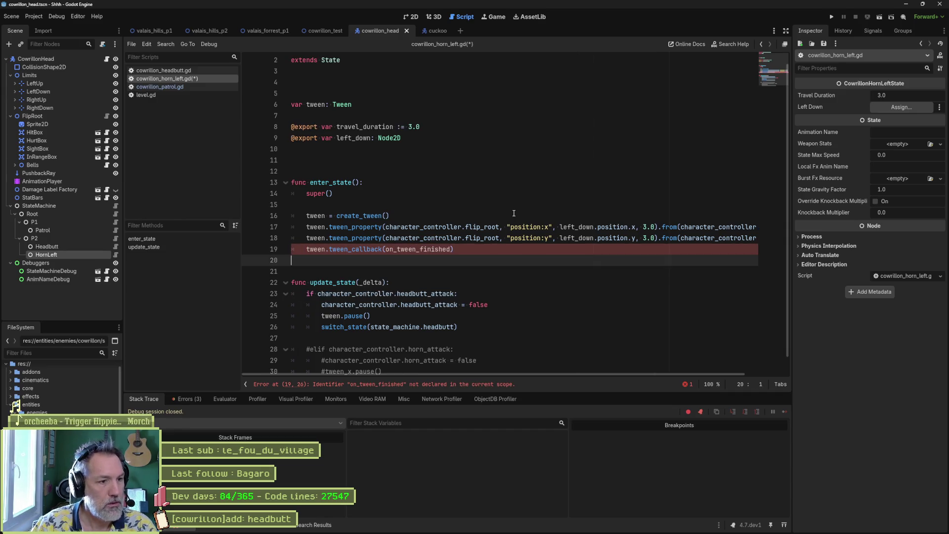
pyautogui.press('Return')
pyautogui.press('Return')
pyautogui.write('func on_tween_finished():')
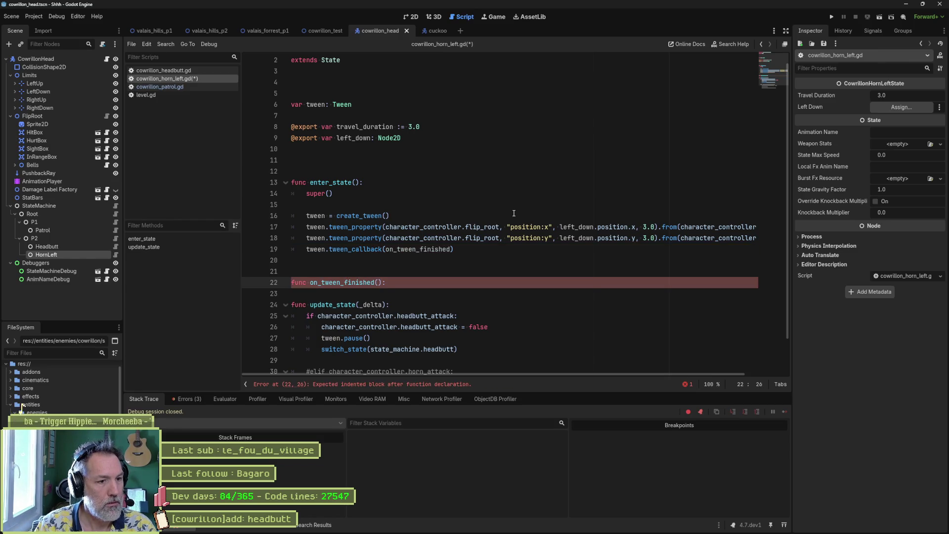
pyautogui.press('Return')
pyautogui.write('pass')
# Replace pass with switch_state(state_machine.patrol) and save cowrillon_horn_left.gd
pyautogui.click(440, 281)
pyautogui.press('Return')
pyautogui.write('print_Debu')
pyautogui.hotkey('ctrl', 'BackSpace')
pyautogui.hotkey('ctrl', 'f')
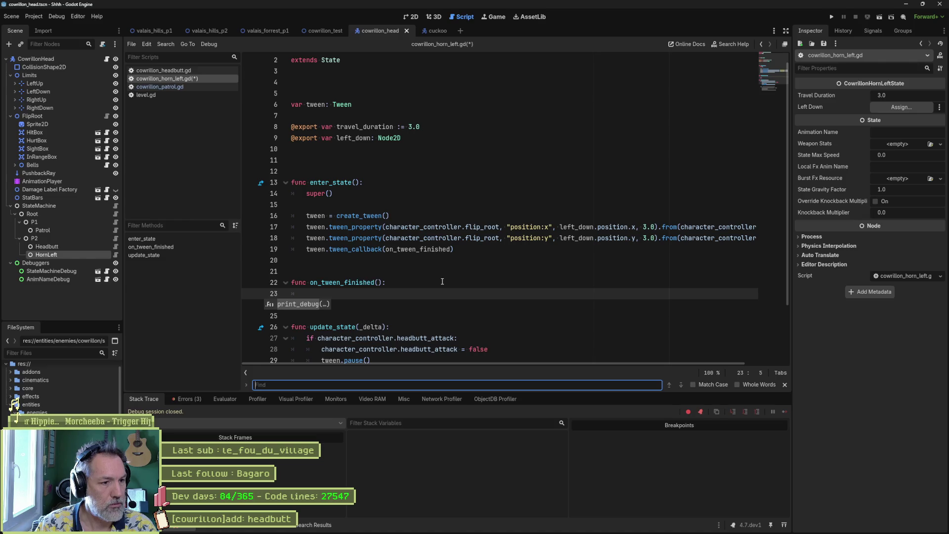
pyautogui.press('Escape')
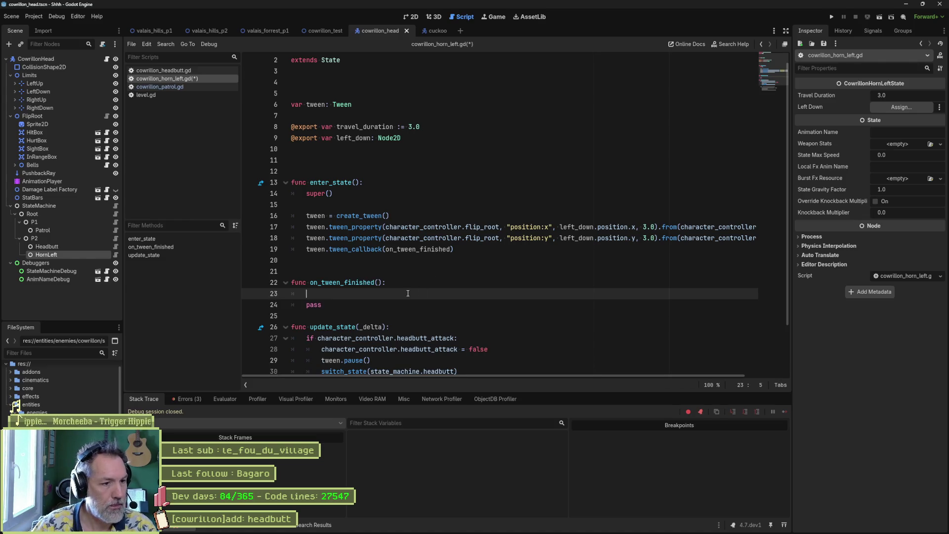
pyautogui.hotkey('ctrl', 'shift', 'k')
pyautogui.hotkey('shift', 'End')
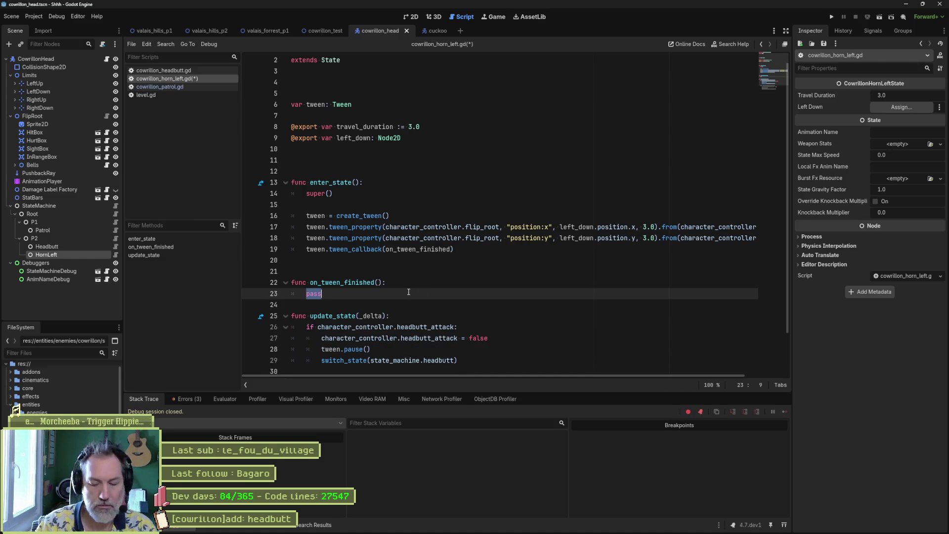
pyautogui.write('swi')
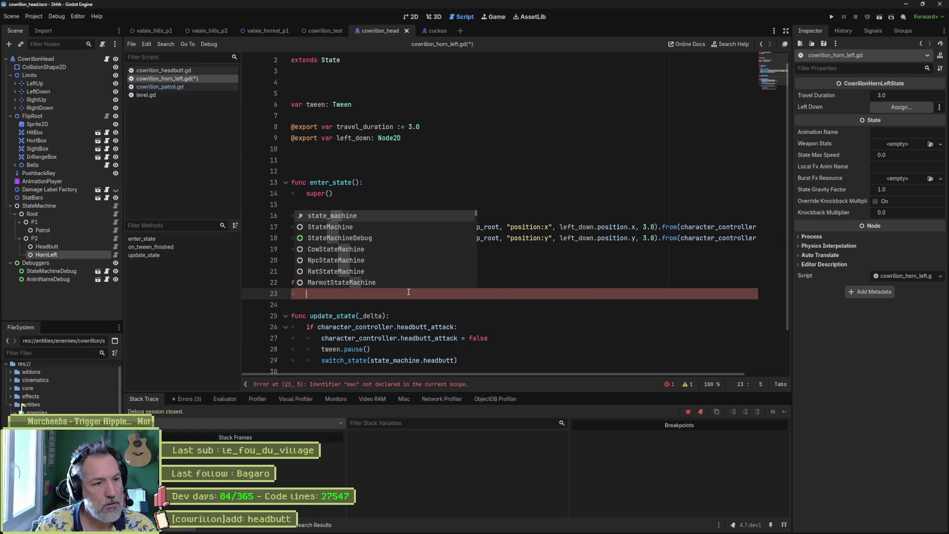
pyautogui.press('Return')
pyautogui.write('machi')
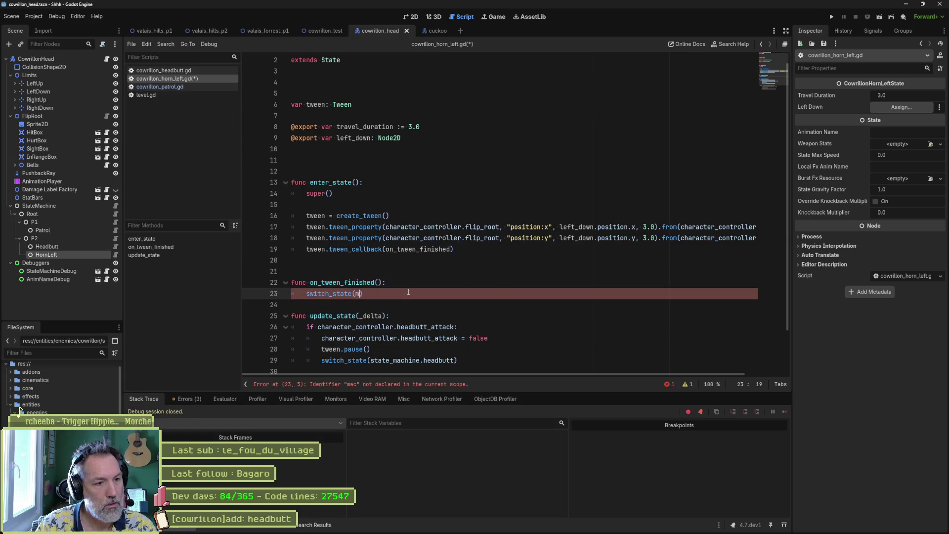
pyautogui.press('Return')
pyautogui.write('.pa')
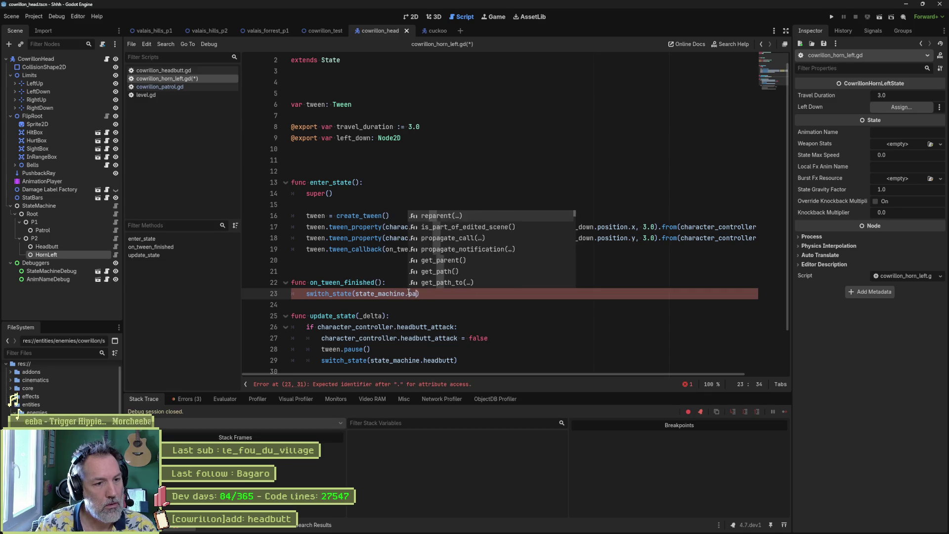
pyautogui.press('Return')
pyautogui.hotkey('ctrl', 's')
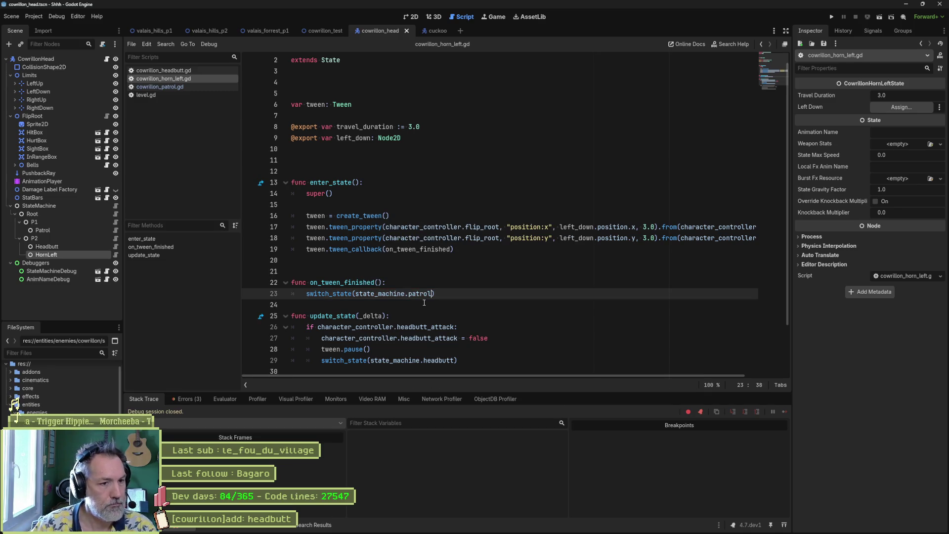
# Add a new line after the call and run the cowrillon_test scene
pyautogui.press('End')
pyautogui.press('Return')
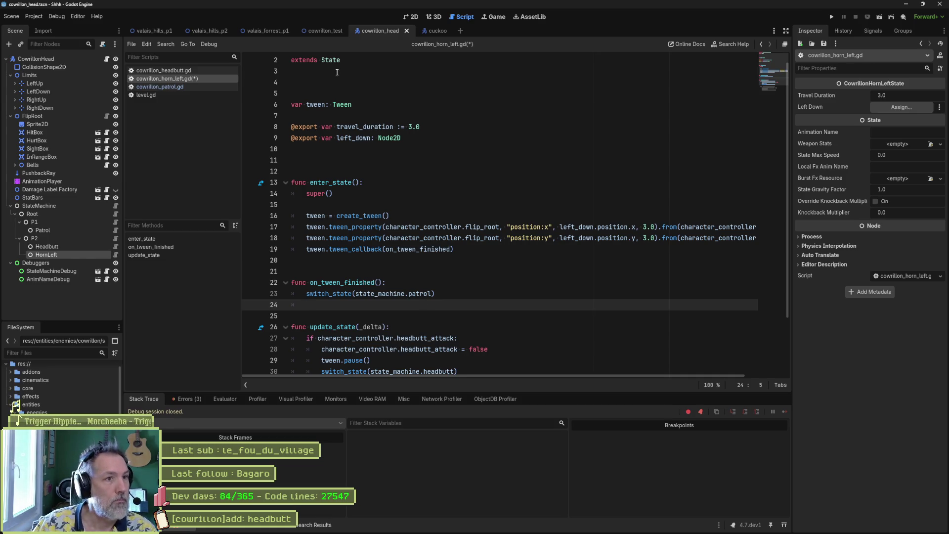
pyautogui.click(327, 30)
pyautogui.press('F6')
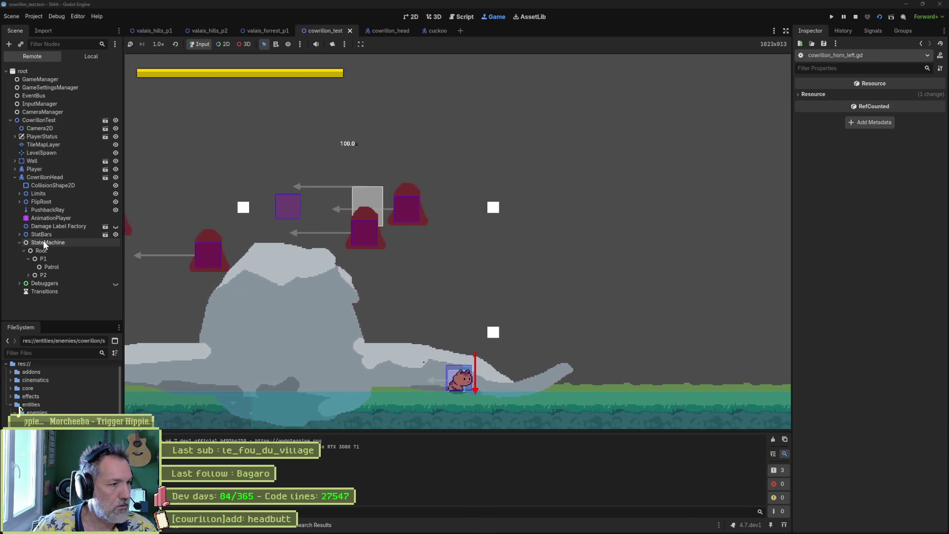
# On the remote CowrillonHead, fire Headbutt Attack and then Horn Attack, then stop the game
pyautogui.click(63, 177)
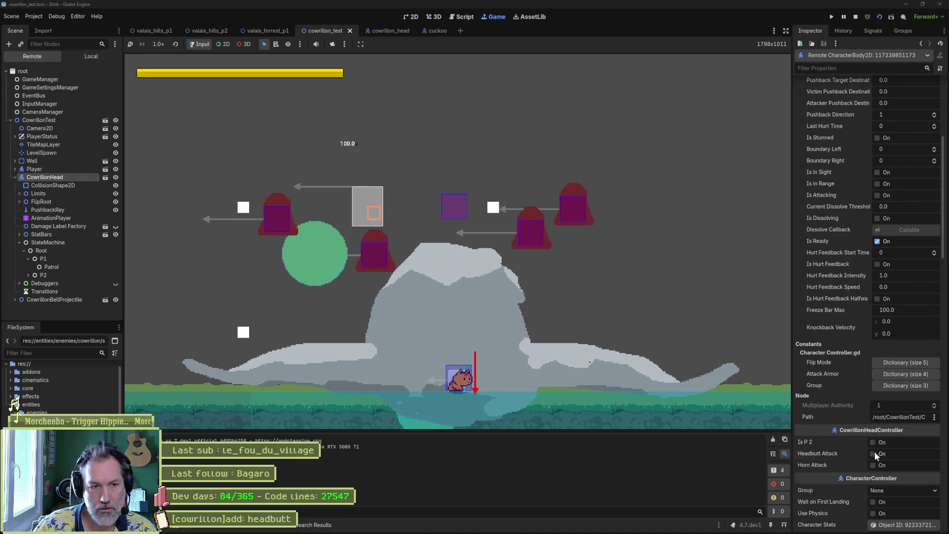
pyautogui.click(873, 453)
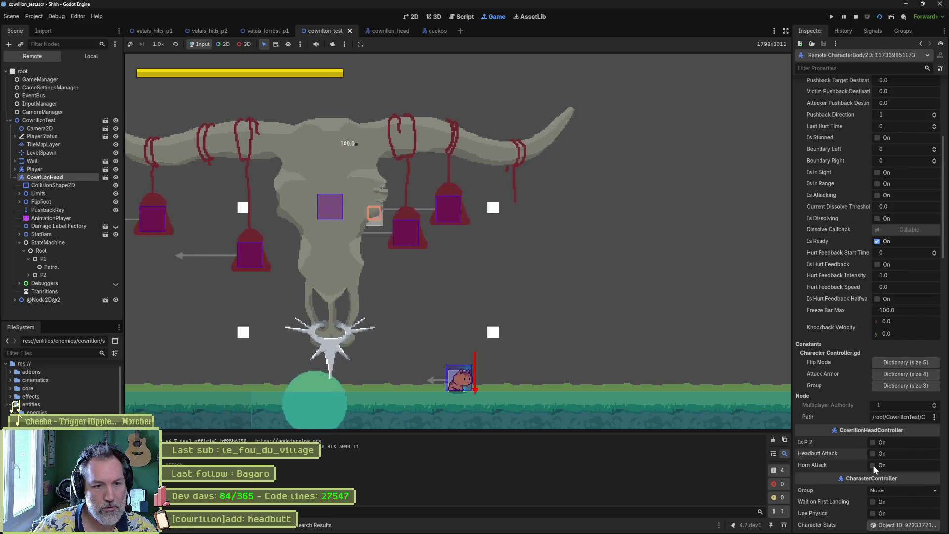
pyautogui.click(873, 464)
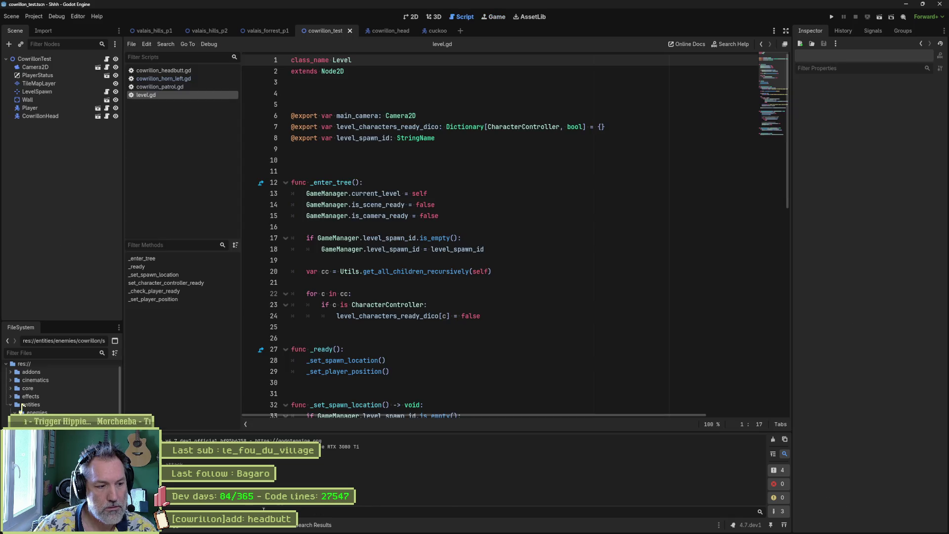
pyautogui.click(190, 525)
# Stop the game, open cowrillon_patrol.gd and delete the commented-out horn tween block
pyautogui.click(199, 401)
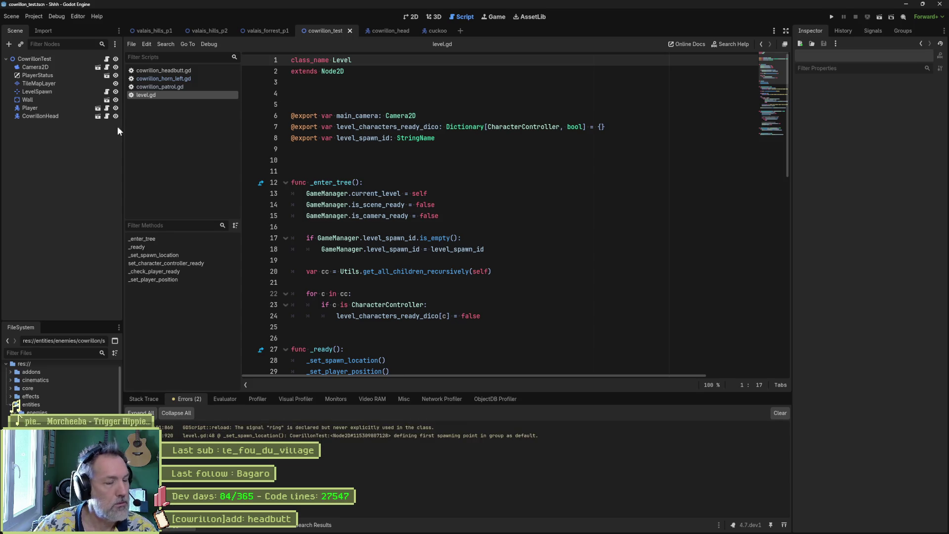
pyautogui.click(387, 31)
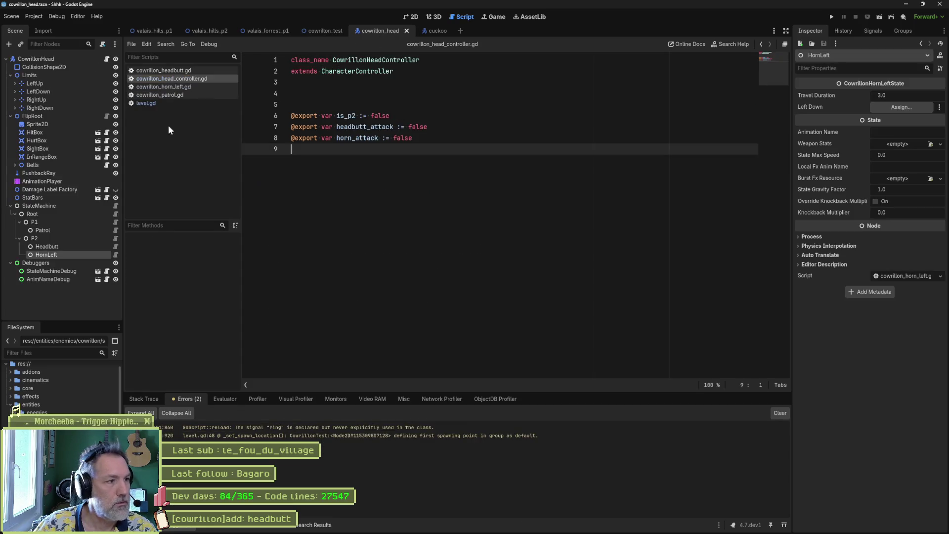
pyautogui.click(116, 230)
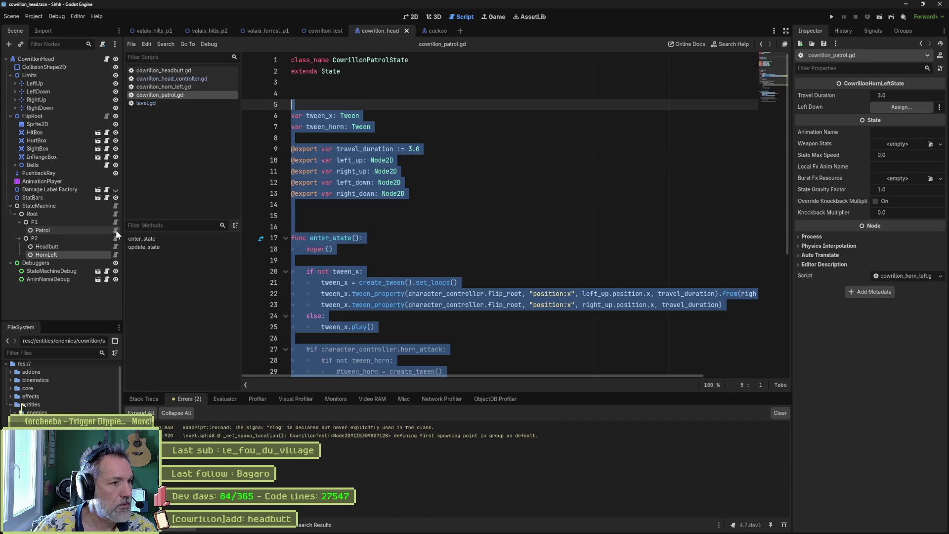
pyautogui.click(426, 227)
pyautogui.scroll(-3, 426, 288)
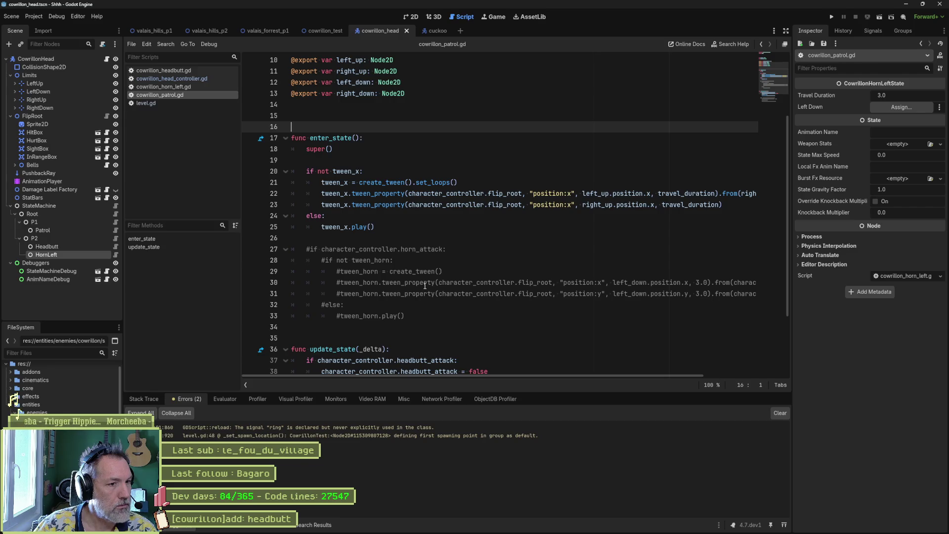
pyautogui.scroll(-1, 424, 286)
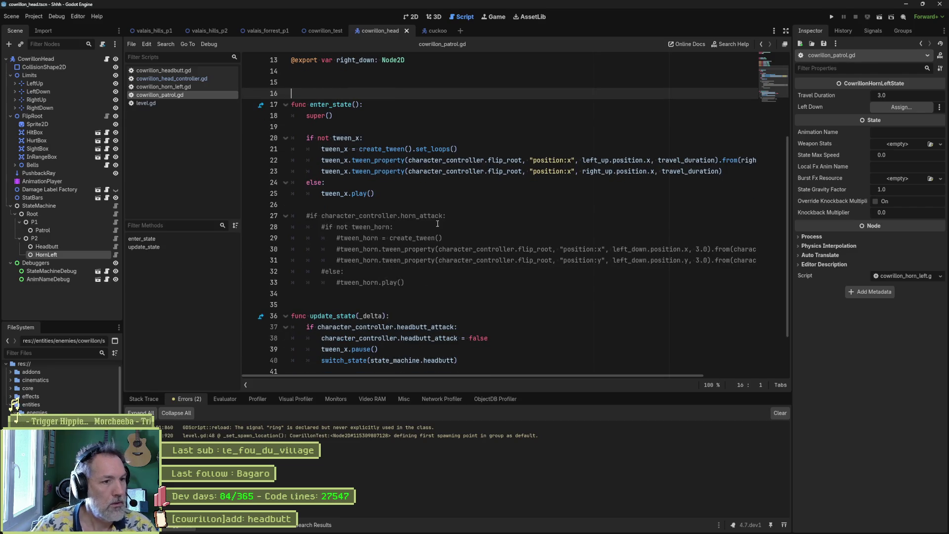
pyautogui.scroll(-2, 421, 283)
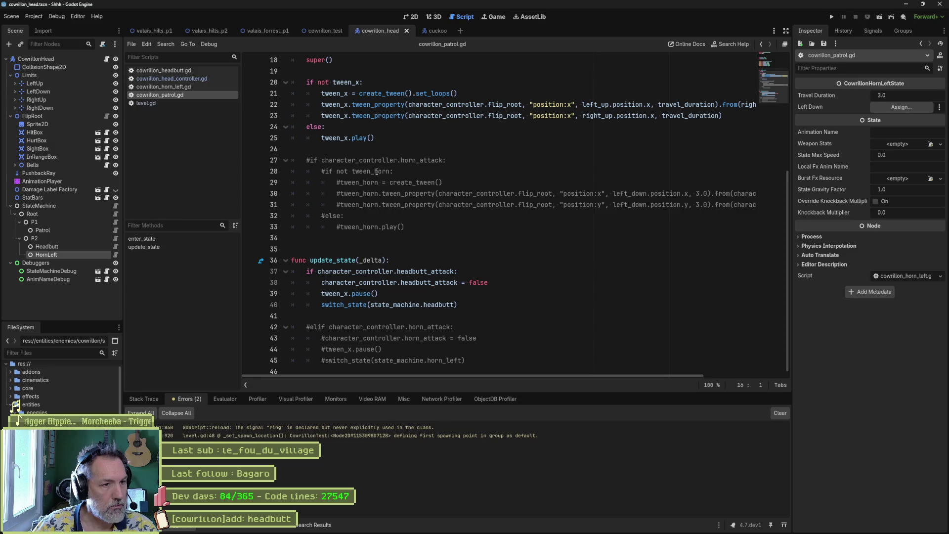
pyautogui.click(378, 161)
pyautogui.hotkey('ctrl', 'shift', 'k')
pyautogui.hotkey('ctrl', 'shift', 'k')
pyautogui.hotkey('ctrl', 'shift', 'k')
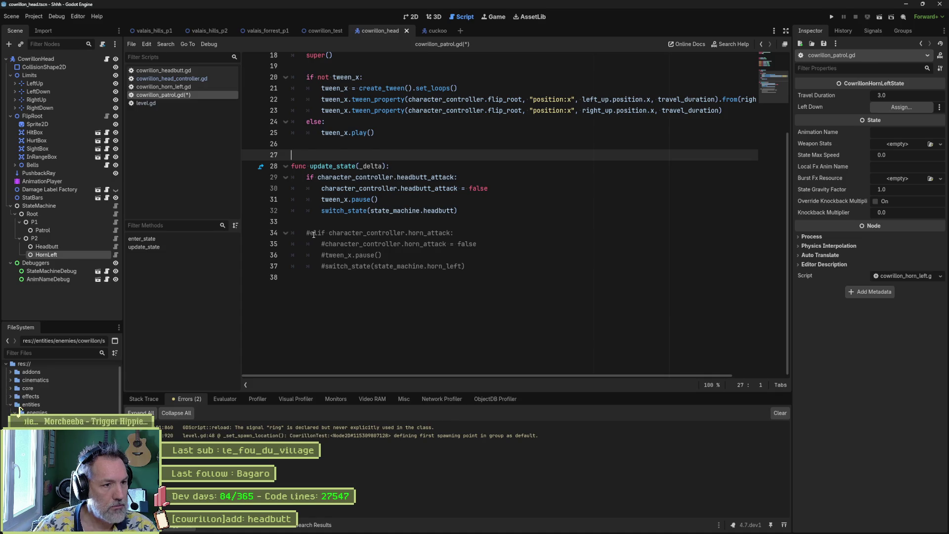
# Uncomment the horn_attack check, turning the commented elif into an if
pyautogui.click(313, 233)
pyautogui.press('Delete')
pyautogui.press('Delete')
pyautogui.press('BackSpace')
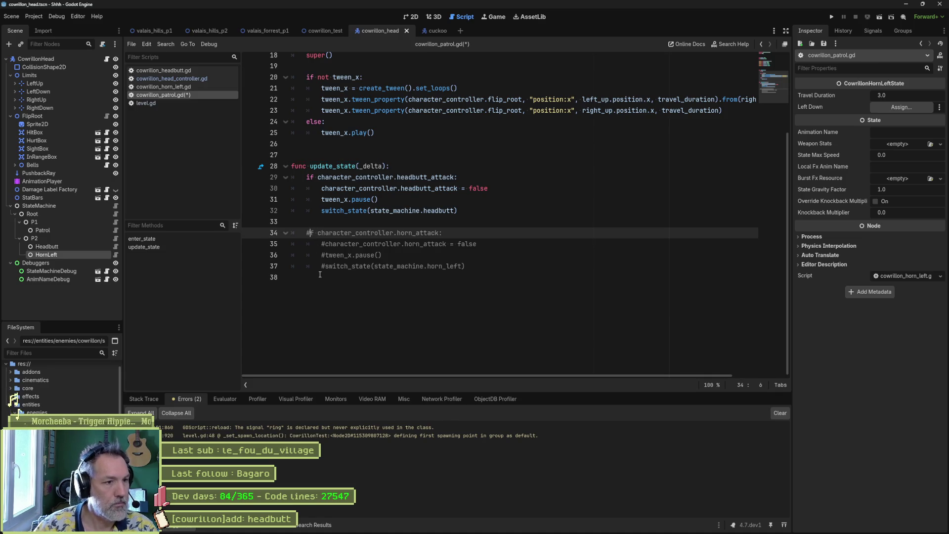
pyautogui.scroll(3, 320, 275)
pyautogui.press('BackSpace')
pyautogui.write('i')
# Add switch_state(state_machine.horn_left) under the horn_attack check, save, and run the test again
pyautogui.click(625, 281)
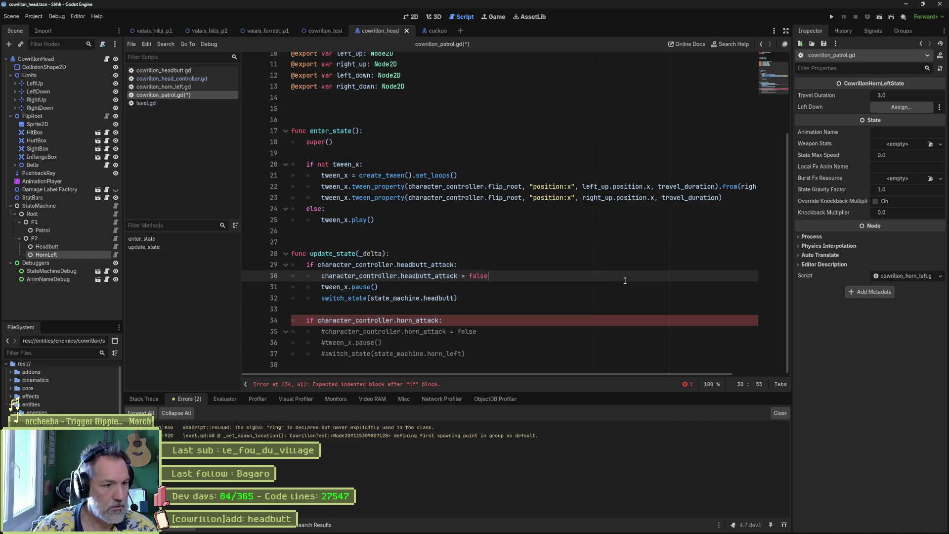
pyautogui.moveTo(481, 300); pyautogui.dragTo(483, 292)
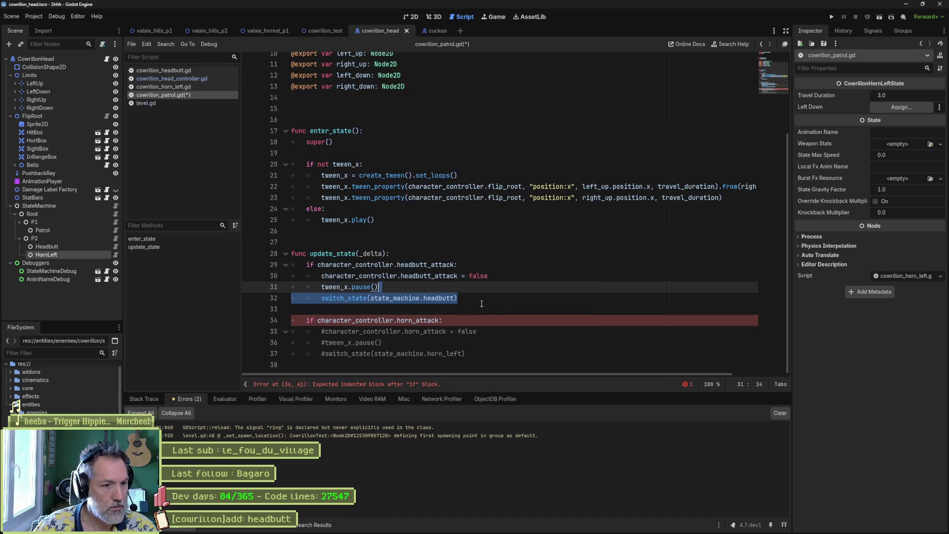
pyautogui.hotkey('ctrl', 'c')
pyautogui.moveTo(476, 354); pyautogui.dragTo(443, 320)
pyautogui.hotkey('ctrl', 'v')
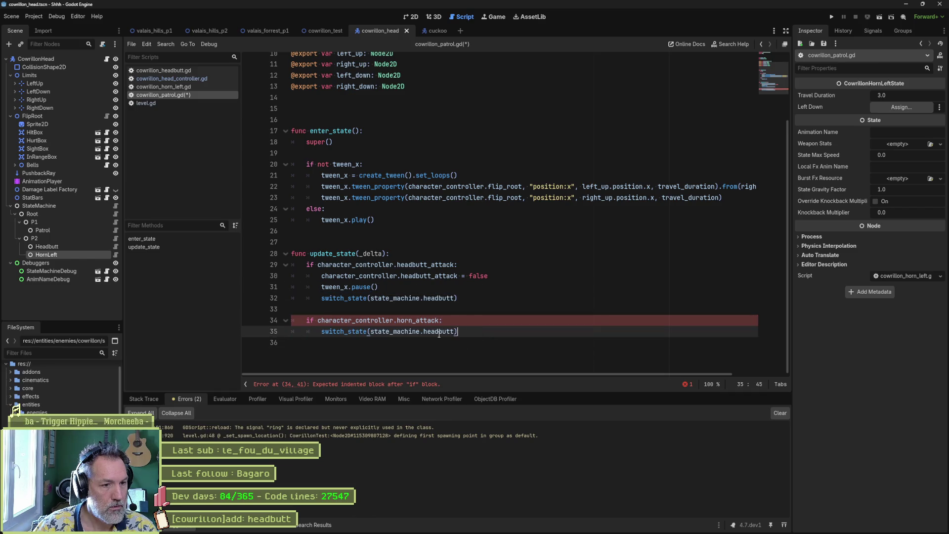
pyautogui.scroll(1, 438, 346)
pyautogui.doubleClick(437, 355)
pyautogui.write('horn')
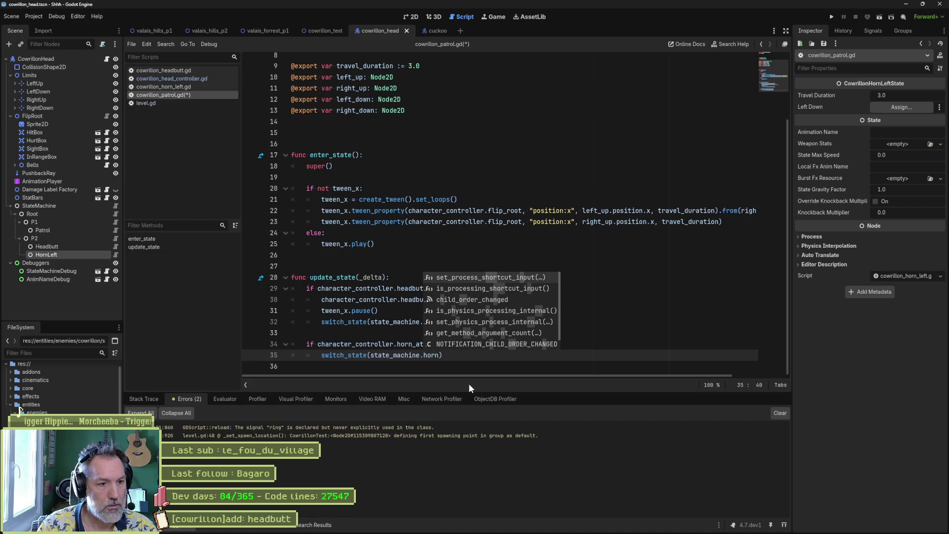
pyautogui.write('_left')
pyautogui.hotkey('ctrl', 's')
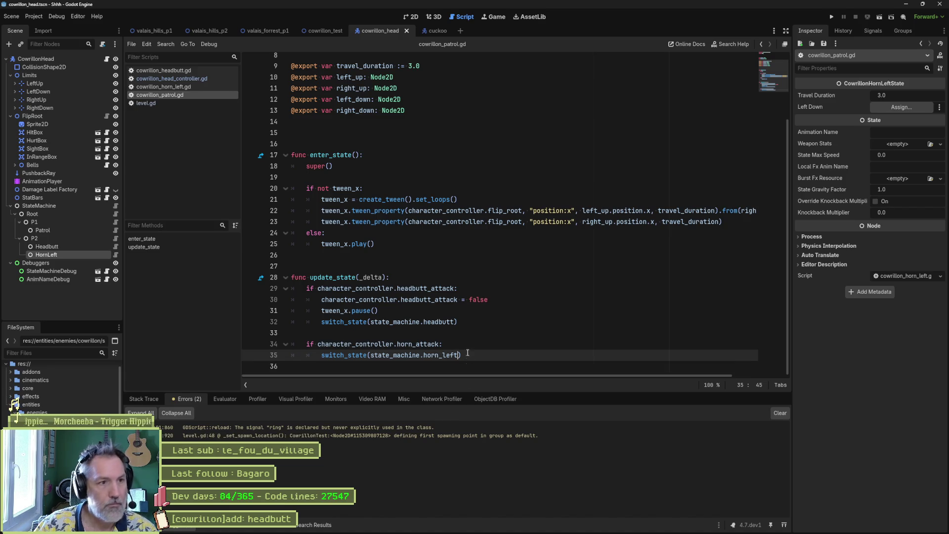
pyautogui.press('F5')
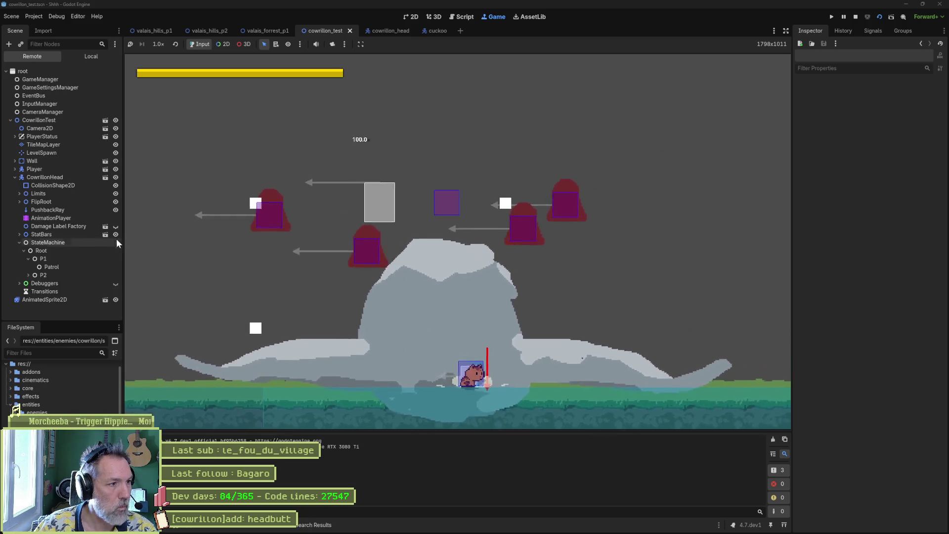
# Inspect the remote boss head, stop the crashed debug session, and open the cowrillon_head scene
pyautogui.click(44, 177)
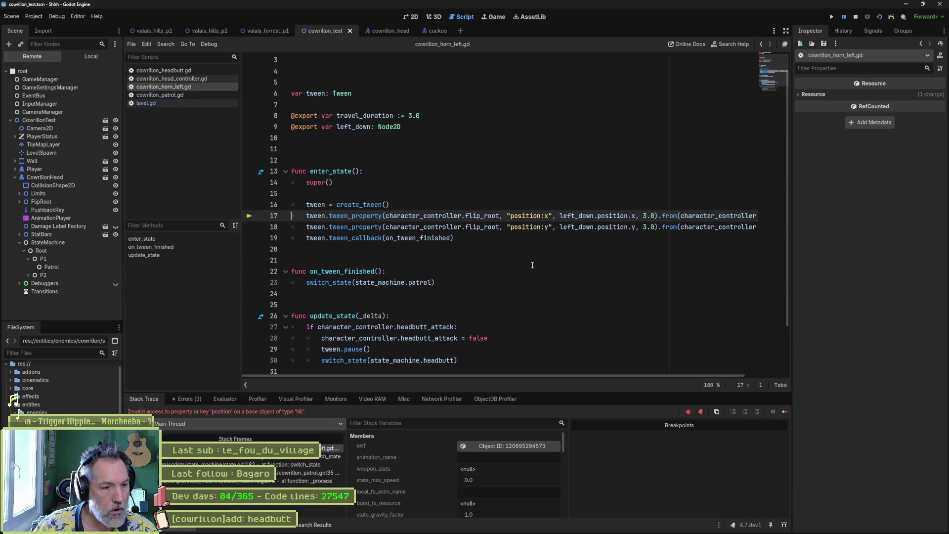
pyautogui.press('F8')
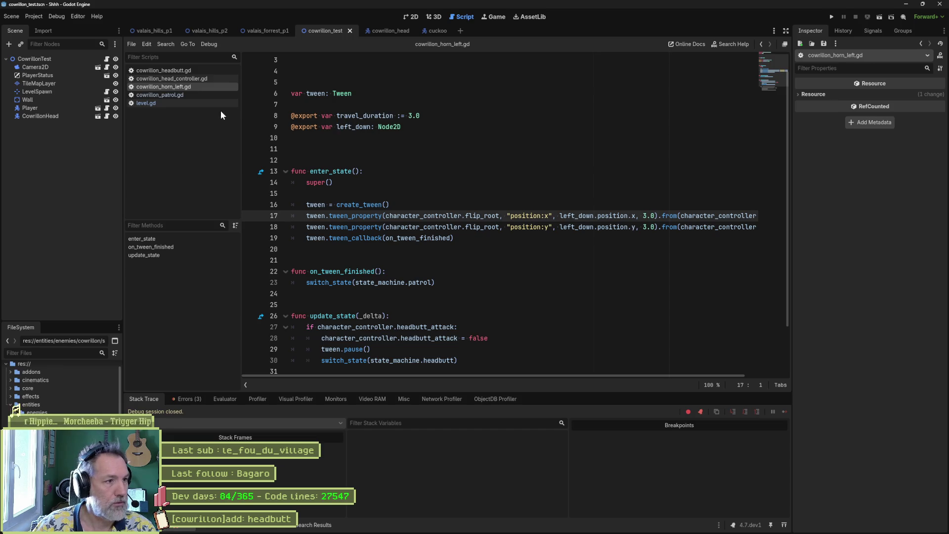
pyautogui.click(378, 31)
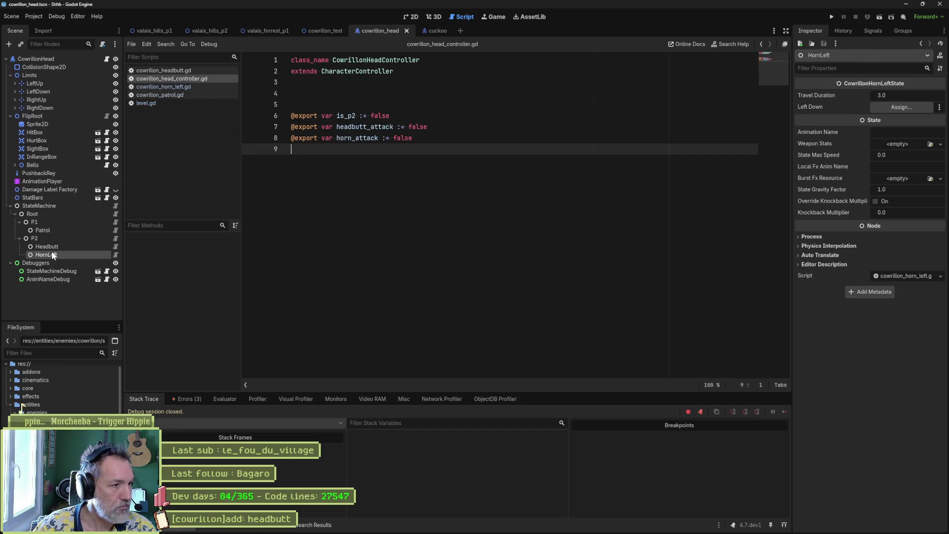
# Assign the LeftDown node as the HornLeft state's Left Down target
pyautogui.click(901, 107)
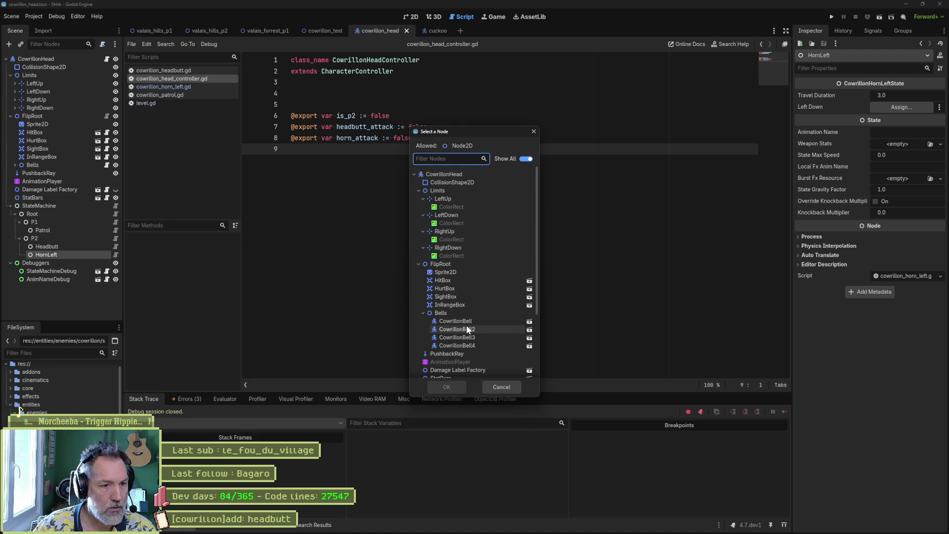
pyautogui.click(449, 212)
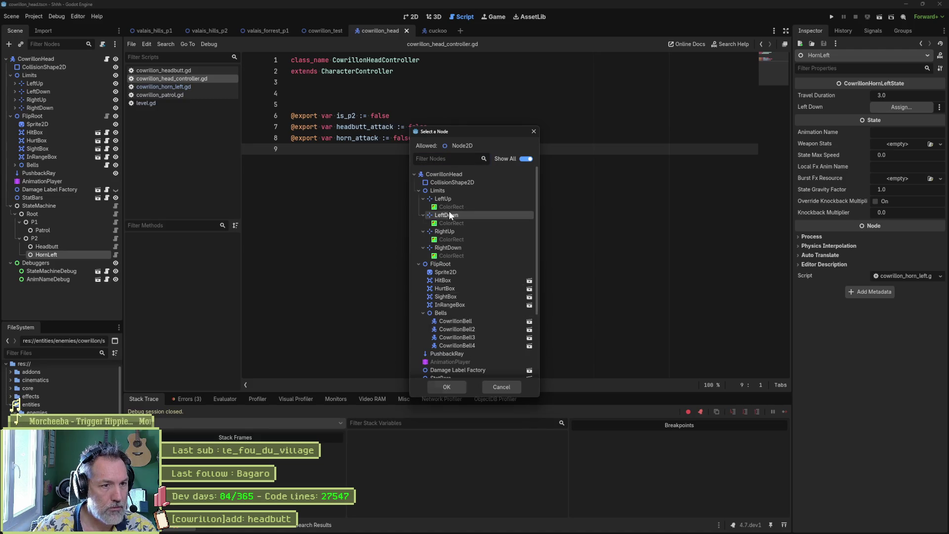
pyautogui.click(448, 389)
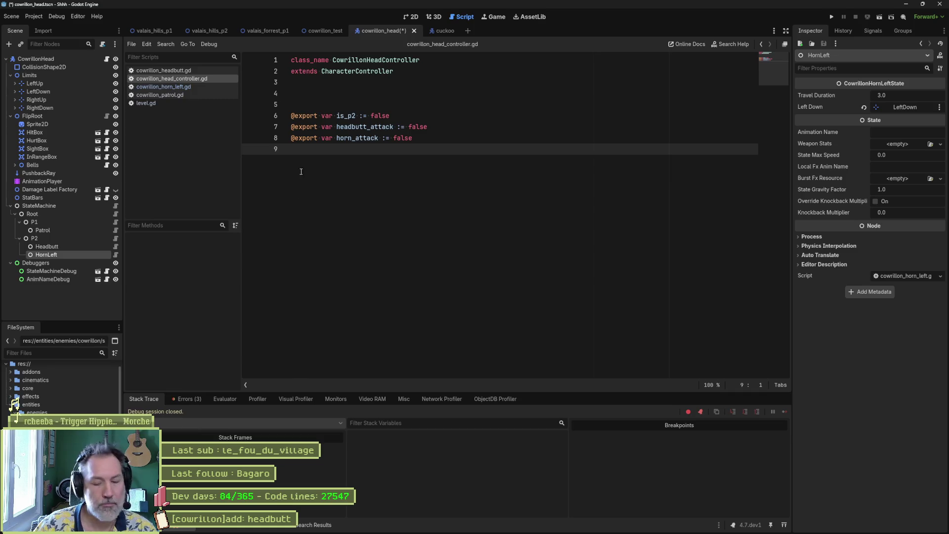
# Run the cowrillon_test scene, turn on Horn Attack on the remote CowrillonHead, then stop
pyautogui.click(320, 31)
pyautogui.press('F6')
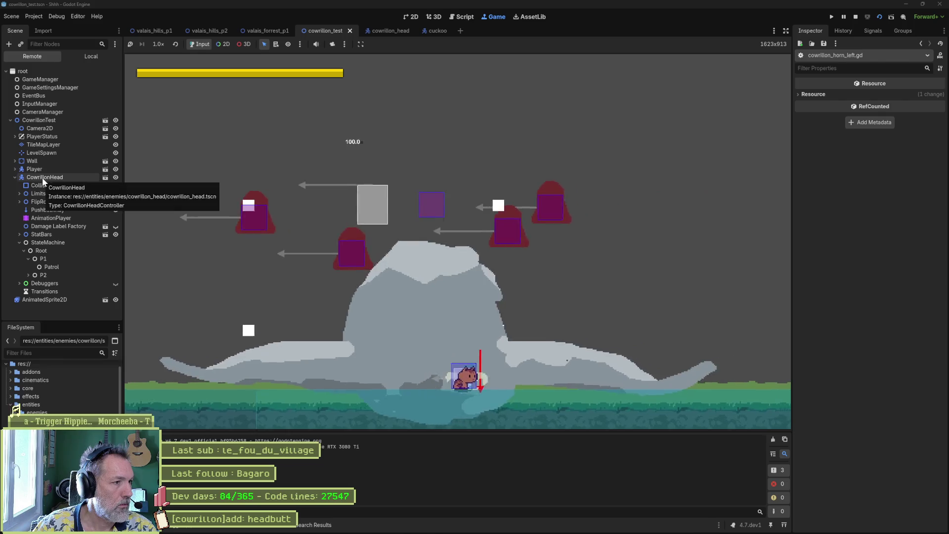
pyautogui.click(43, 177)
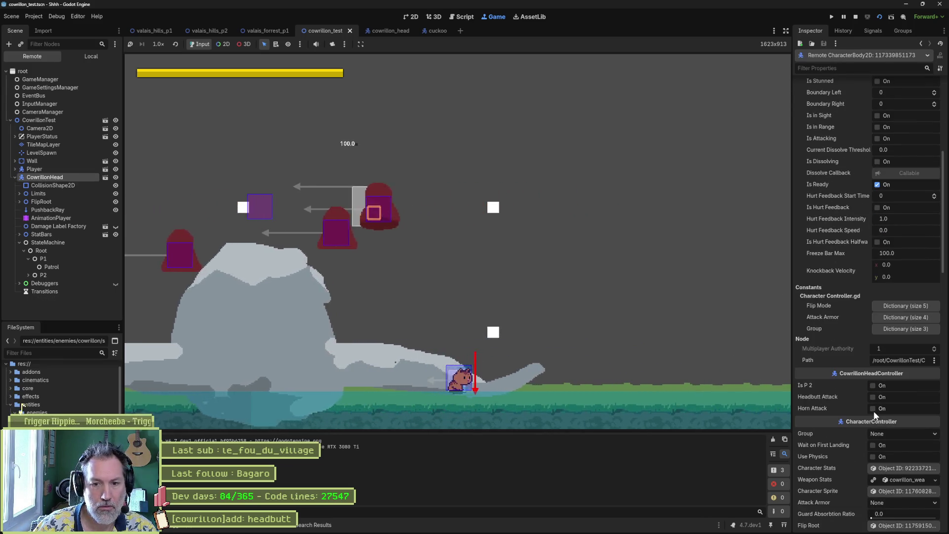
pyautogui.click(873, 409)
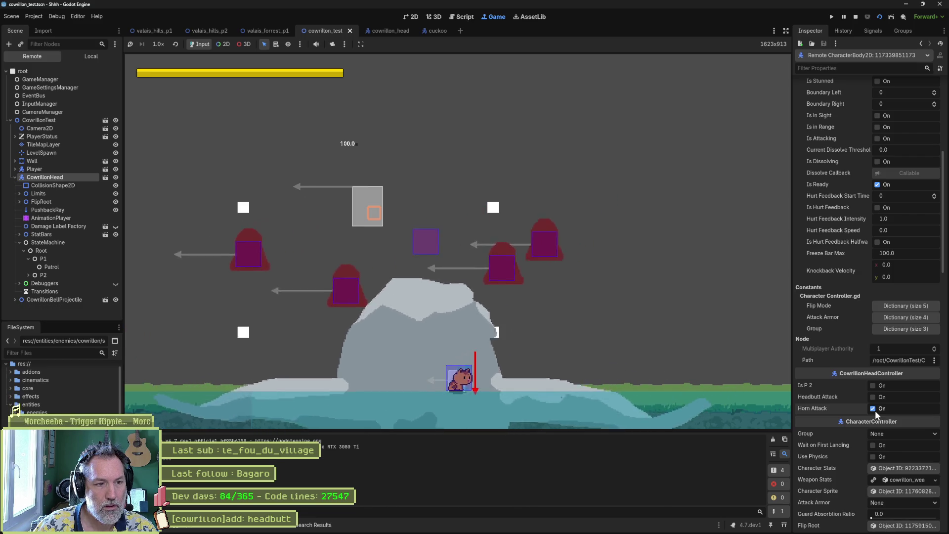
pyautogui.press('F8')
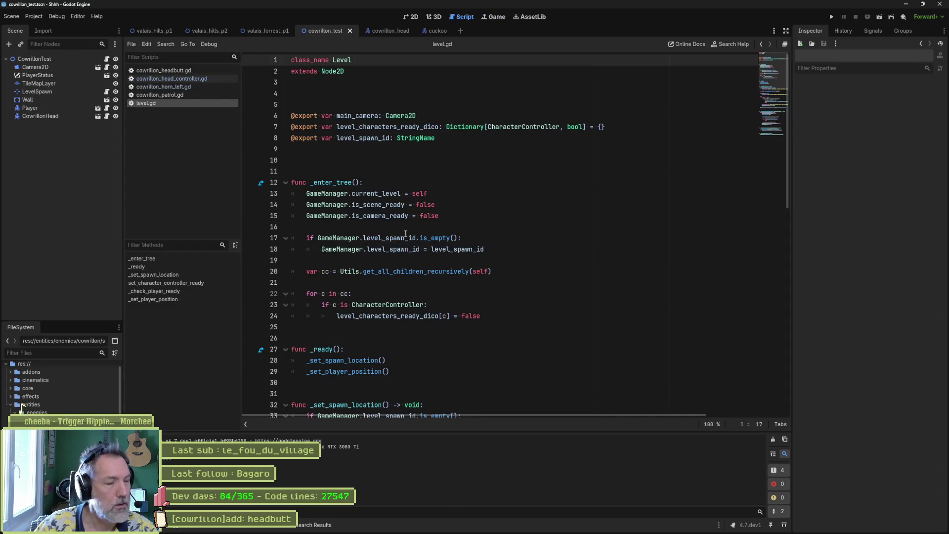
# In cowrillon_patrol.gd, copy the tween_x.pause() line under the horn_attack check
pyautogui.click(177, 72)
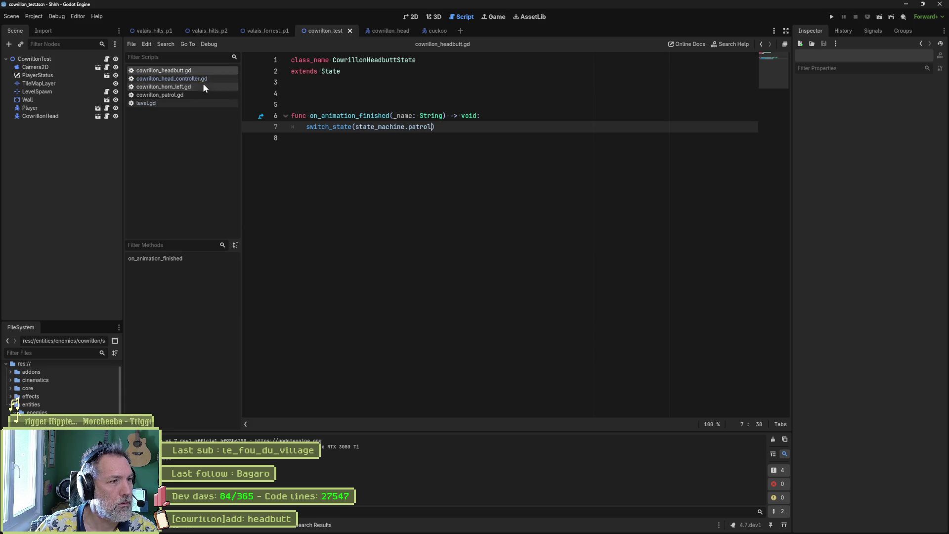
pyautogui.click(189, 87)
pyautogui.click(194, 94)
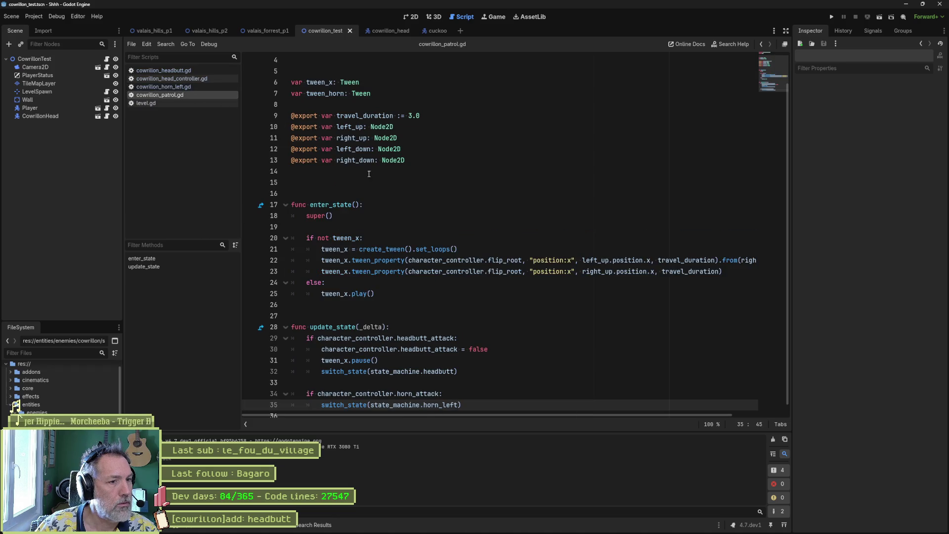
pyautogui.scroll(-1, 381, 186)
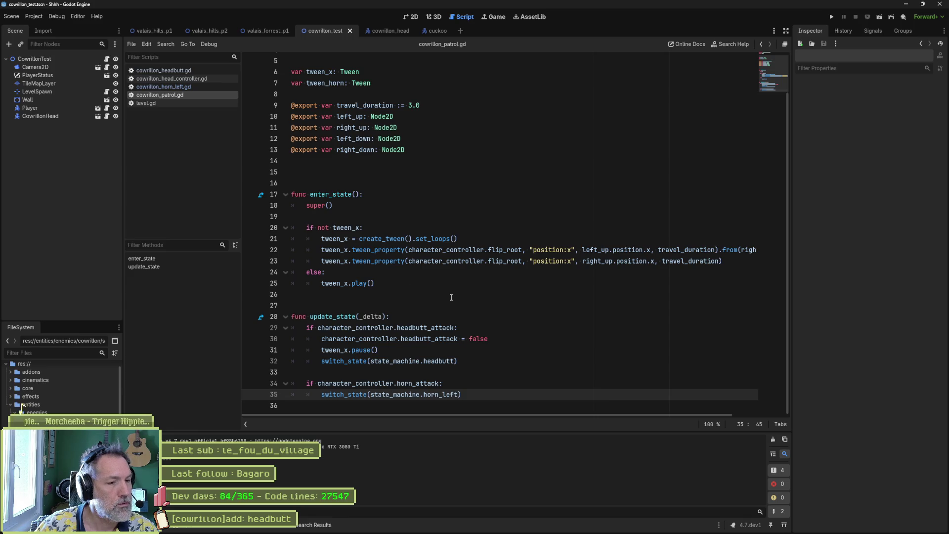
pyautogui.doubleClick(426, 383)
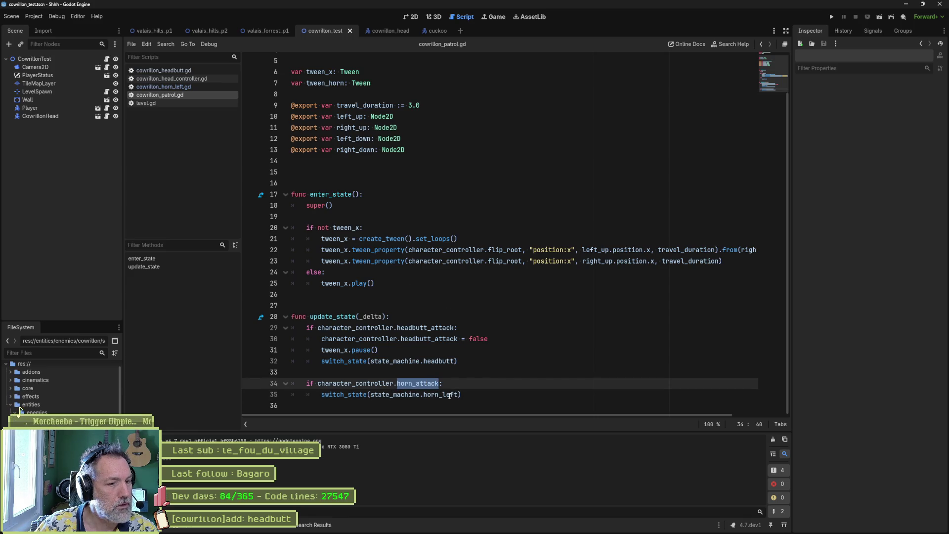
pyautogui.doubleClick(450, 394)
pyautogui.moveTo(478, 356); pyautogui.dragTo(504, 341)
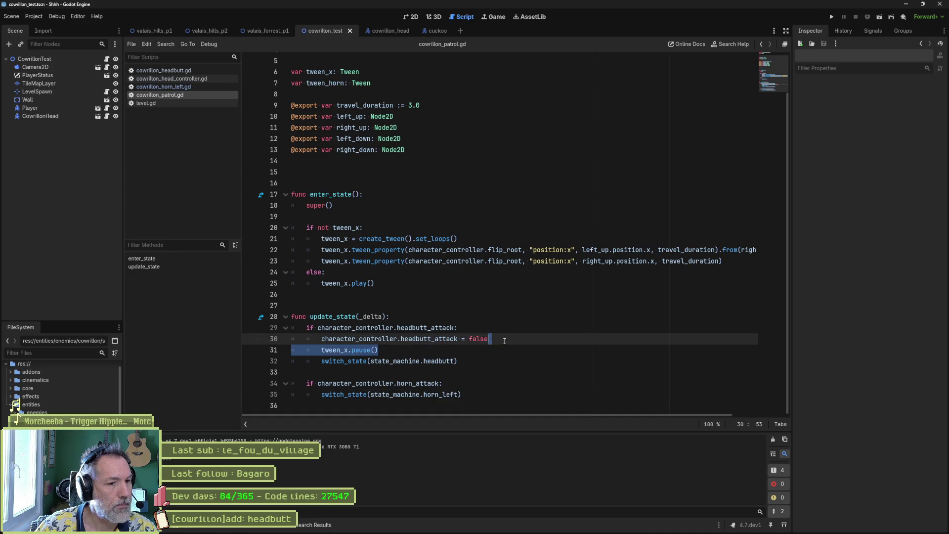
pyautogui.hotkey('ctrl', 'c')
pyautogui.click(485, 385)
pyautogui.hotkey('ctrl', 'v')
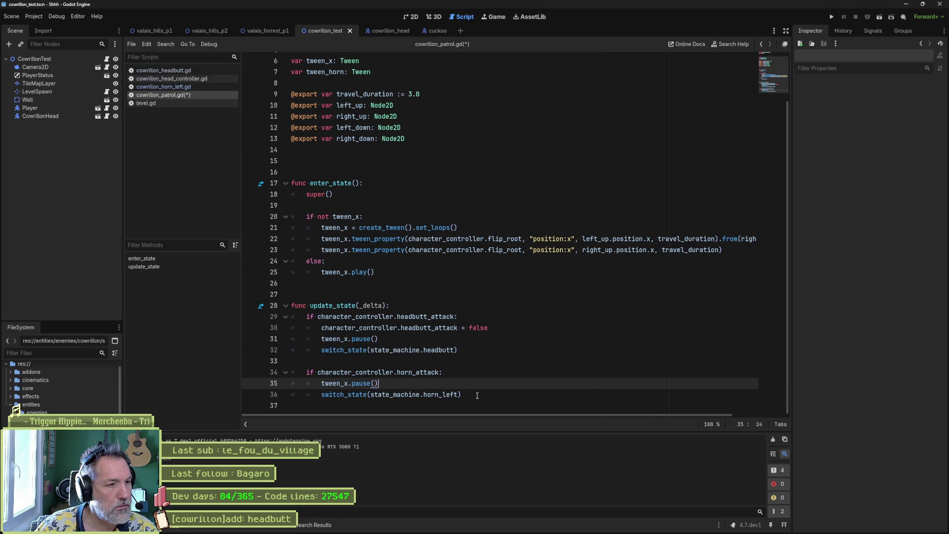
# Test-run the game, stop it, then select the AnimationPlayer in the cowrillon_head scene
pyautogui.press('F6')
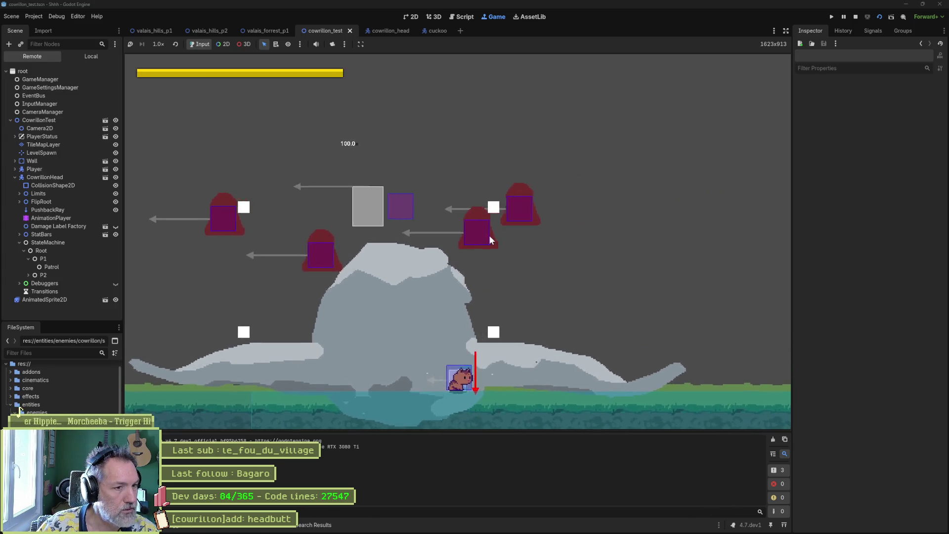
pyautogui.press('F8')
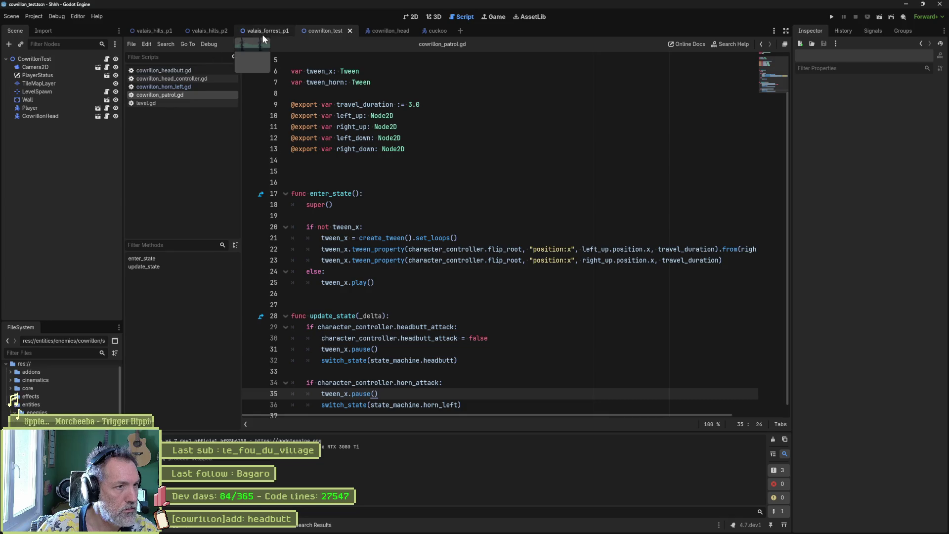
pyautogui.click(377, 30)
pyautogui.click(42, 180)
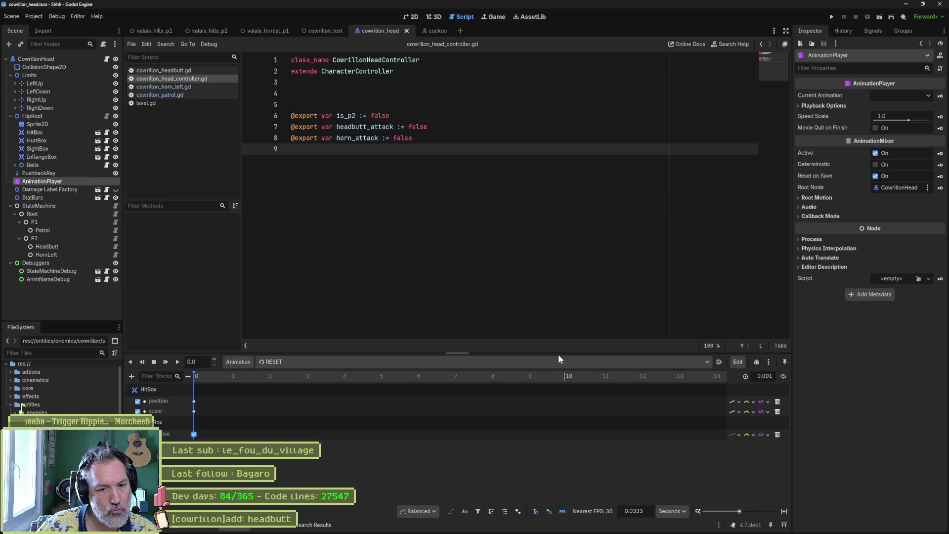
# Pick the idle animation and set it to autoplay on load, then run and stop the scene
pyautogui.click(411, 362)
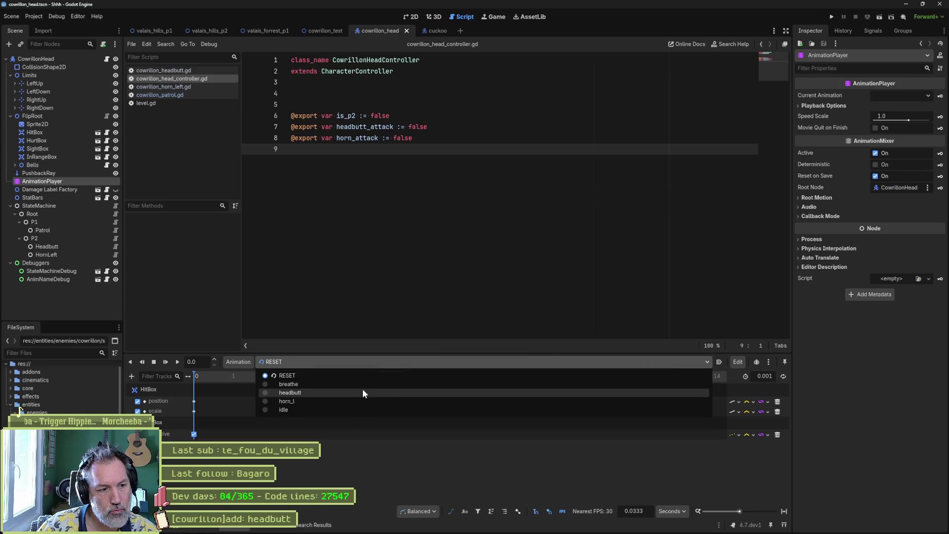
pyautogui.click(322, 410)
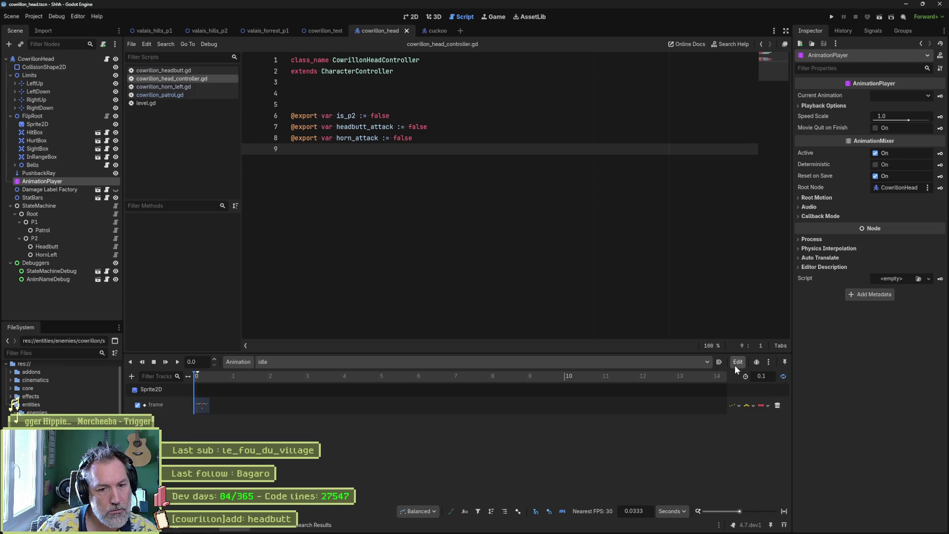
pyautogui.click(719, 362)
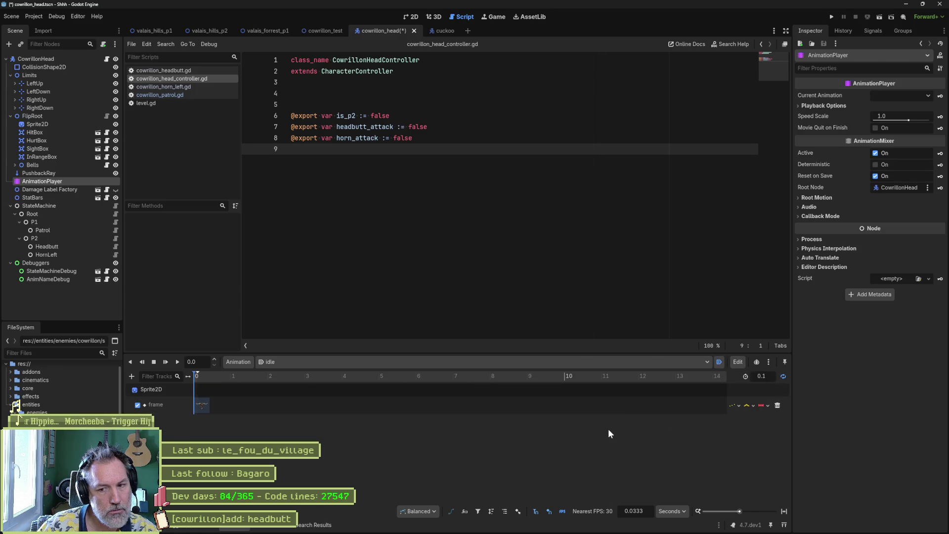
pyautogui.press('F6')
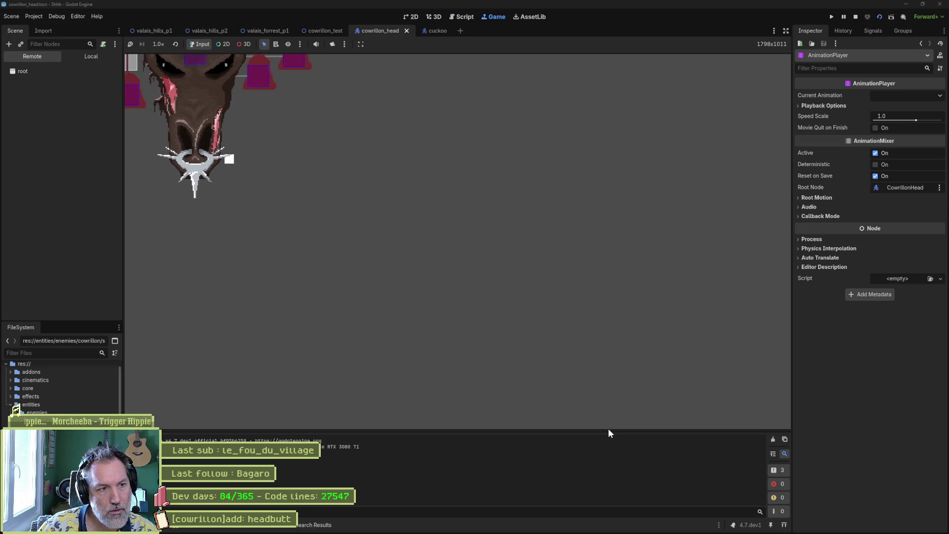
pyautogui.press('F8')
# Run cowrillon_test, tick Horn Attack on the remote CowrillonHead twice to watch the bells, then stop
pyautogui.click(326, 31)
pyautogui.press('F6')
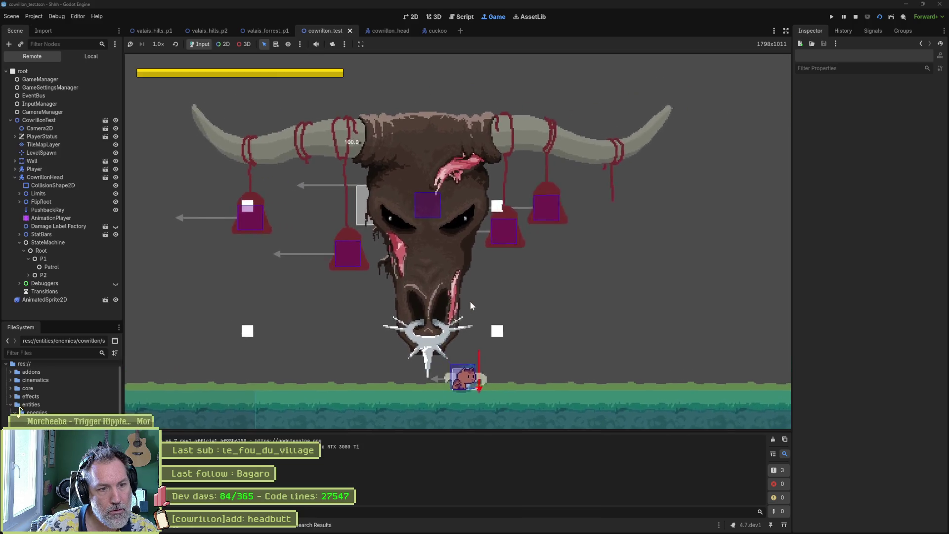
pyautogui.click(44, 177)
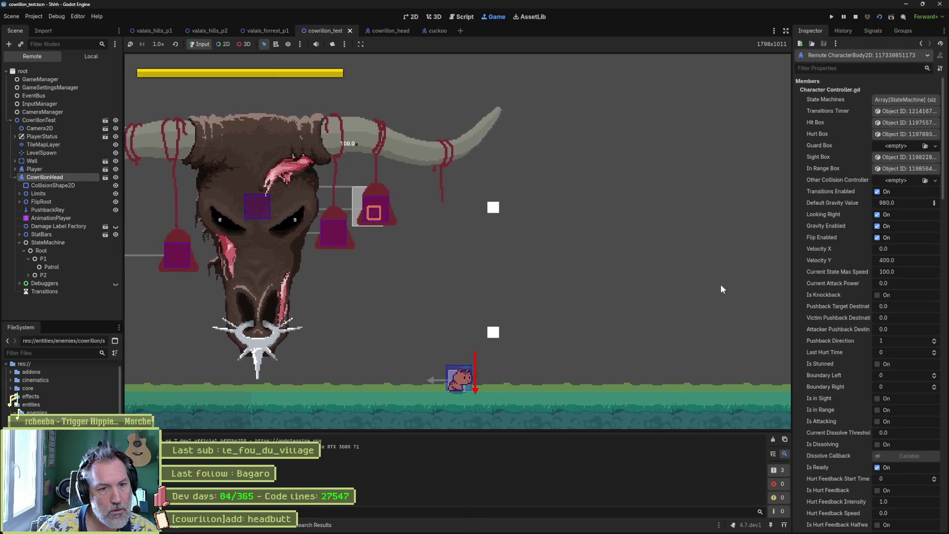
pyautogui.scroll(-10, 840, 348)
pyautogui.click(873, 397)
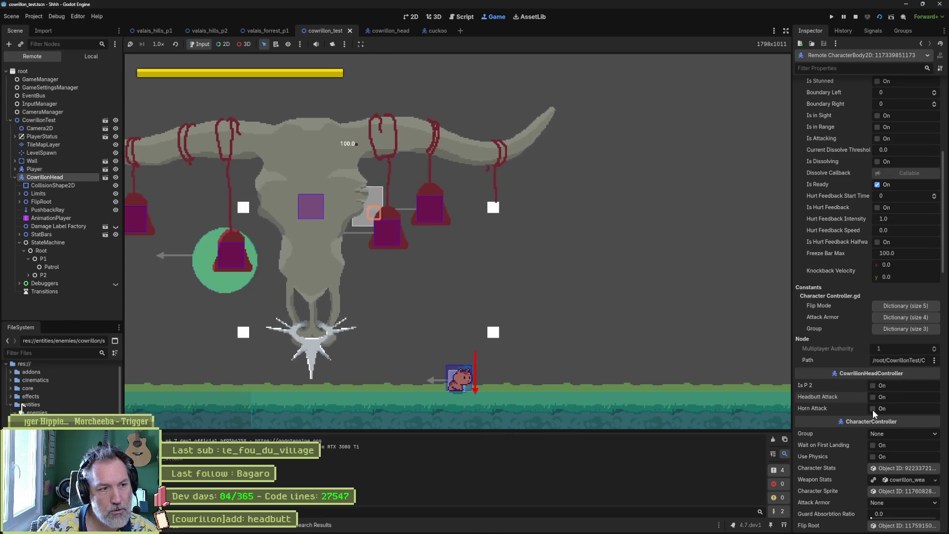
pyautogui.click(873, 409)
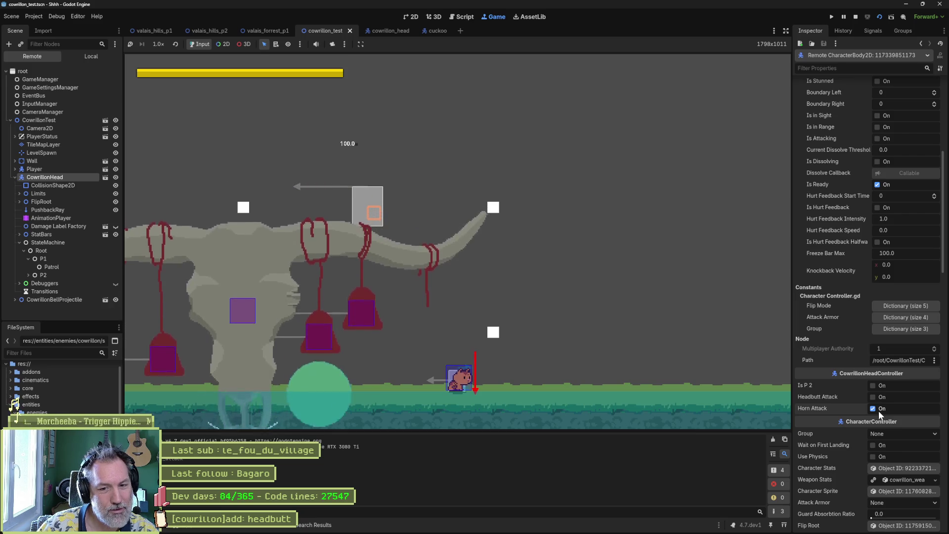
pyautogui.press('F8')
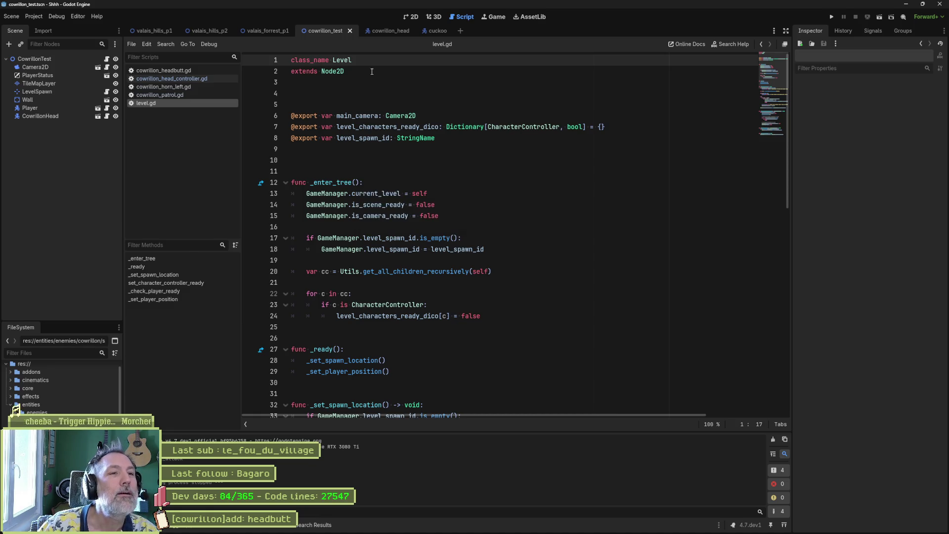
# In cowrillon_horn_left.gd's enter_state, add character_controller.horn_attack = false on line 15
pyautogui.click(175, 88)
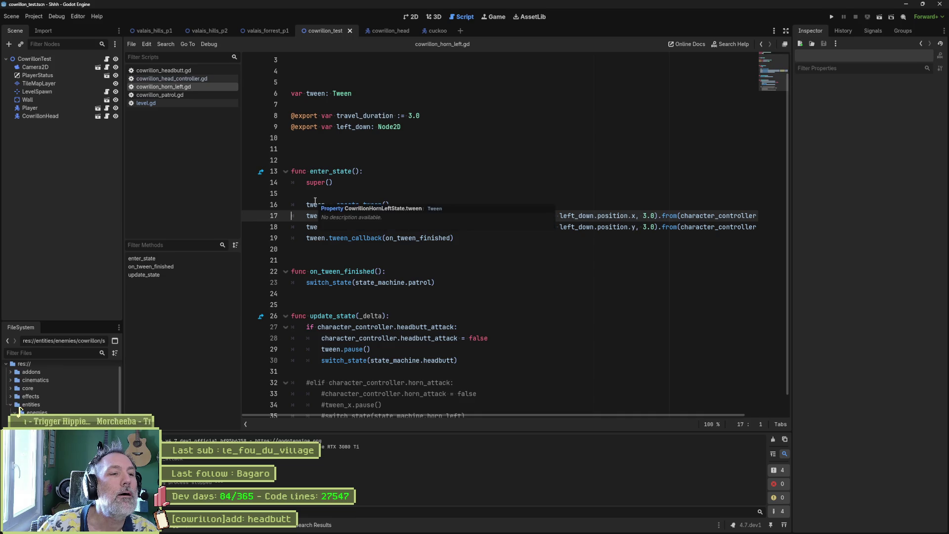
pyautogui.click(402, 196)
pyautogui.write('cha')
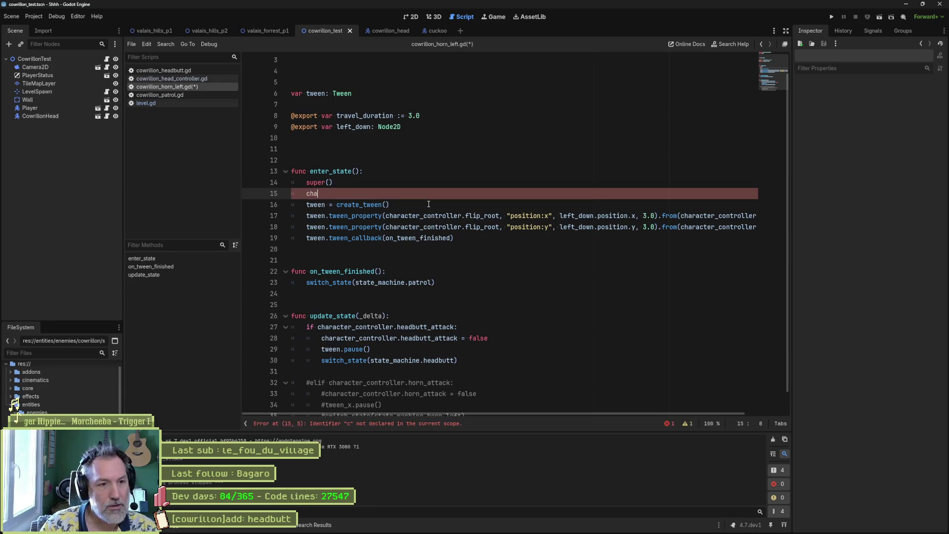
pyautogui.press('Return')
pyautogui.write('.ho')
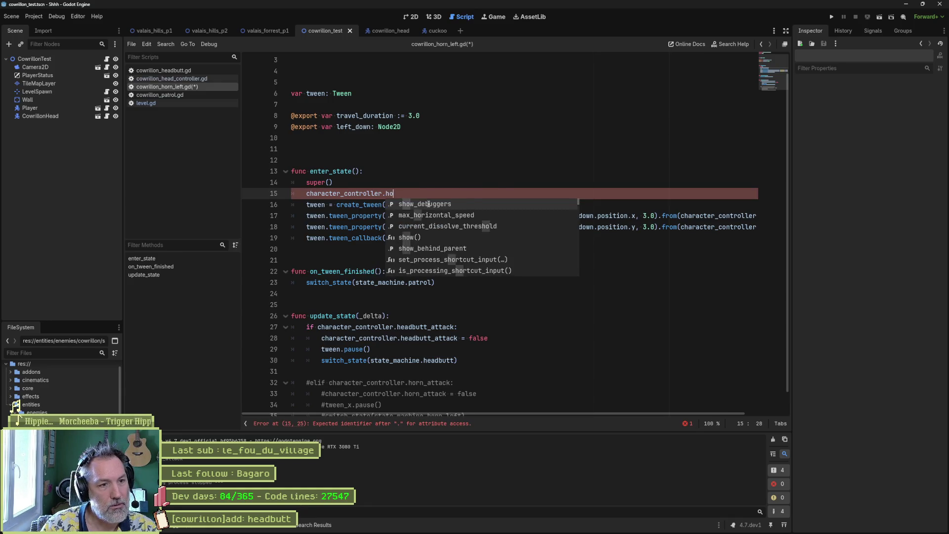
pyautogui.write('rn_at')
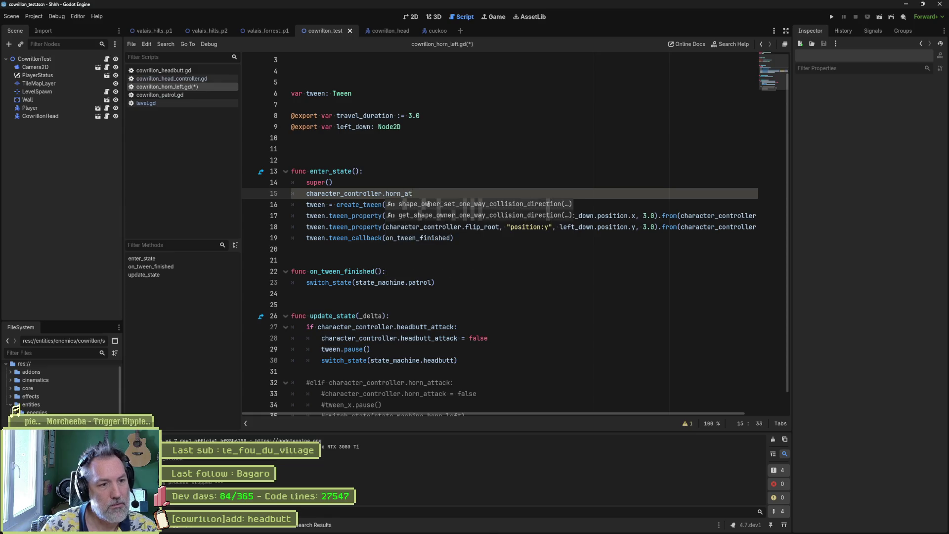
pyautogui.write('tack = false')
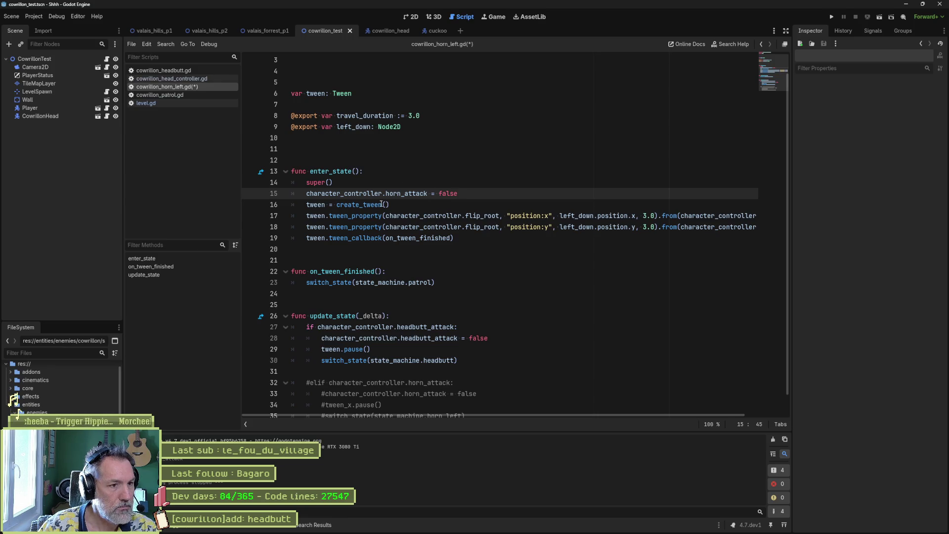
pyautogui.moveTo(377, 204)
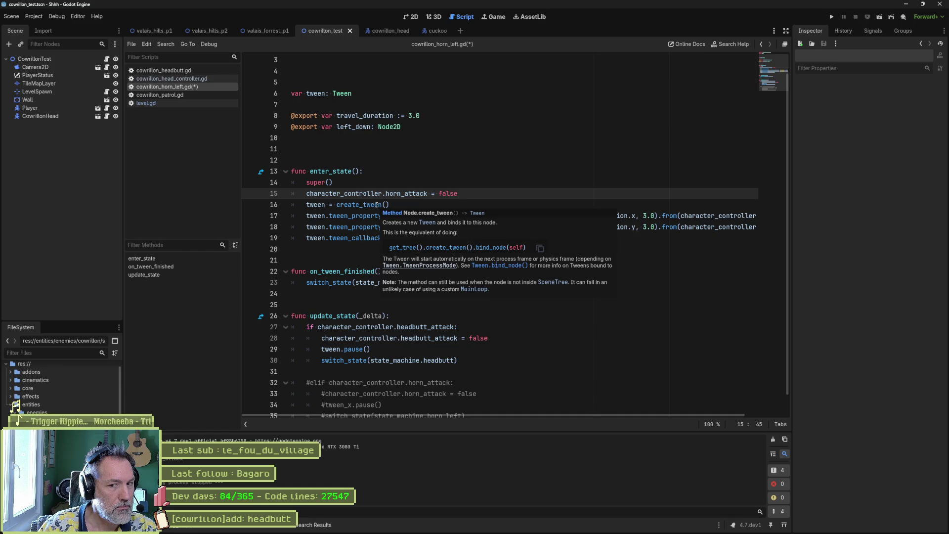
pyautogui.moveTo(378, 205); pyautogui.dragTo(382, 237)
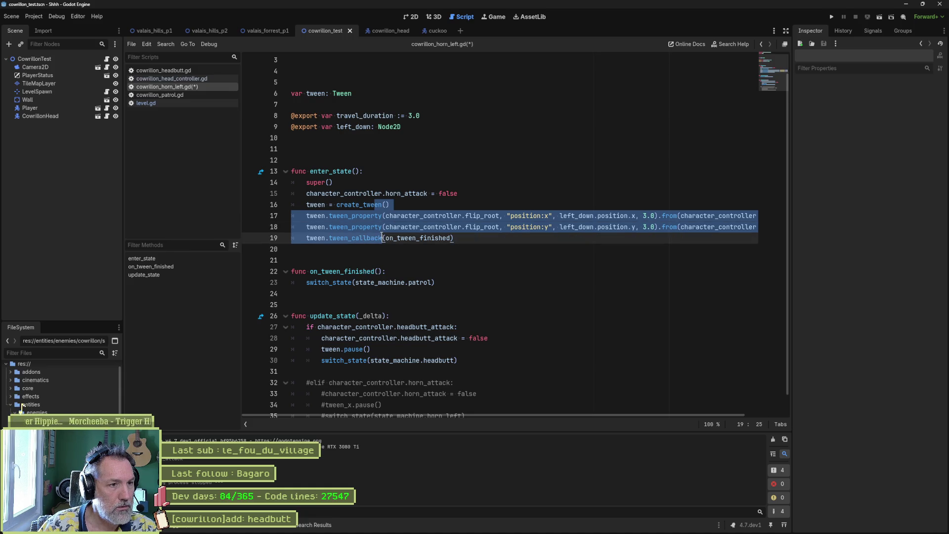
pyautogui.click(416, 194)
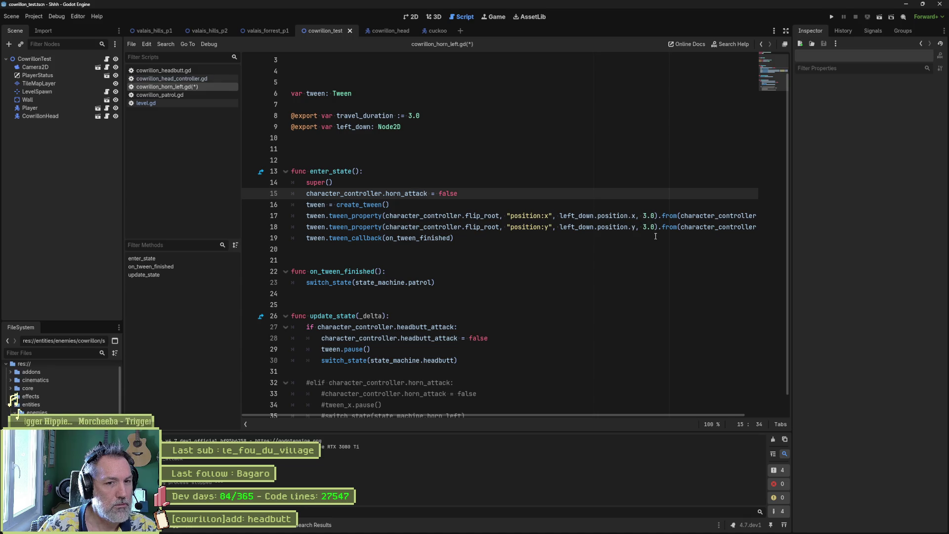
# Paste .flip_root after character_controller in the from() calls on lines 17 and 18
pyautogui.moveTo(675, 415); pyautogui.dragTo(716, 414)
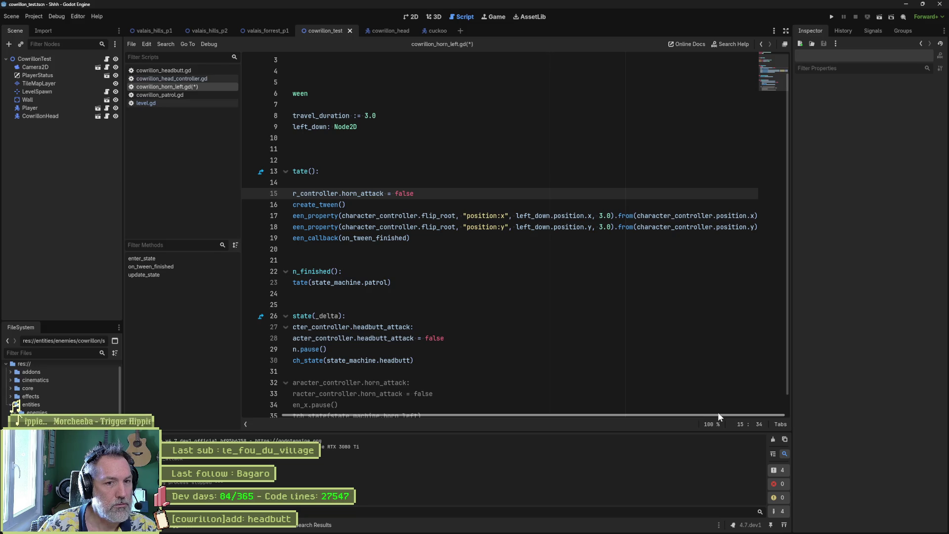
pyautogui.doubleClick(441, 216)
pyautogui.moveTo(418, 216); pyautogui.dragTo(455, 216)
pyautogui.hotkey('ctrl', 'c')
pyautogui.click(713, 215)
pyautogui.hotkey('ctrl', 'v')
pyautogui.click(713, 227)
pyautogui.hotkey('ctrl', 'v')
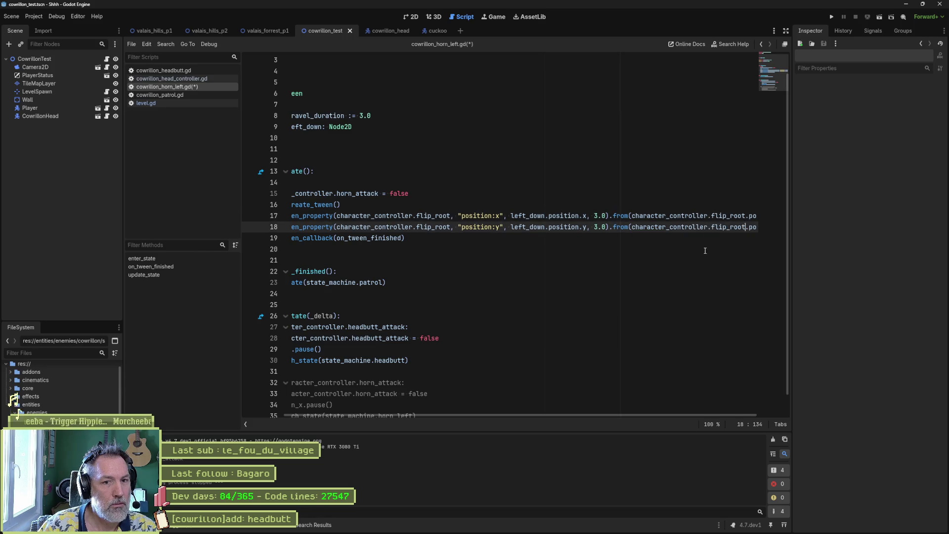
pyautogui.moveTo(646, 415); pyautogui.dragTo(685, 416)
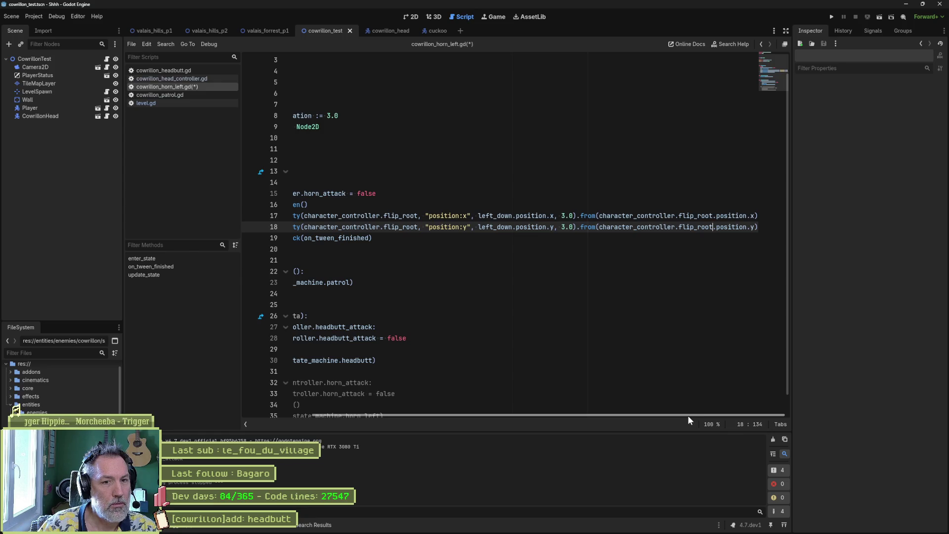
pyautogui.moveTo(677, 419); pyautogui.dragTo(602, 414)
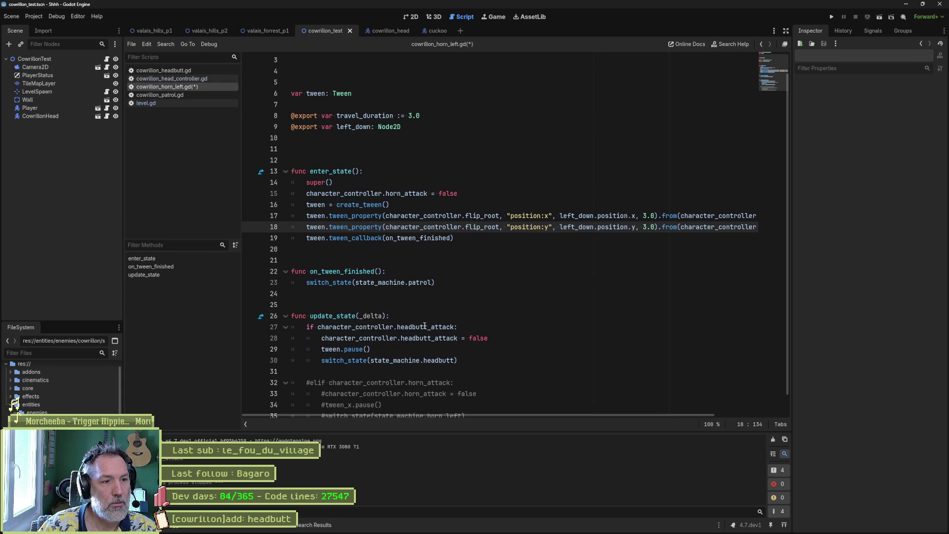
# Add print_debug(self, " tween horn finished") to on_tween_finished and save the script
pyautogui.click(401, 271)
pyautogui.press('Return')
pyautogui.write('print_d')
pyautogui.press('Return')
pyautogui.write('self, "')
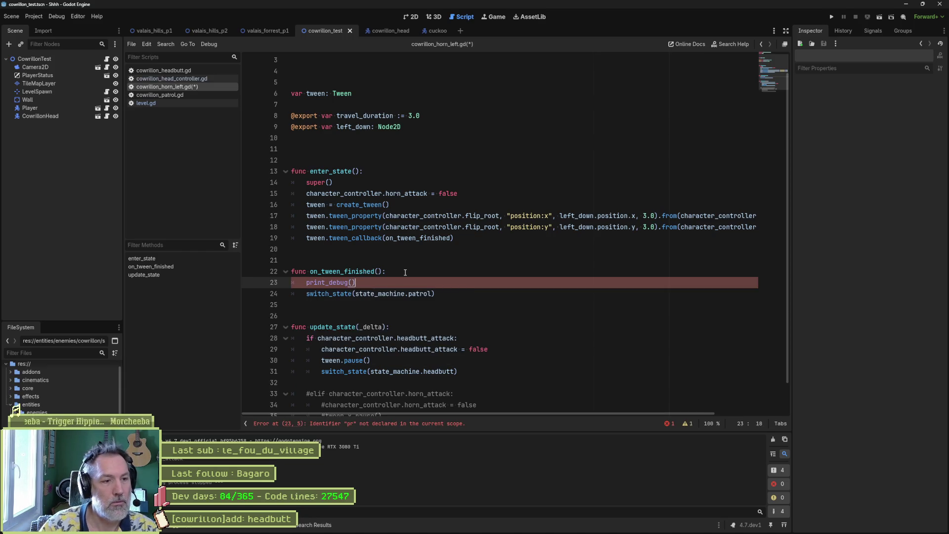
pyautogui.write(' tween hor')
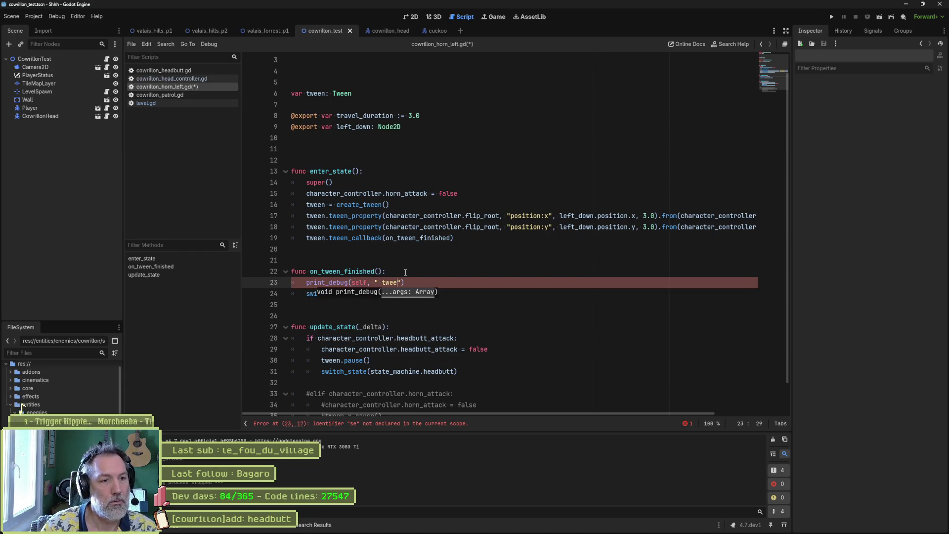
pyautogui.write('n finished')
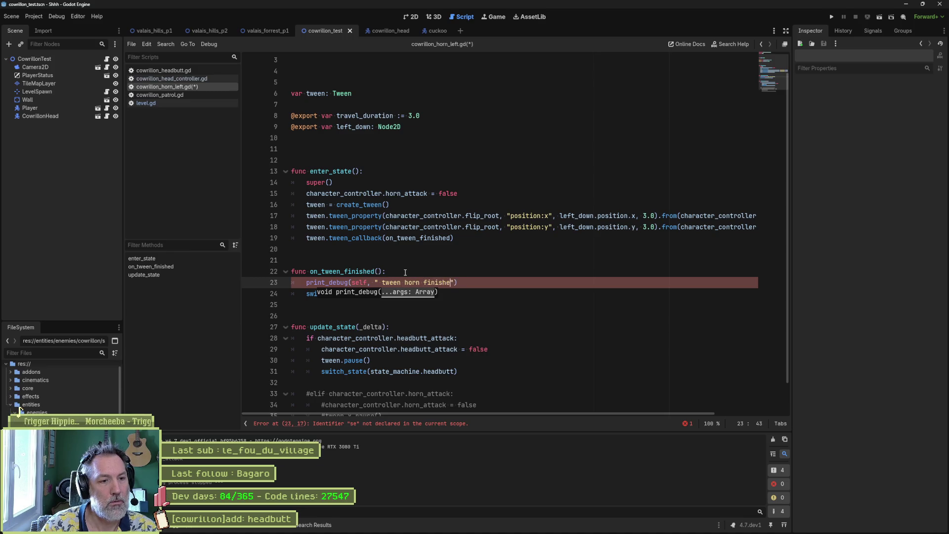
pyautogui.hotkey('ctrl', 's')
# Delete the whole update_state function and run the scene with F6
pyautogui.click(494, 331)
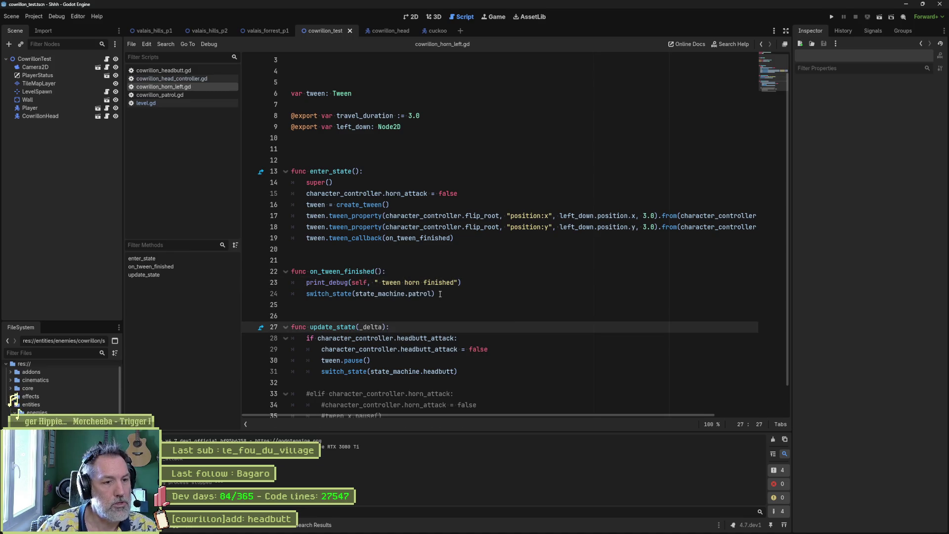
pyautogui.scroll(-1, 451, 383)
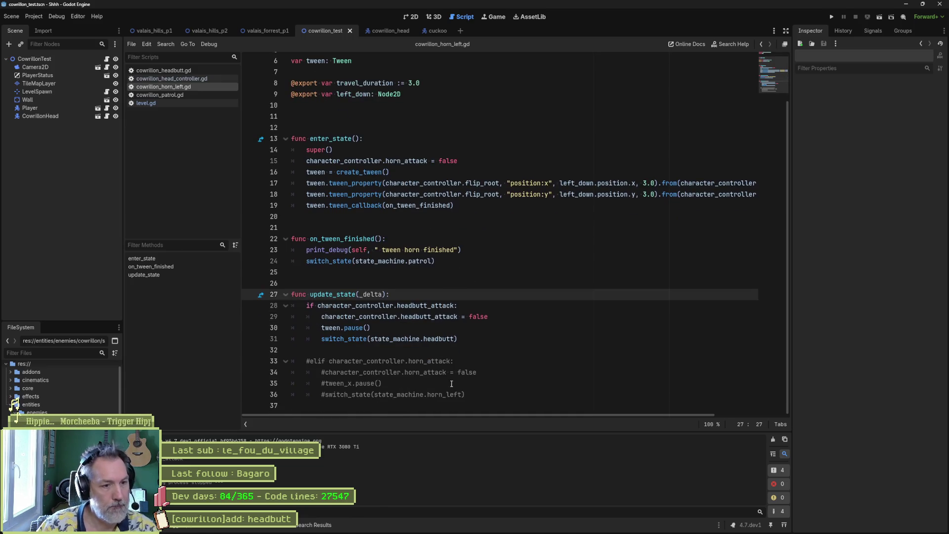
pyautogui.moveTo(478, 391); pyautogui.dragTo(498, 335)
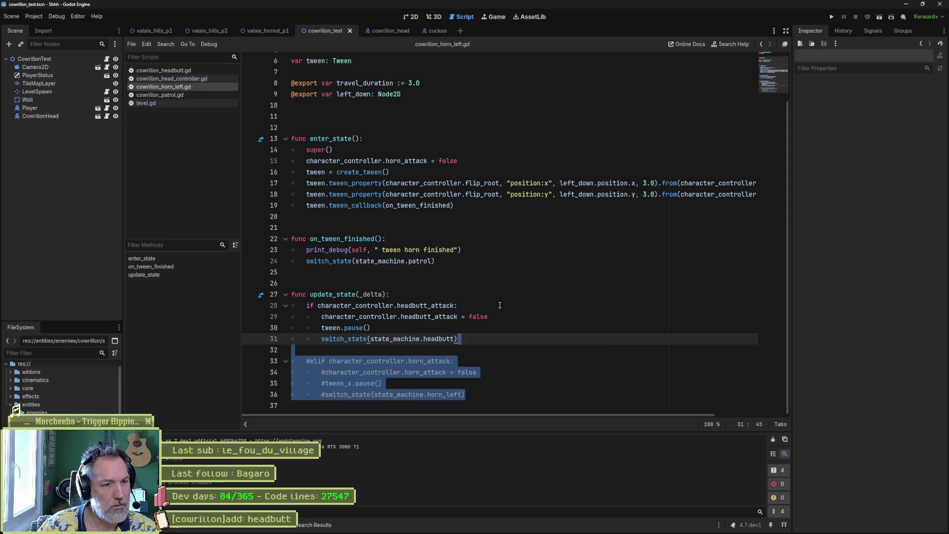
pyautogui.moveTo(525, 252); pyautogui.dragTo(517, 261)
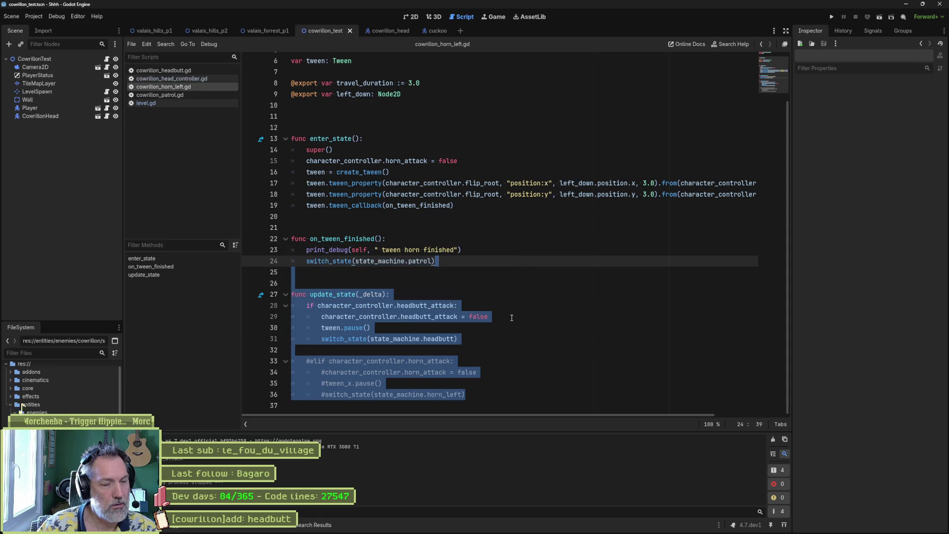
pyautogui.press('Delete')
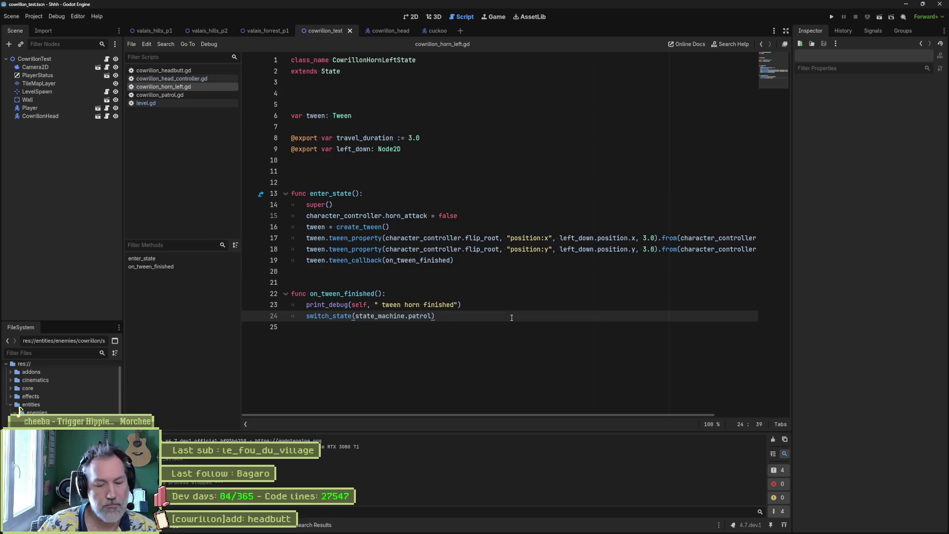
pyautogui.press('F6')
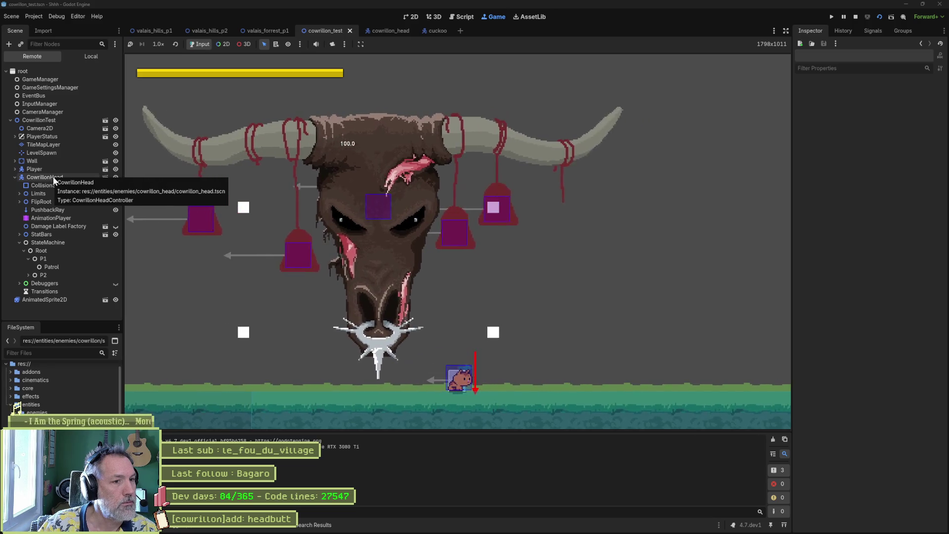
# Select CowrillonHead in the Remote tree and tick its attack flag to watch the attack, then stop the game
pyautogui.click(44, 177)
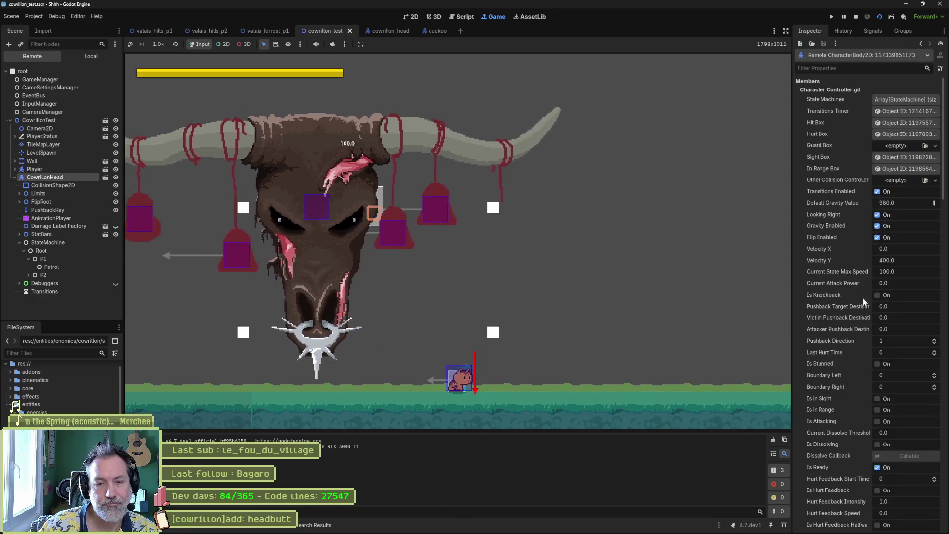
pyautogui.scroll(-5, 864, 278)
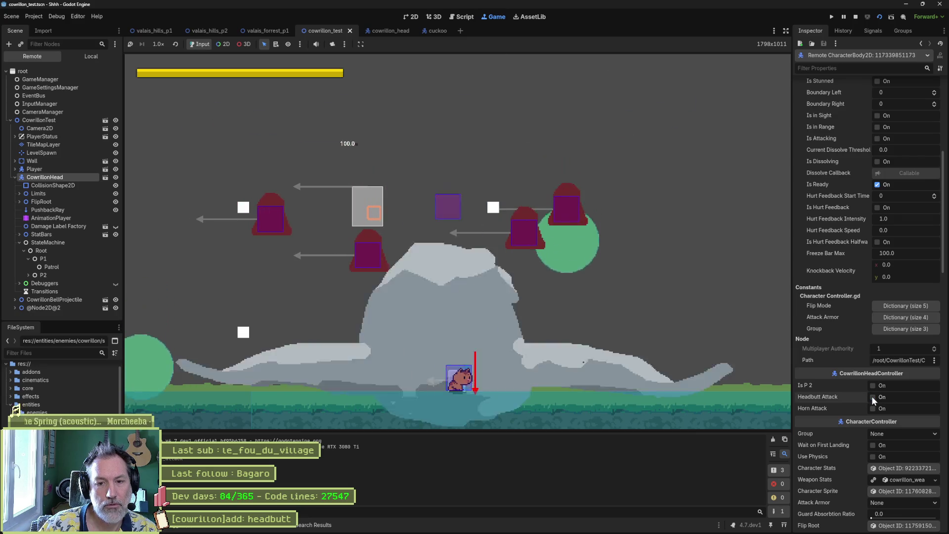
pyautogui.click(872, 397)
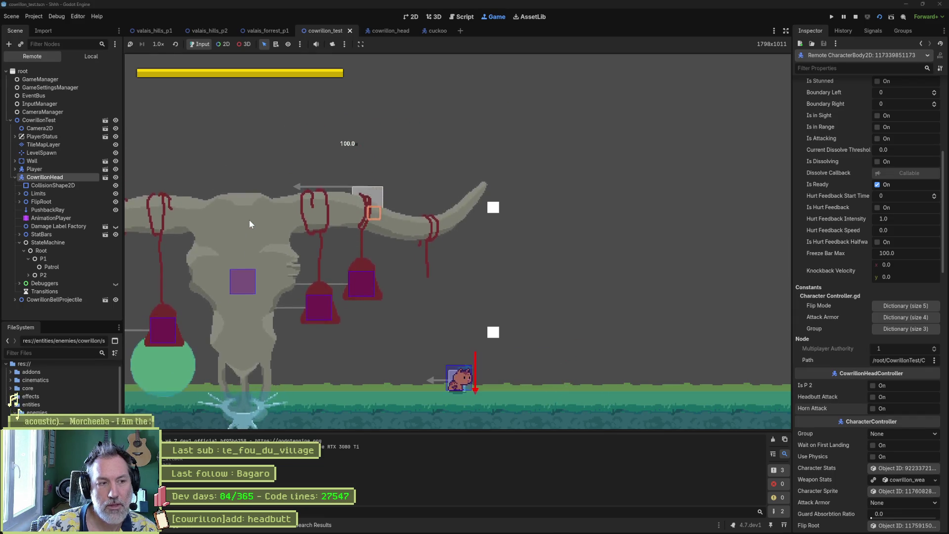
pyautogui.press('F8')
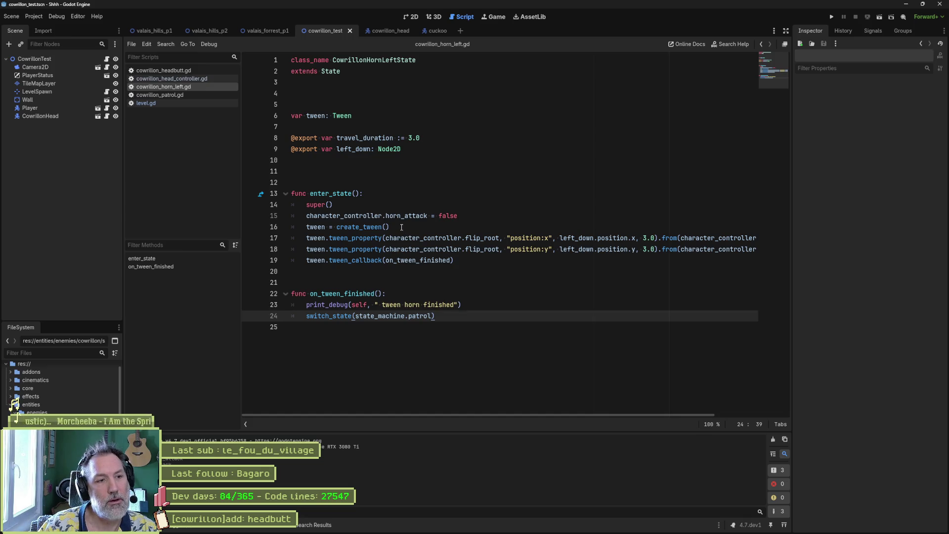
# Append .parallel() to create_tween() on line 16, then run and inspect CowrillonHead before stopping
pyautogui.click(401, 226)
pyautogui.write('.parallel()')
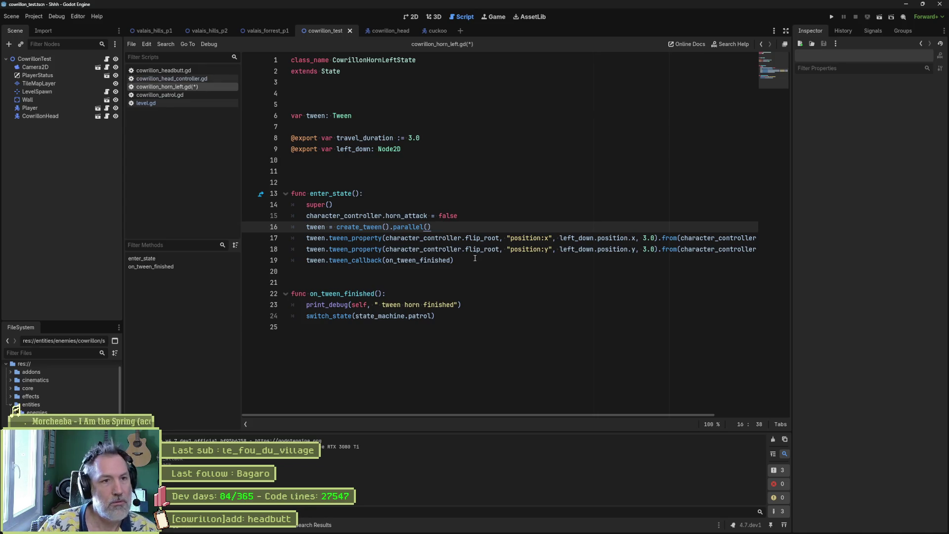
pyautogui.press('F6')
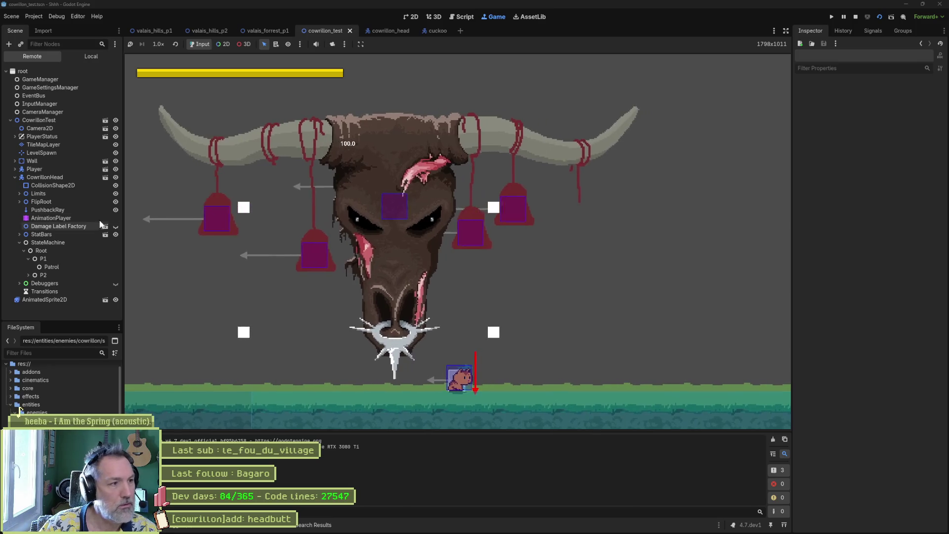
pyautogui.click(106, 177)
pyautogui.scroll(-5, 877, 409)
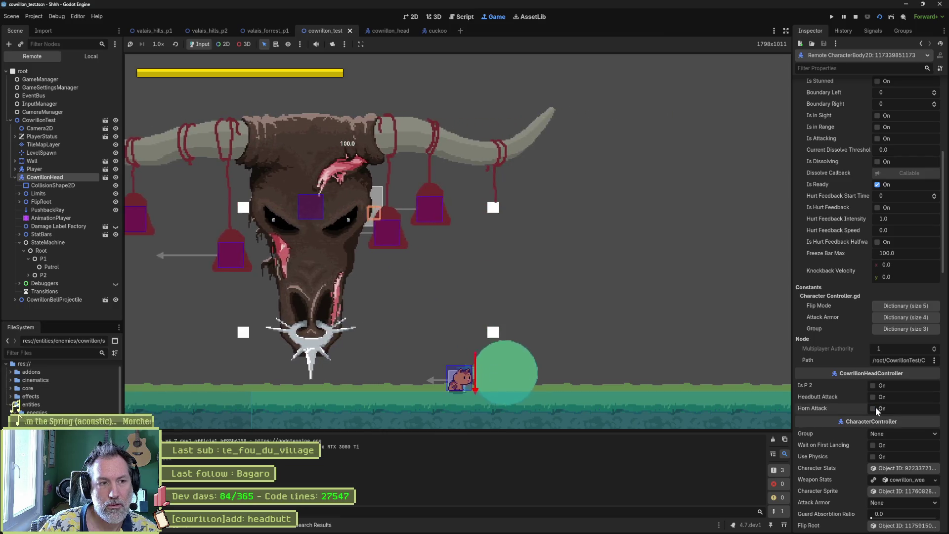
pyautogui.press('F8')
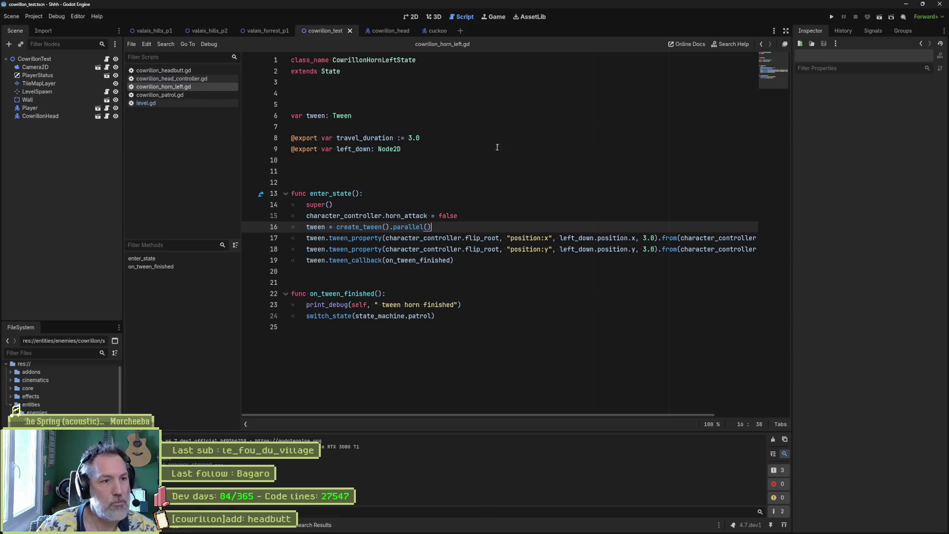
# Move .parallel() off line 16's create_tween() onto the tween calls on lines 17 and 18
pyautogui.keyDown('ctrl'); pyautogui.click(417, 228); pyautogui.keyUp('ctrl')
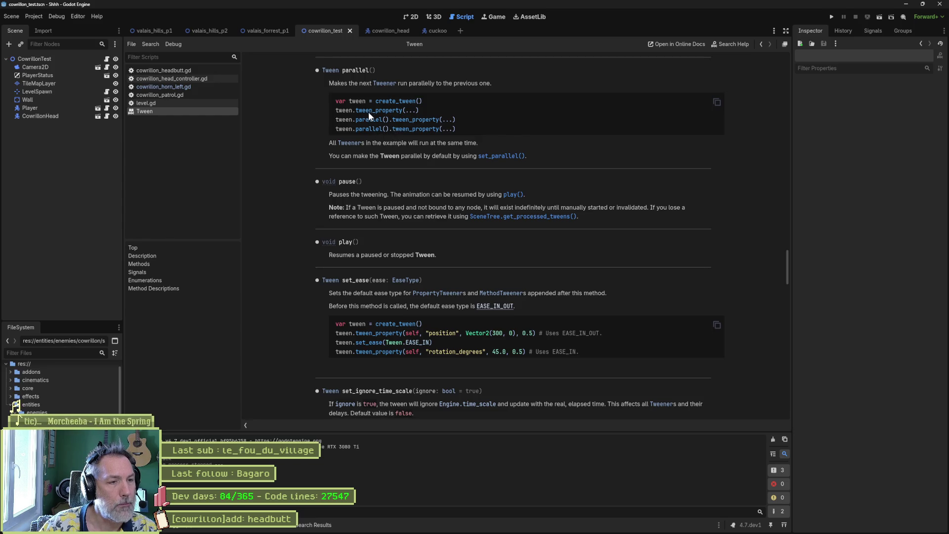
pyautogui.hotkey('ctrl', 'w')
pyautogui.moveTo(390, 226); pyautogui.dragTo(431, 227)
pyautogui.hotkey('ctrl', 'c')
pyautogui.press('BackSpace')
pyautogui.click(325, 238)
pyautogui.hotkey('ctrl', 'v')
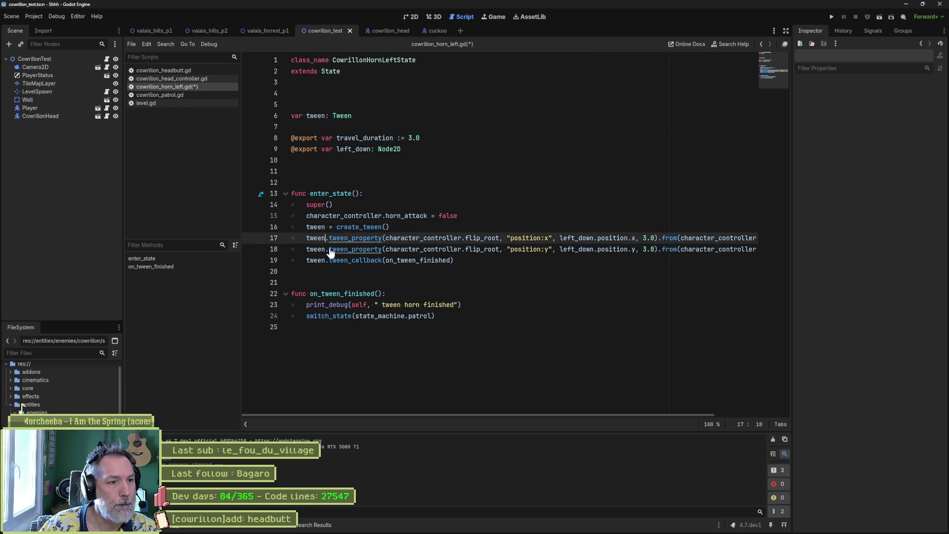
pyautogui.click(327, 249)
pyautogui.hotkey('ctrl', 'v')
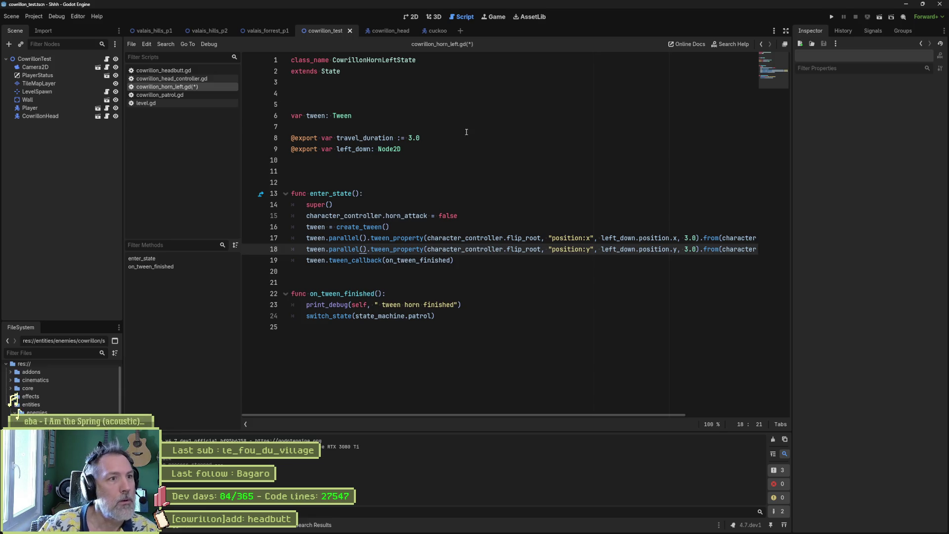
# Test the horn attack in the running scene, then open a new line above switch_state
pyautogui.press('F6')
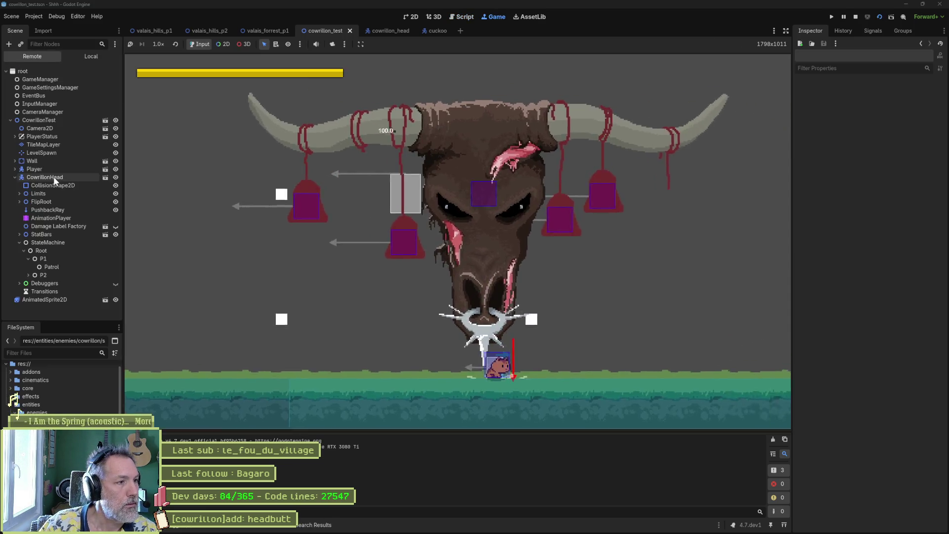
pyautogui.click(54, 176)
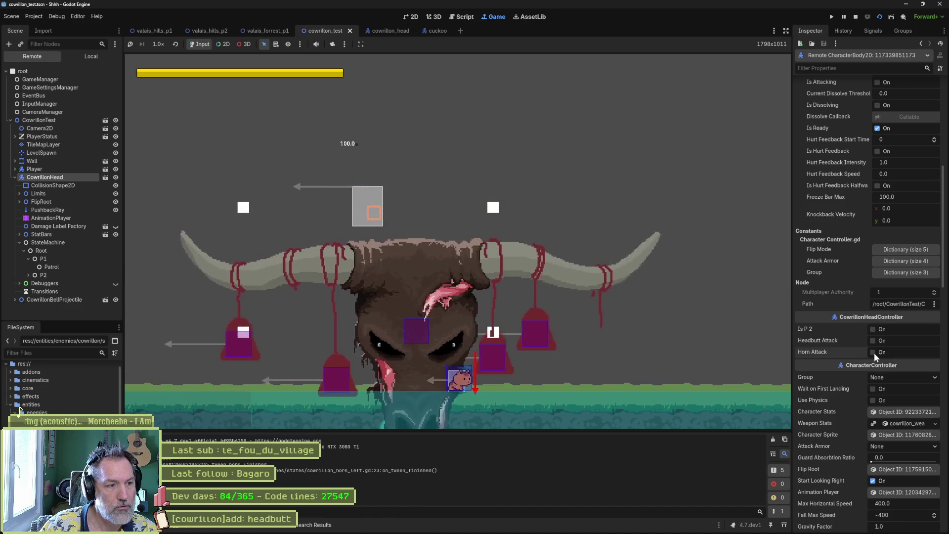
pyautogui.press('F8')
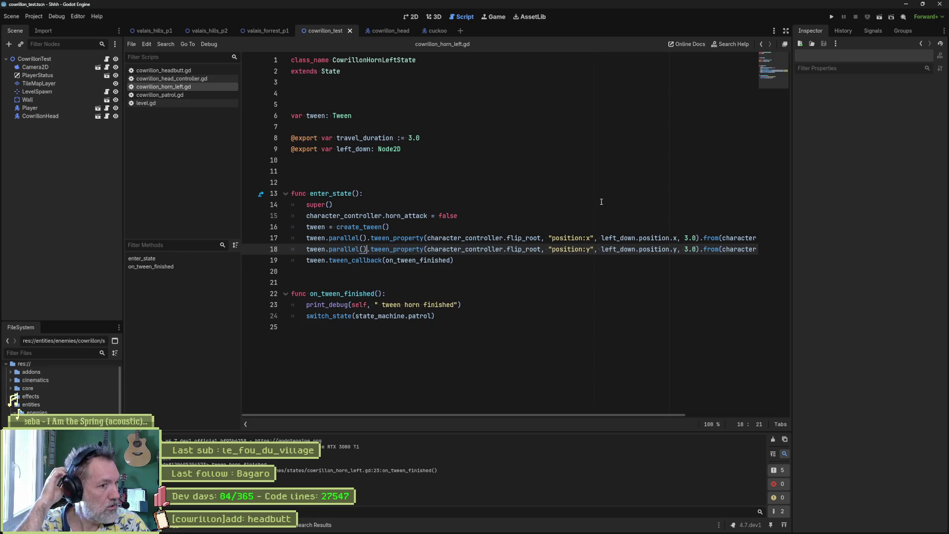
pyautogui.click(428, 259)
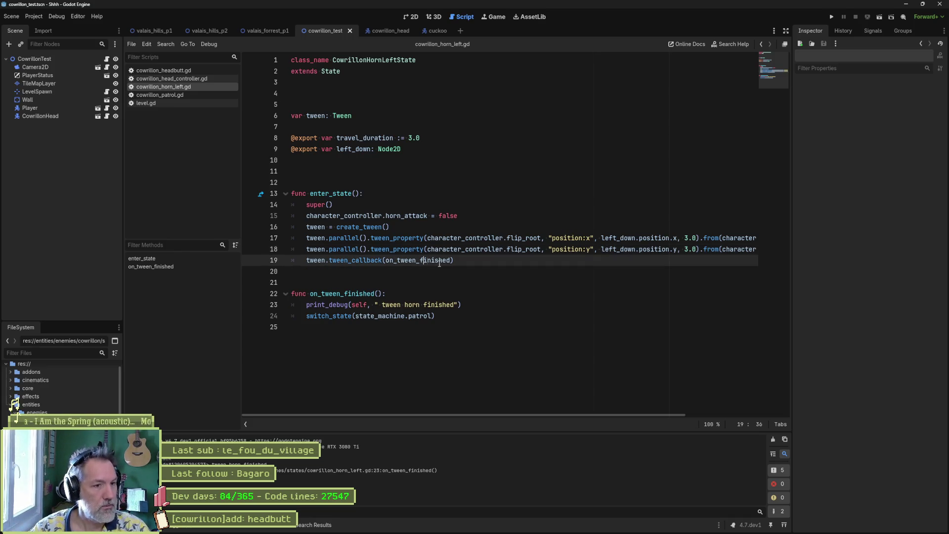
pyautogui.click(444, 318)
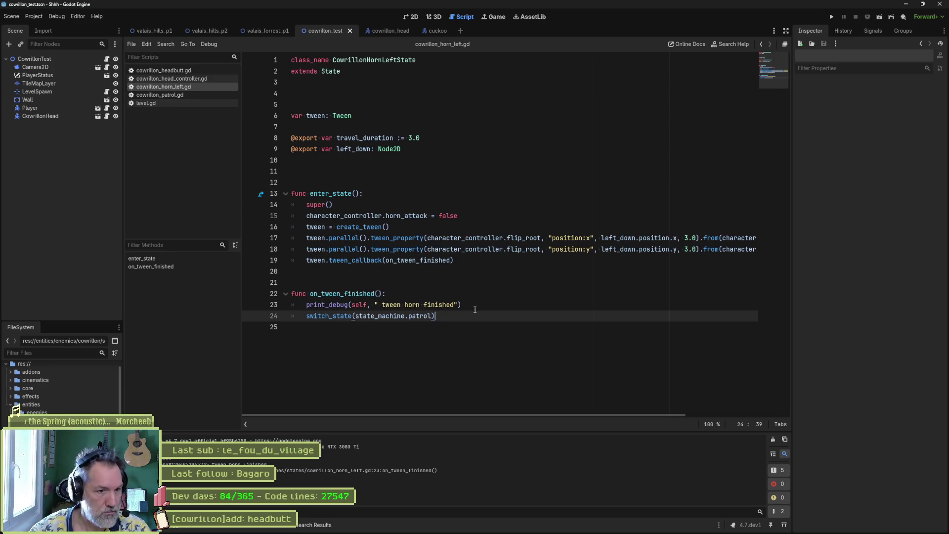
pyautogui.hotkey('ctrl', 'shift', 'Return')
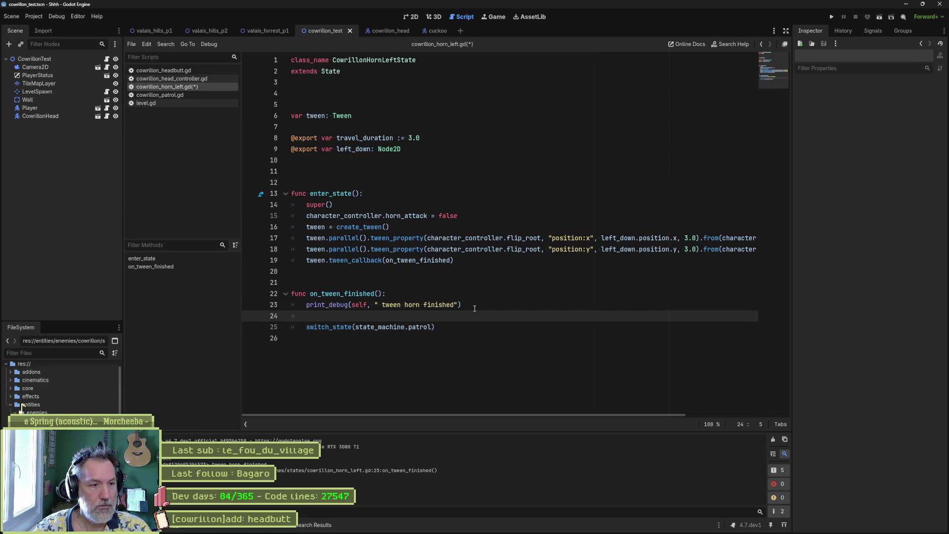
# Replace switch_state in on_tween_finished with play_animation("horn_attack")
pyautogui.write('play')
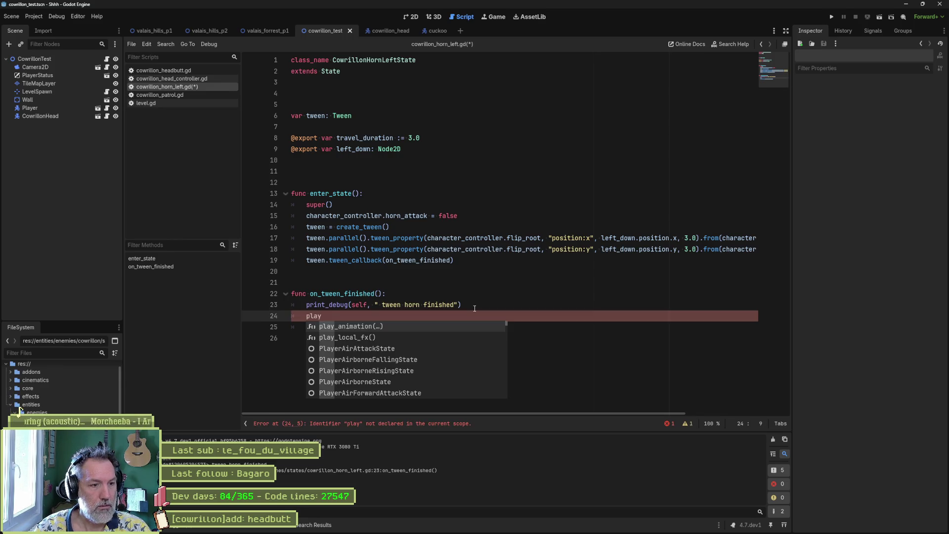
pyautogui.press('Return')
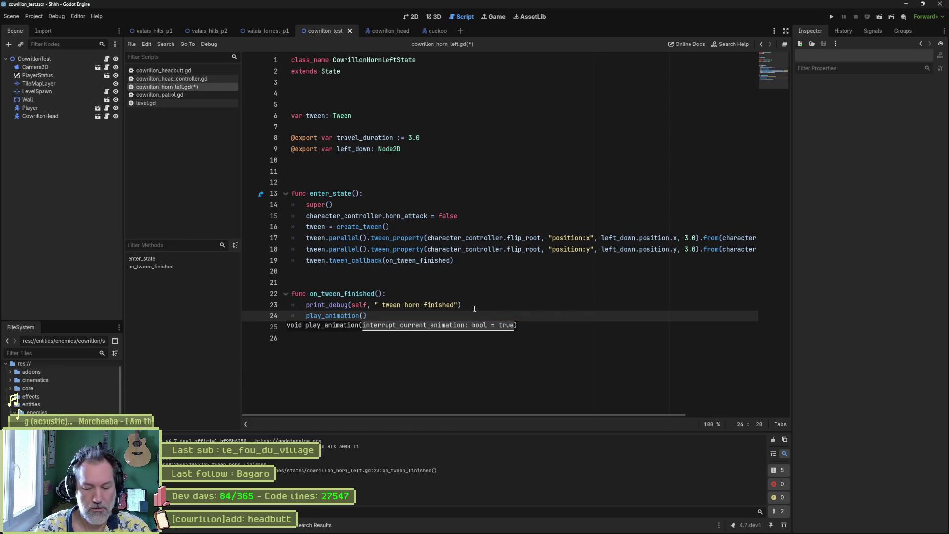
pyautogui.write('horn_att')
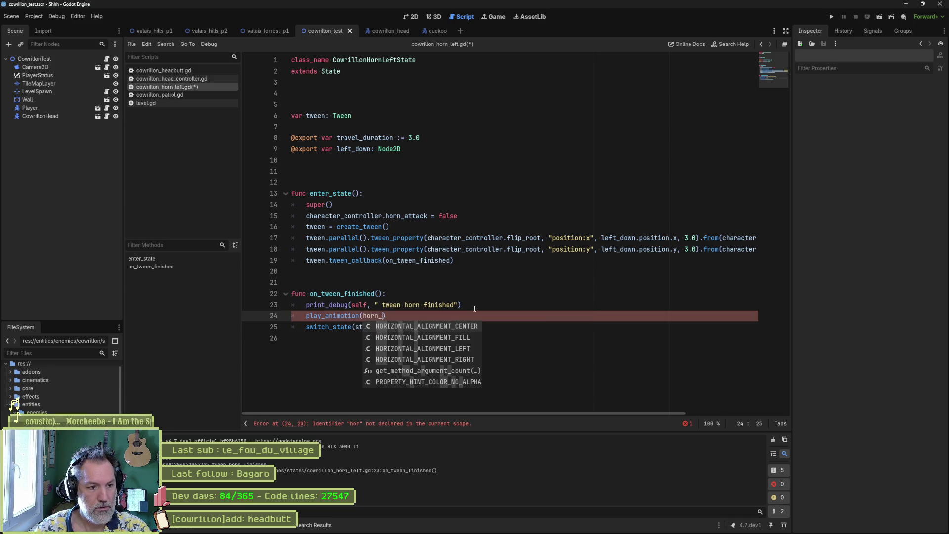
pyautogui.write('ack')
pyautogui.hotkey('ctrl', 'shift', 'Left')
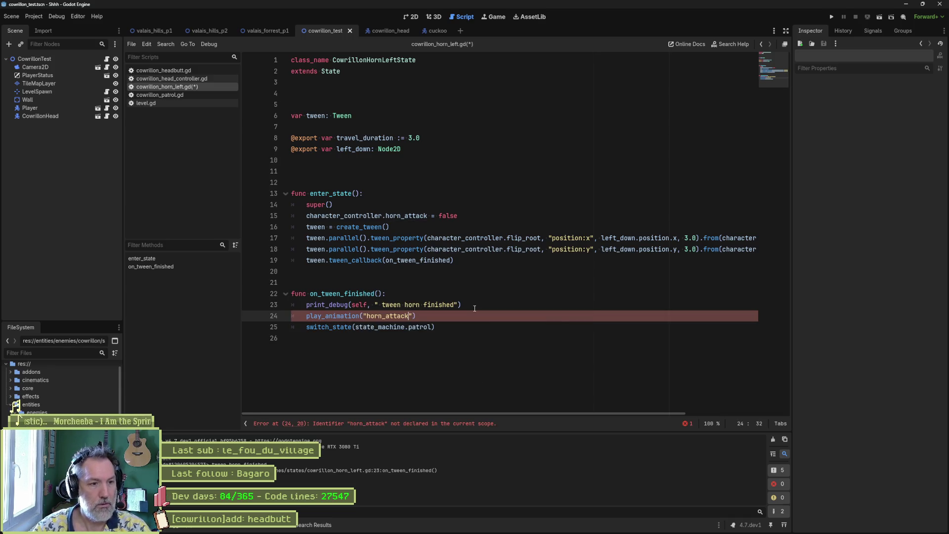
pyautogui.write('"')
pyautogui.press('Right')
pyautogui.press('Right')
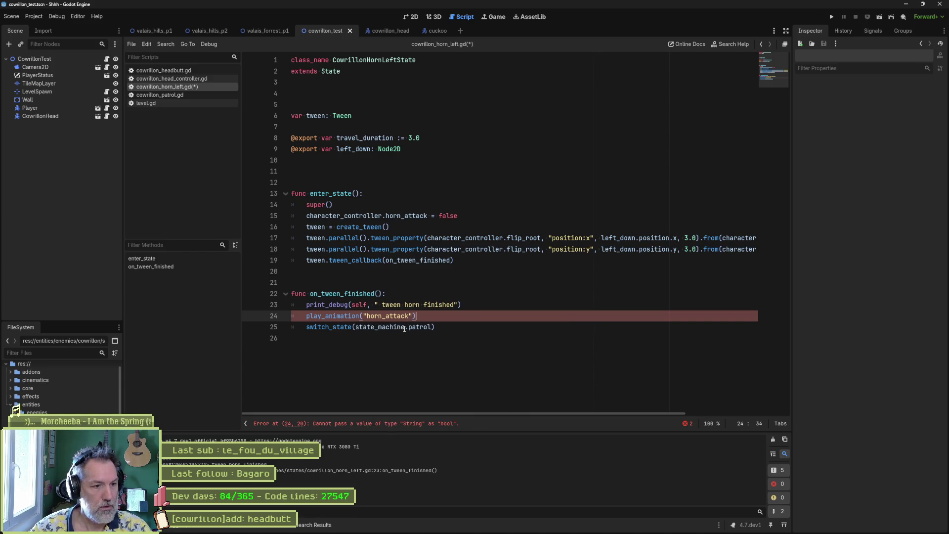
pyautogui.click(443, 330)
pyautogui.hotkey('ctrl', 'shift', 'k')
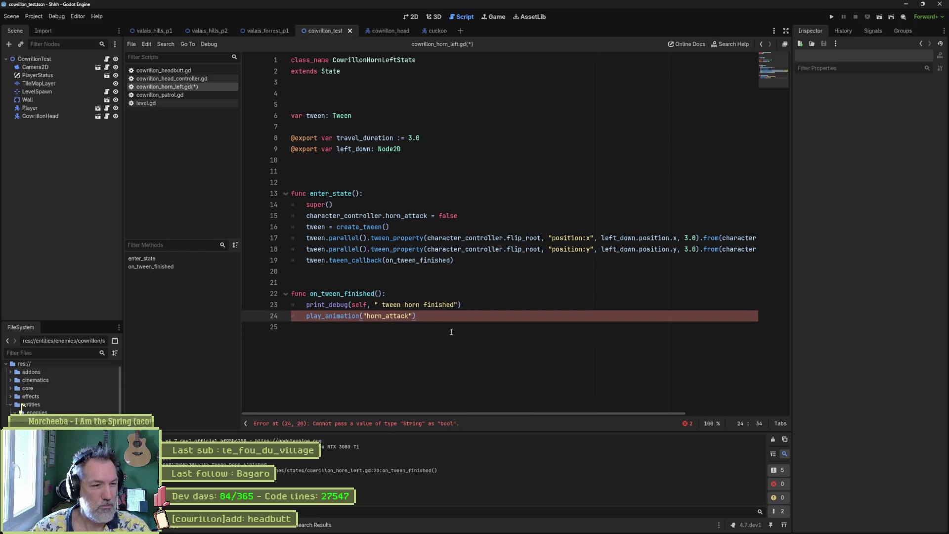
# Add an on_animation_finished function with an if _name == check and the switch_state(state_machine.patrol) call
pyautogui.press('Return')
pyautogui.press('Return')
pyautogui.press('Return')
pyautogui.write('func on')
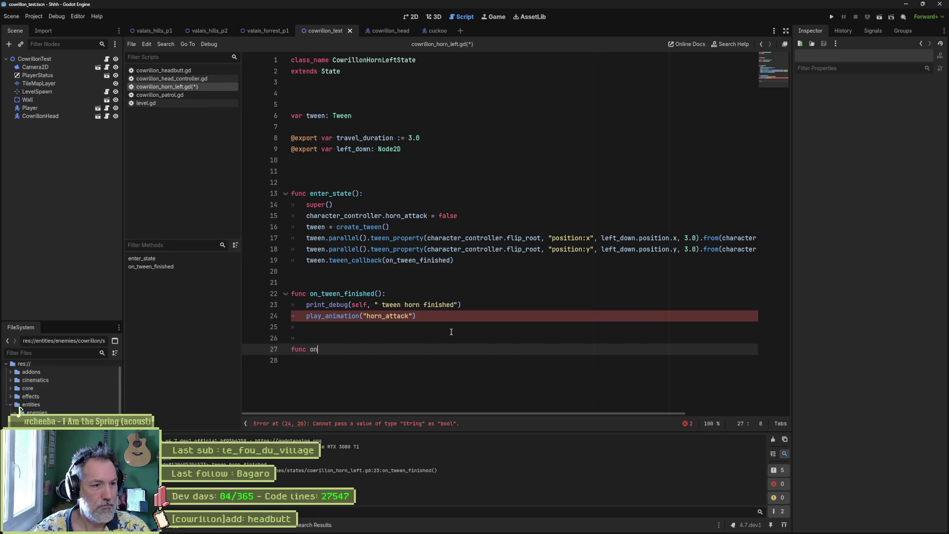
pyautogui.press('Return')
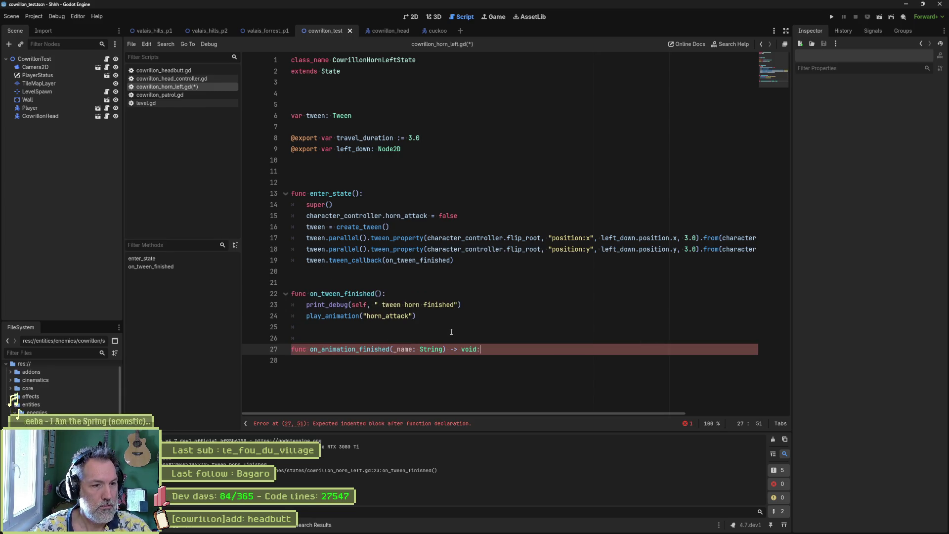
pyautogui.press('Return')
pyautogui.write('if _name == ')
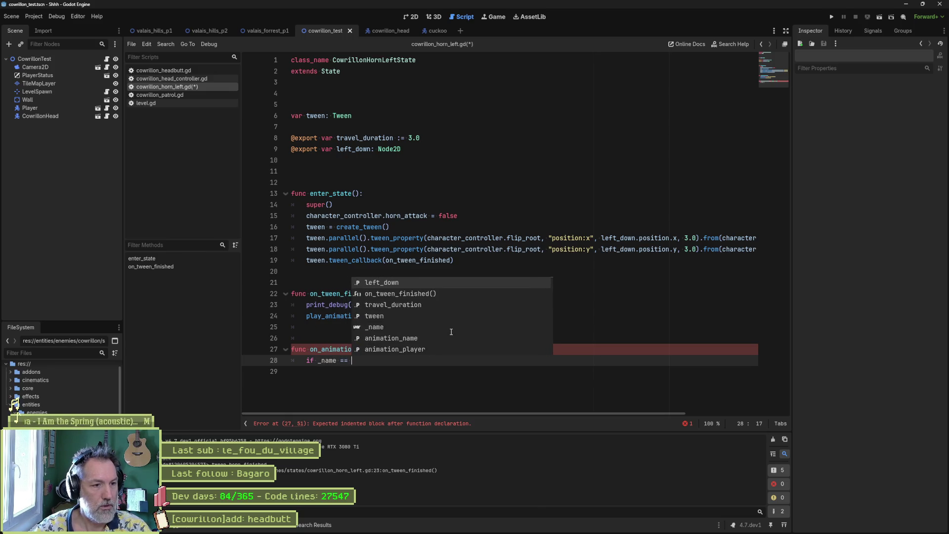
pyautogui.write(':')
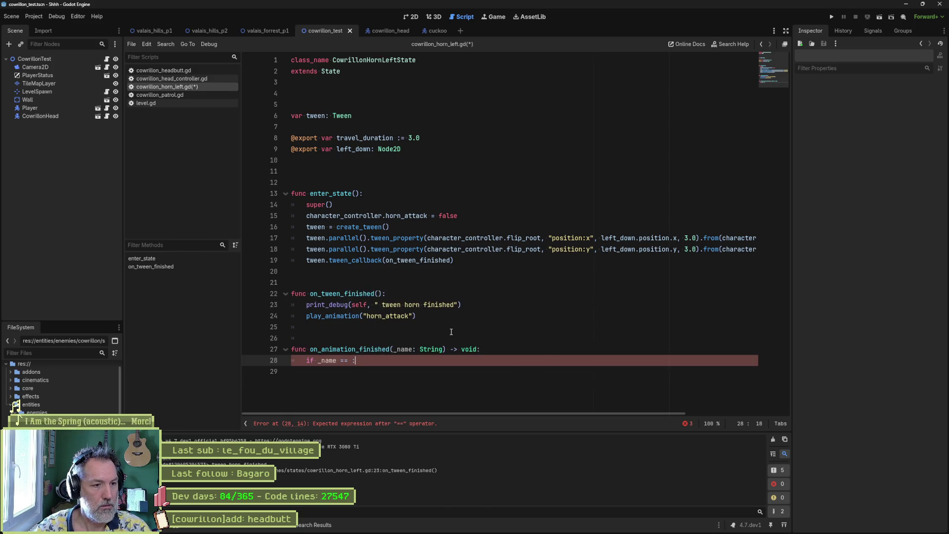
pyautogui.press('Return')
pyautogui.write('switch_state(state_machine.patrol)')
# Complete the check as _name == "horn_attack" and indent switch_state inside the if
pyautogui.doubleClick(399, 317)
pyautogui.hotkey('ctrl', 'c')
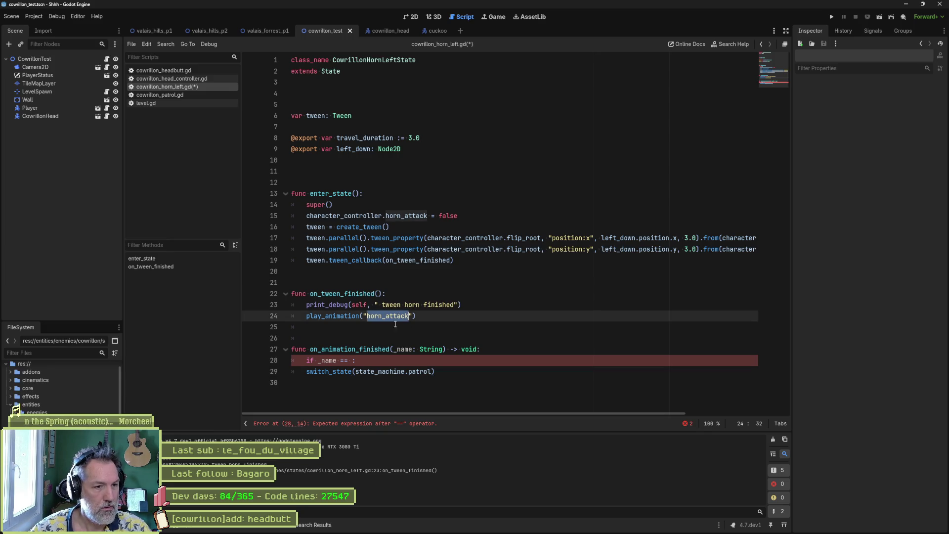
pyautogui.click(353, 360)
pyautogui.hotkey('ctrl', 'v')
pyautogui.doubleClick(376, 360)
pyautogui.write('"')
pyautogui.click(517, 367)
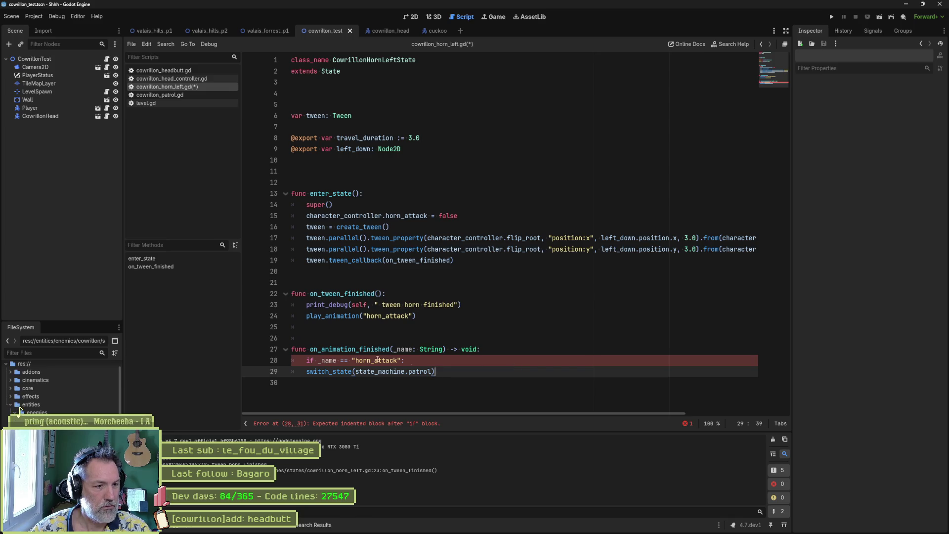
pyautogui.click(308, 371)
pyautogui.press('Tab')
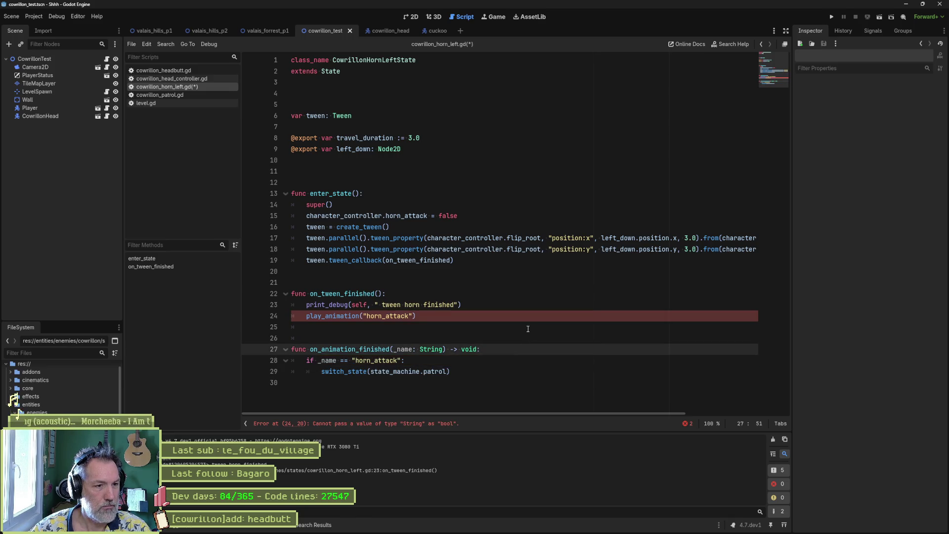
pyautogui.click(523, 325)
pyautogui.moveTo(344, 315)
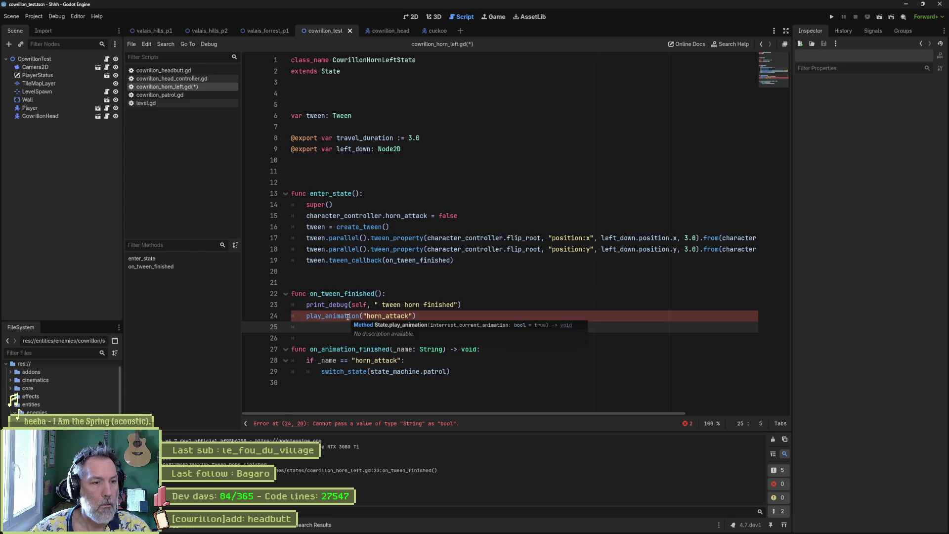
# Change line 24 to animation_player.play("horn_attack")
pyautogui.doubleClick(347, 317)
pyautogui.write('an')
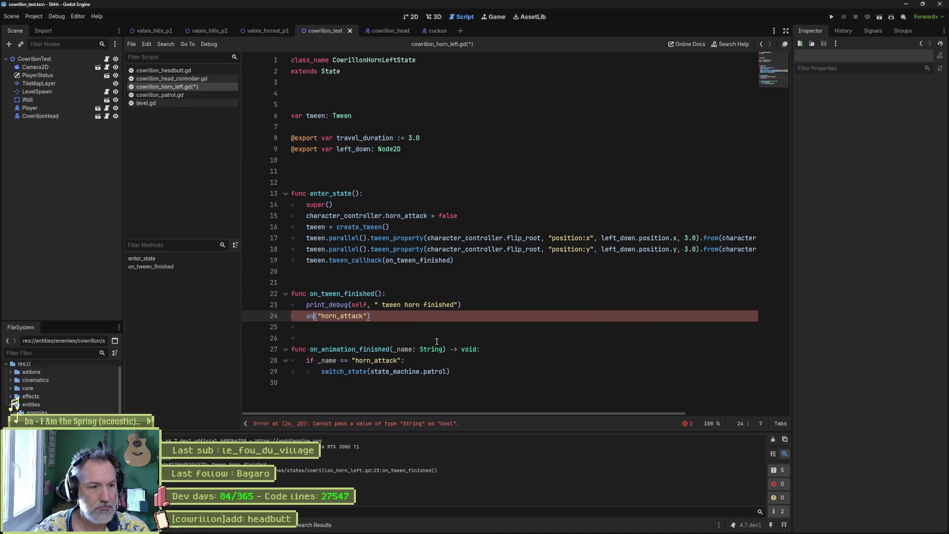
pyautogui.write('im')
pyautogui.press('Return')
pyautogui.write('.pla')
pyautogui.press('Return')
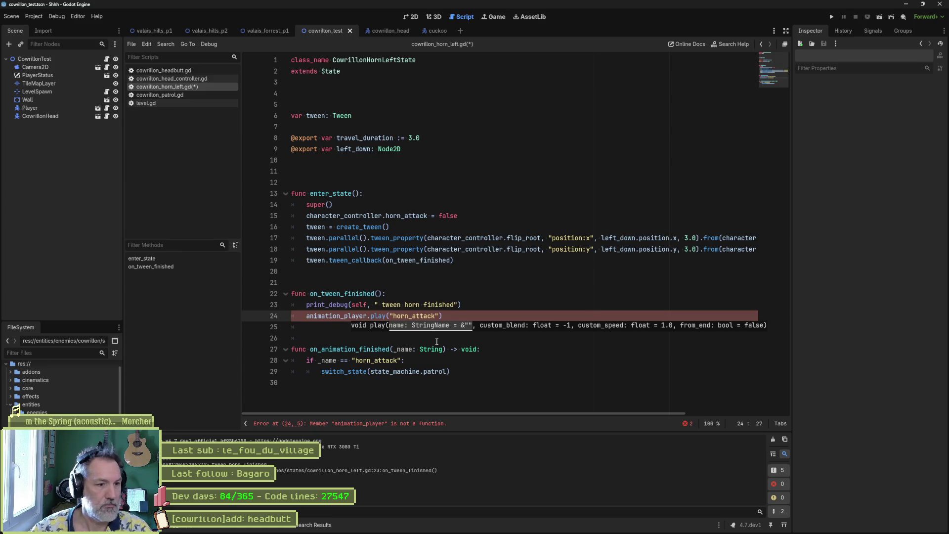
# Save cowrillon_horn_left.gd and switch to the cowrillon_head scene
pyautogui.click(497, 306)
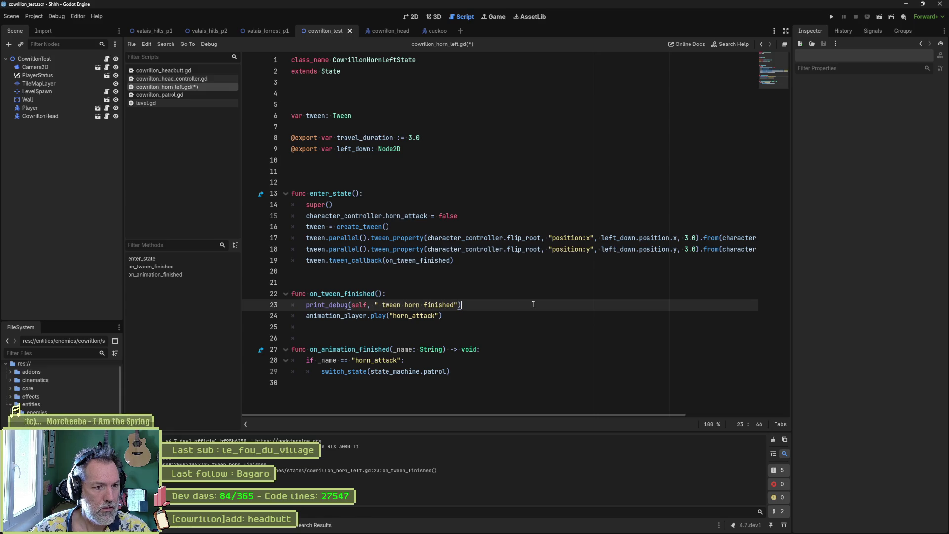
pyautogui.hotkey('ctrl', 's')
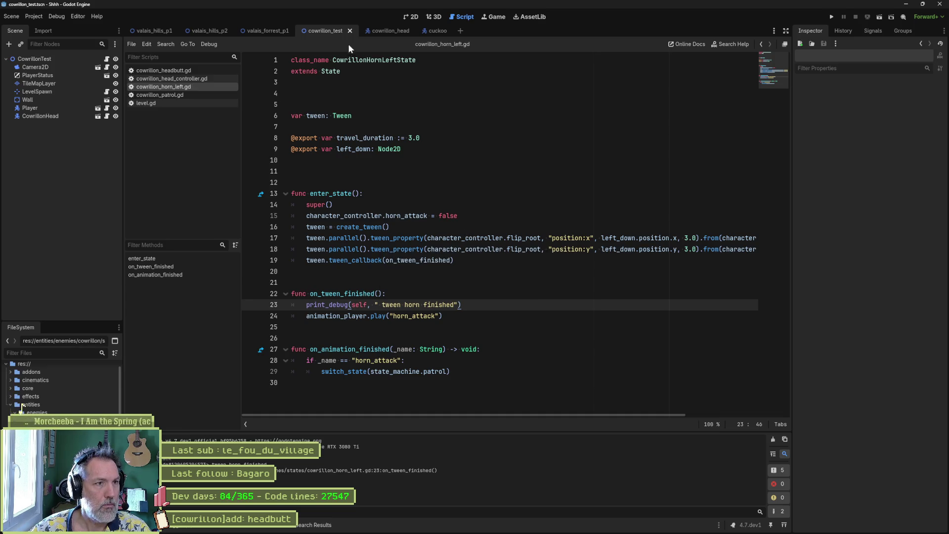
pyautogui.click(391, 31)
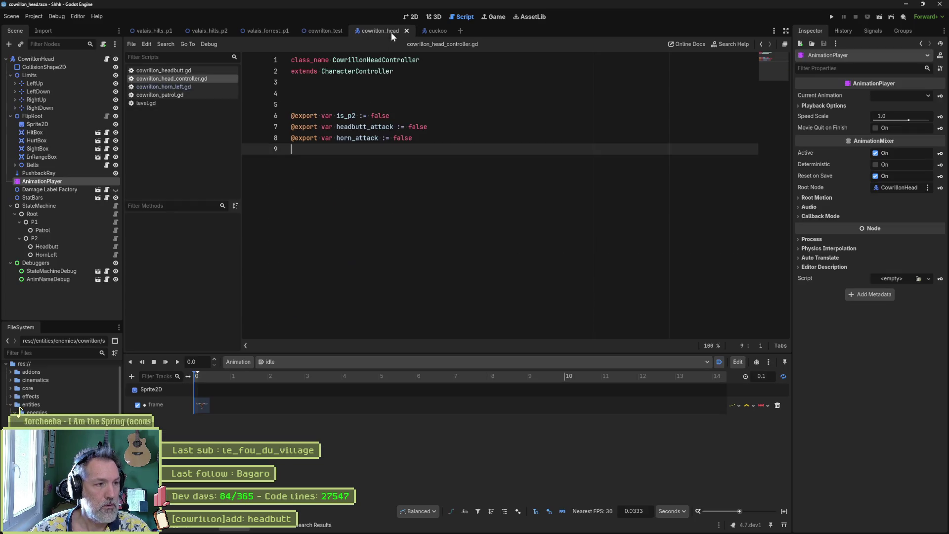
# Rename the horn_l animation to horn_left in Manage Animations and save cowrillon_head
pyautogui.click(317, 358)
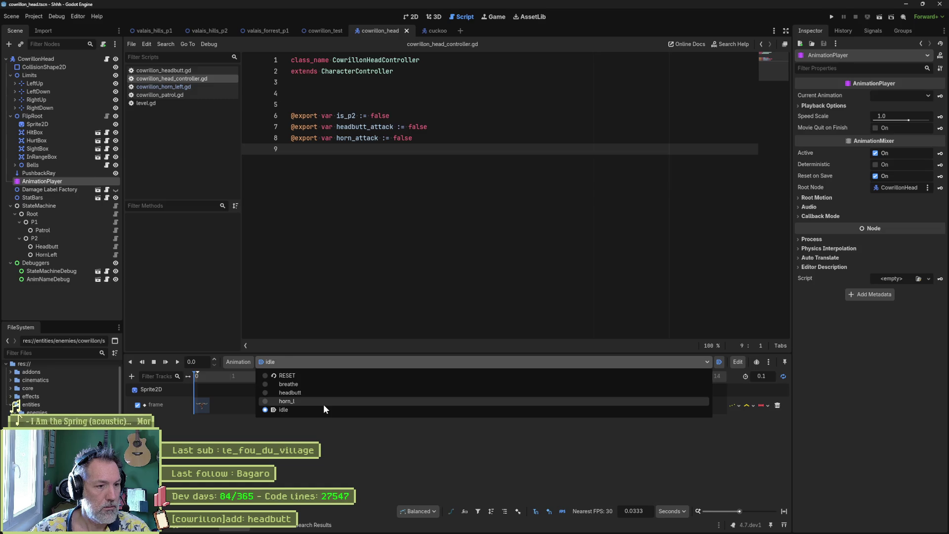
pyautogui.click(323, 405)
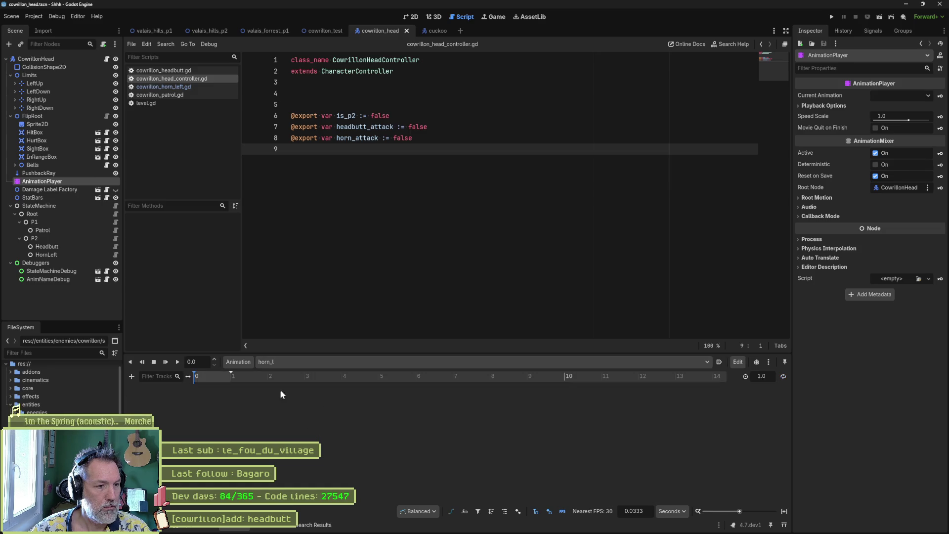
pyautogui.click(238, 362)
pyautogui.click(304, 392)
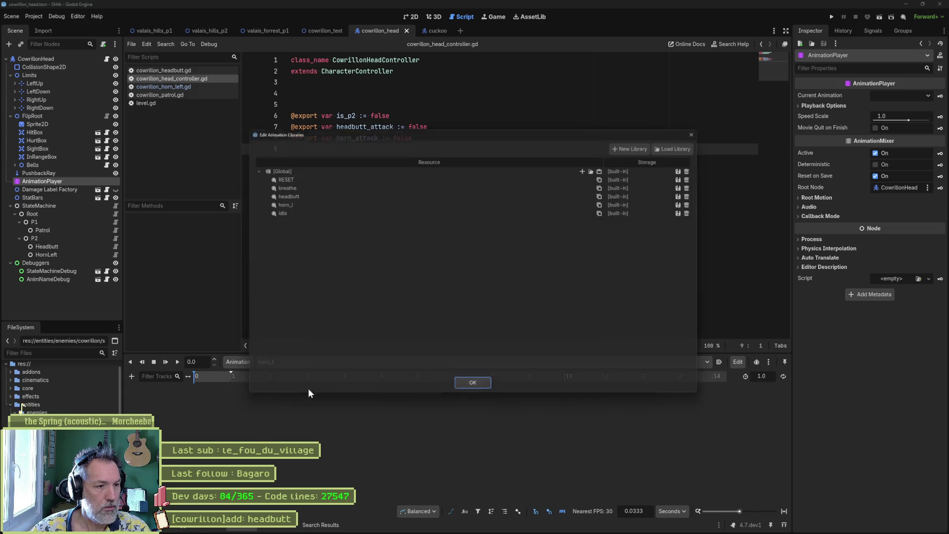
pyautogui.click(300, 202)
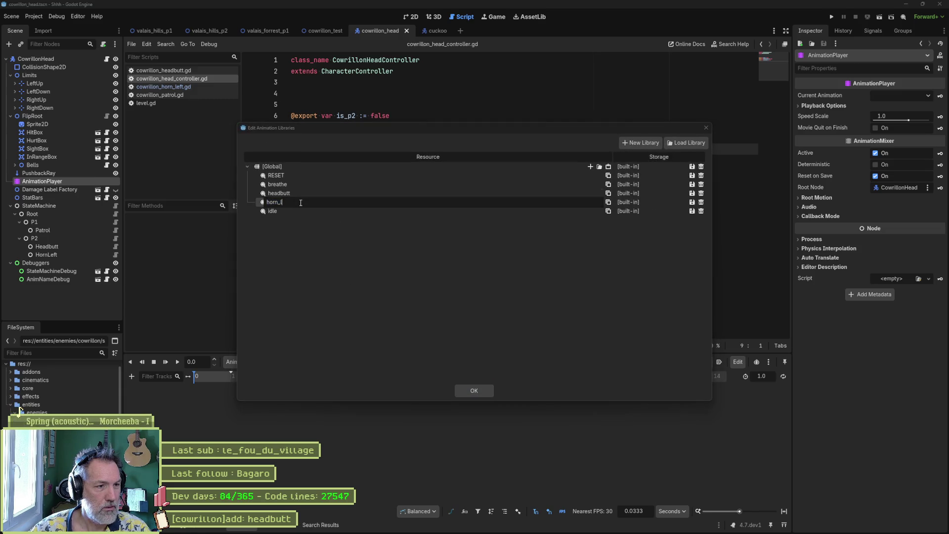
pyautogui.press('Return')
pyautogui.click(474, 391)
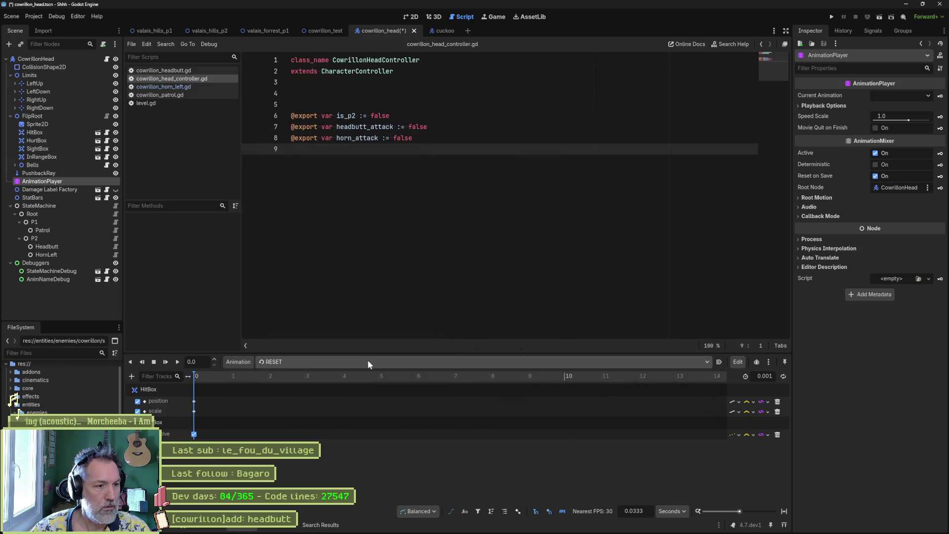
pyautogui.hotkey('ctrl', 's')
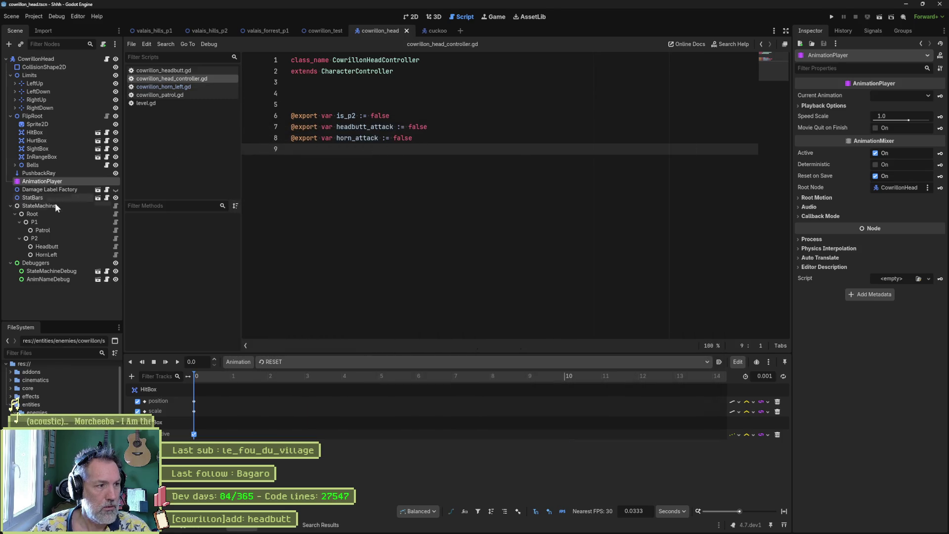
# Review the HornLeft tween and horn_attack lines in cowrillon_horn_left.gd, then select the head's AnimationPlayer
pyautogui.click(60, 252)
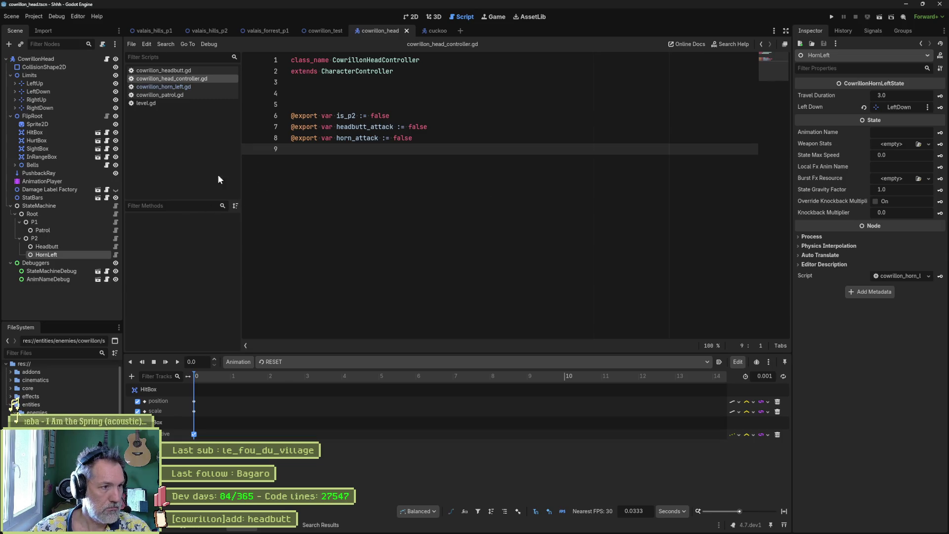
pyautogui.click(206, 87)
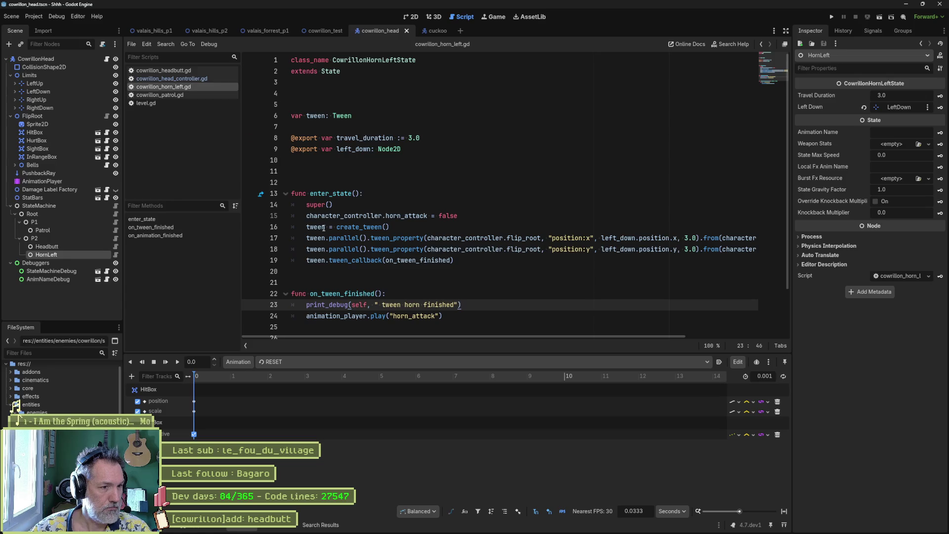
pyautogui.scroll(-2, 324, 228)
pyautogui.moveTo(383, 182); pyautogui.dragTo(387, 205)
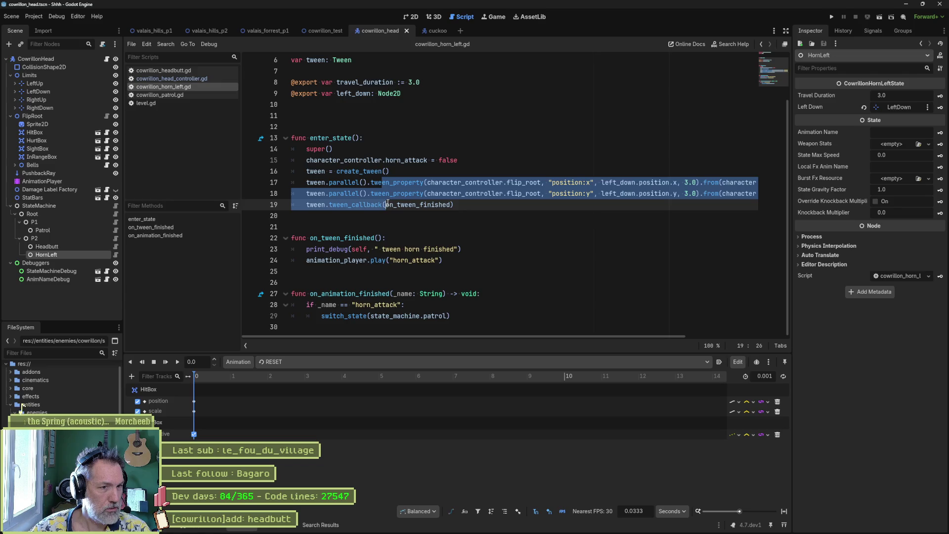
pyautogui.doubleClick(409, 203)
pyautogui.moveTo(453, 260); pyautogui.dragTo(307, 263)
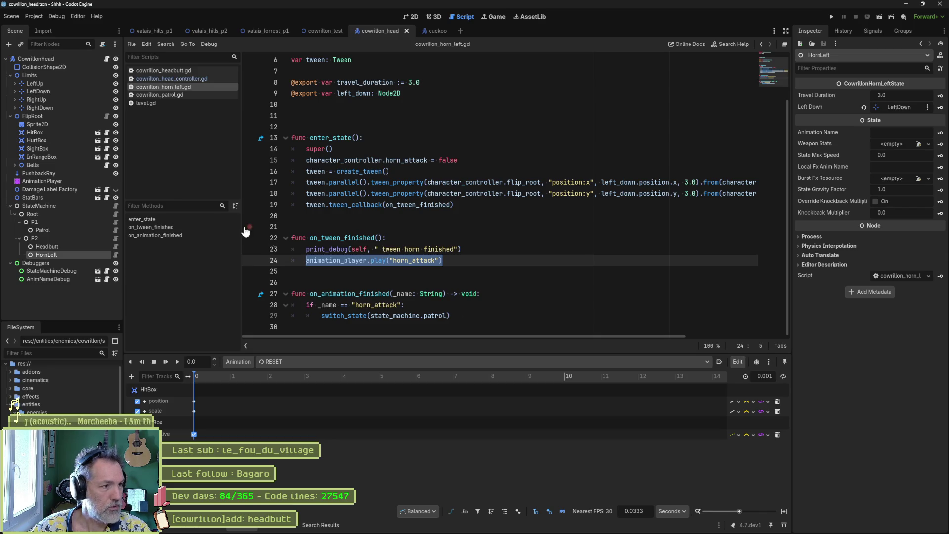
pyautogui.click(67, 182)
pyautogui.click(410, 16)
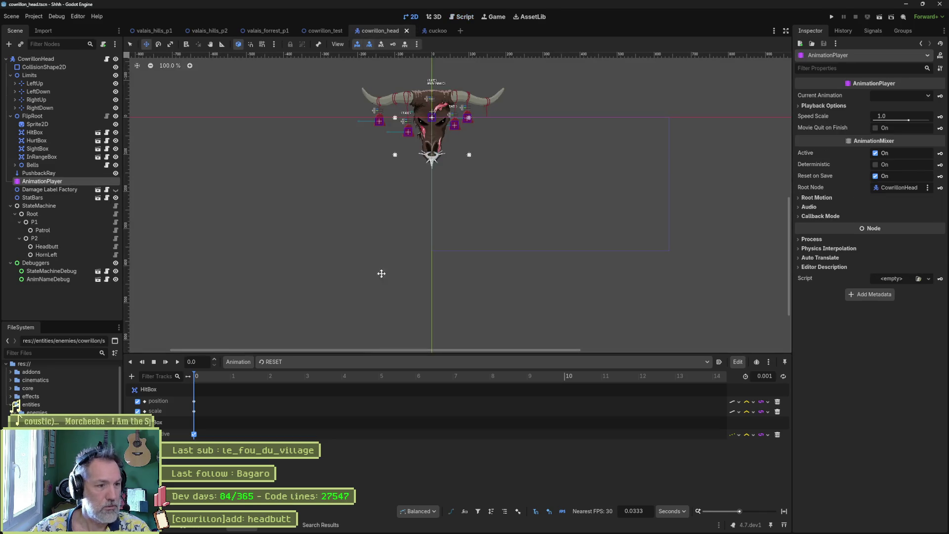
# Switch to the horn_left animation and create a position track for the CowrillonHead root node
pyautogui.click(363, 364)
pyautogui.click(357, 404)
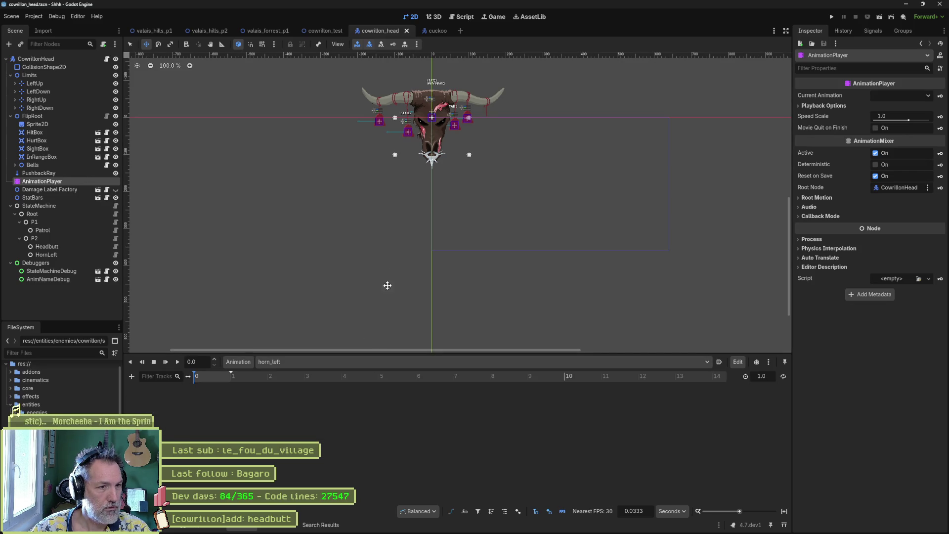
pyautogui.scroll(5, 420, 277)
pyautogui.scroll(-2, 445, 267)
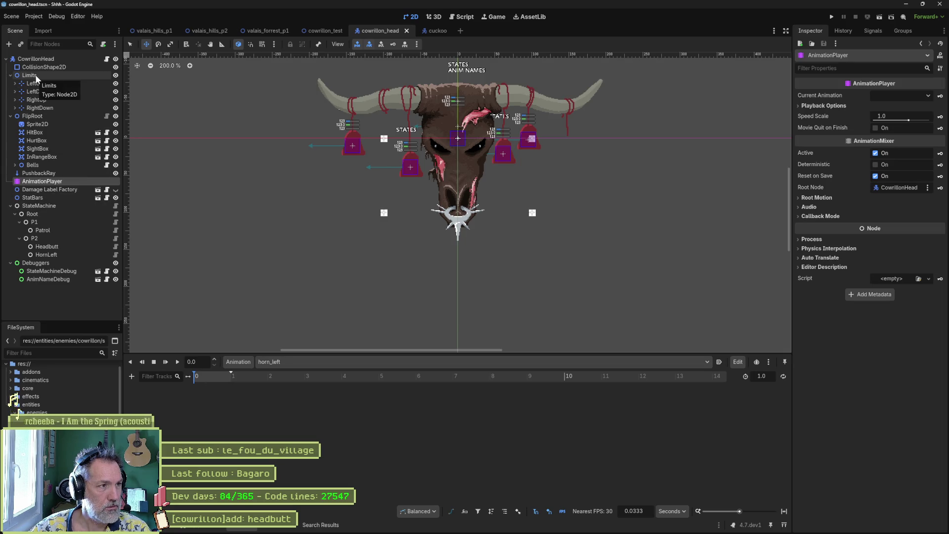
pyautogui.click(36, 59)
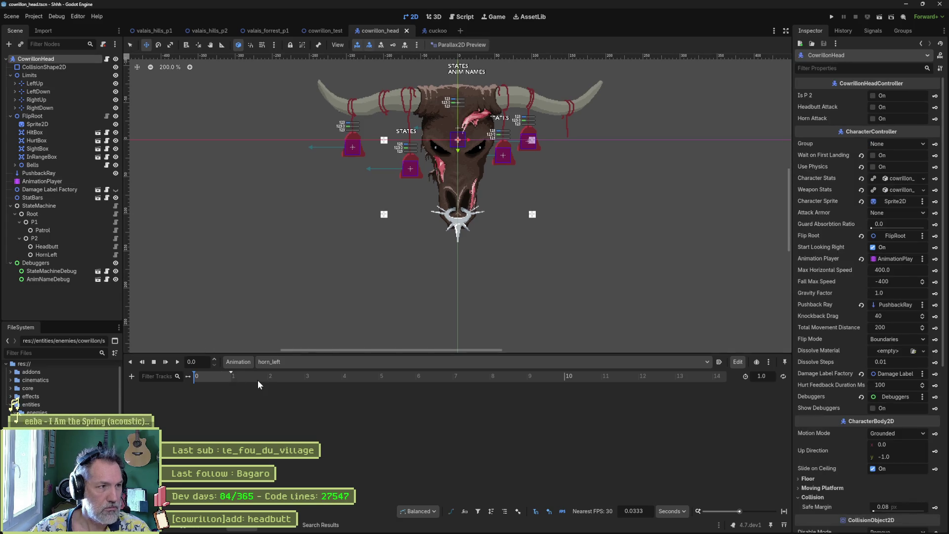
pyautogui.scroll(-5, 839, 253)
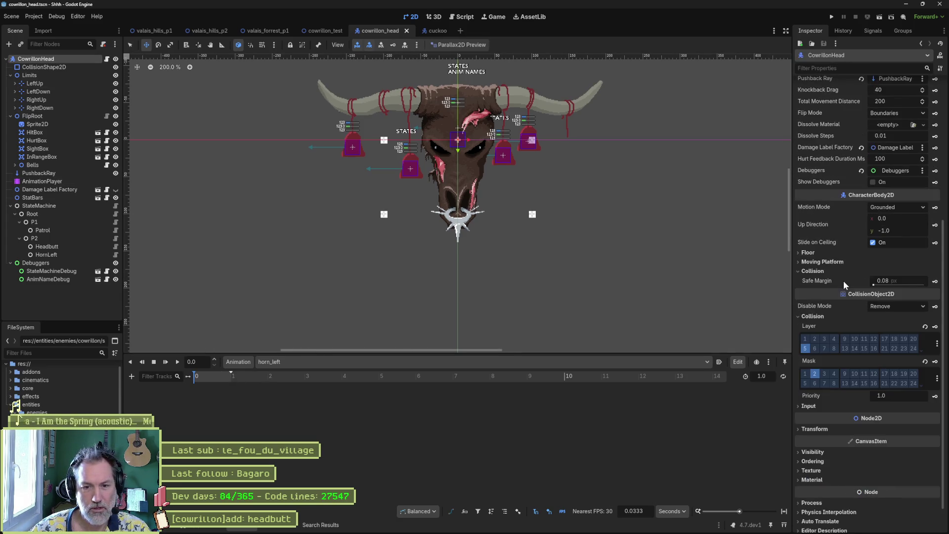
pyautogui.scroll(-3, 843, 281)
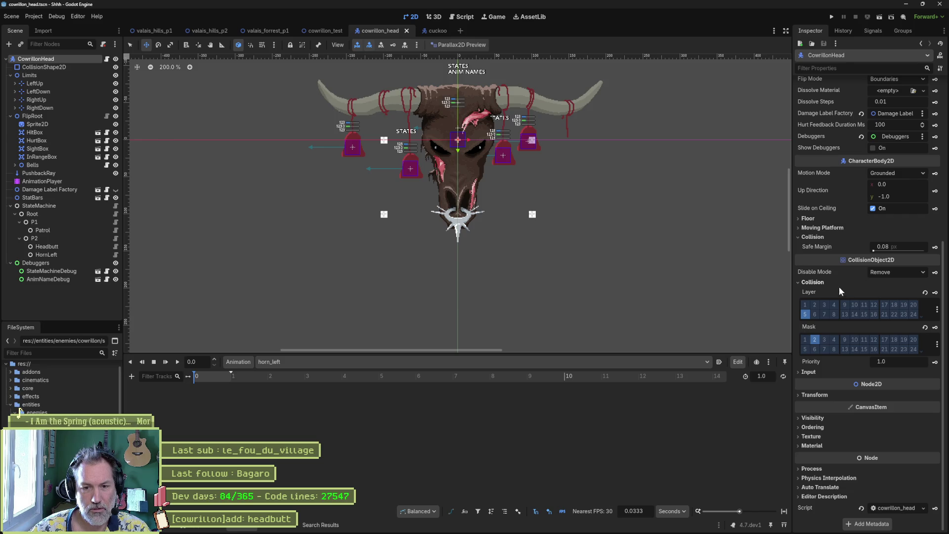
pyautogui.click(815, 395)
pyautogui.click(934, 410)
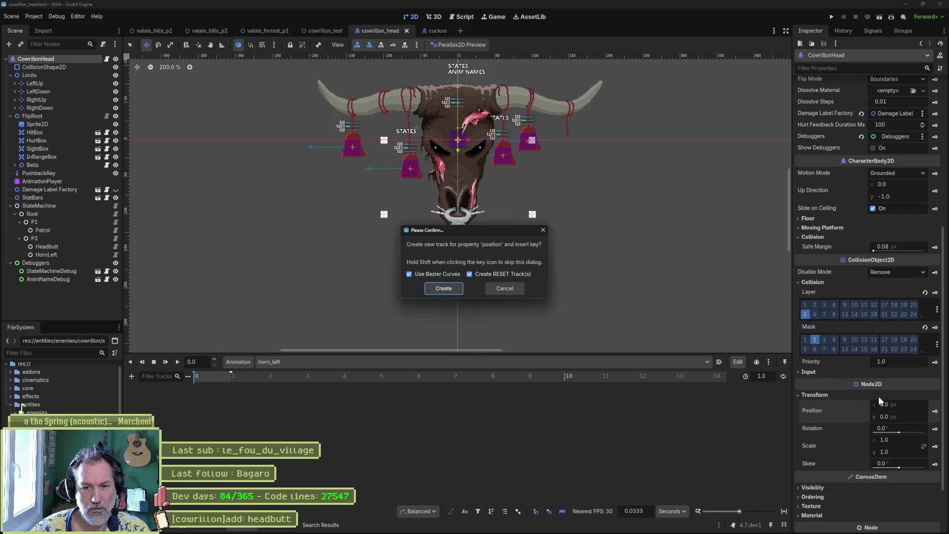
pyautogui.click(456, 288)
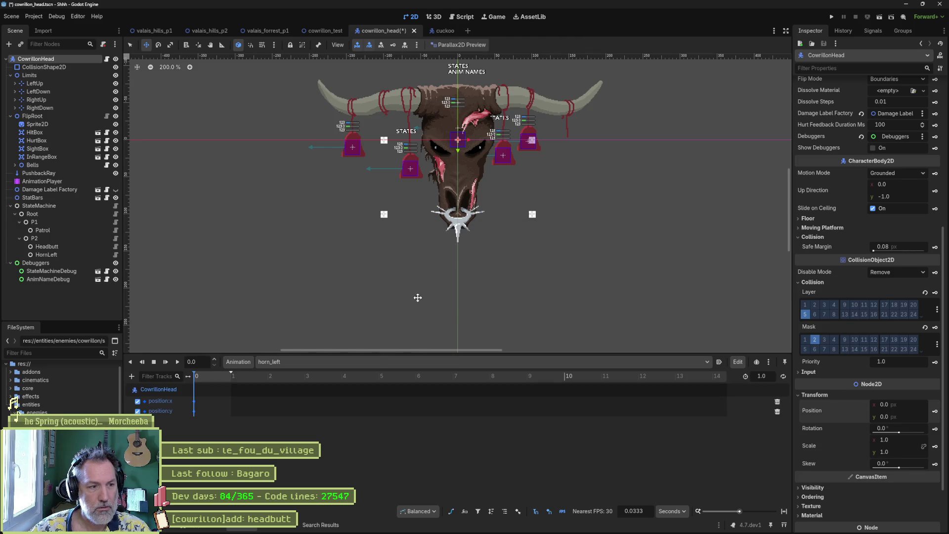
# Key the head moved down and left at the 1-second mark, then preview from the start
pyautogui.click(230, 377)
pyautogui.moveTo(396, 171); pyautogui.dragTo(331, 265)
pyautogui.click(934, 412)
pyautogui.moveTo(233, 375)
pyautogui.mouseDown()
pyautogui.moveTo(171, 375)
pyautogui.moveTo(244, 380)
pyautogui.moveTo(187, 376)
pyautogui.mouseUp()
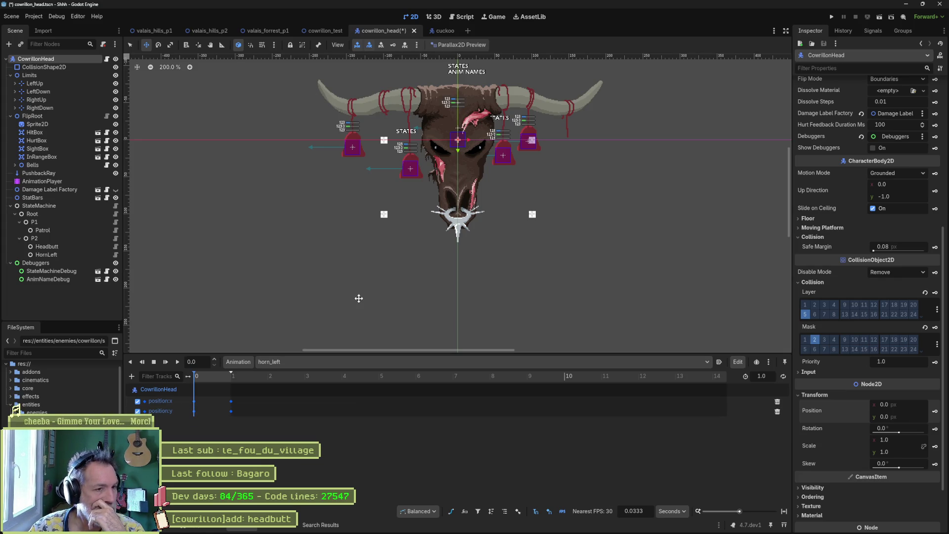
# Undo the head's position tracks, keep horn_left current, and reset the head's y position to 0
pyautogui.scroll(2, 437, 241)
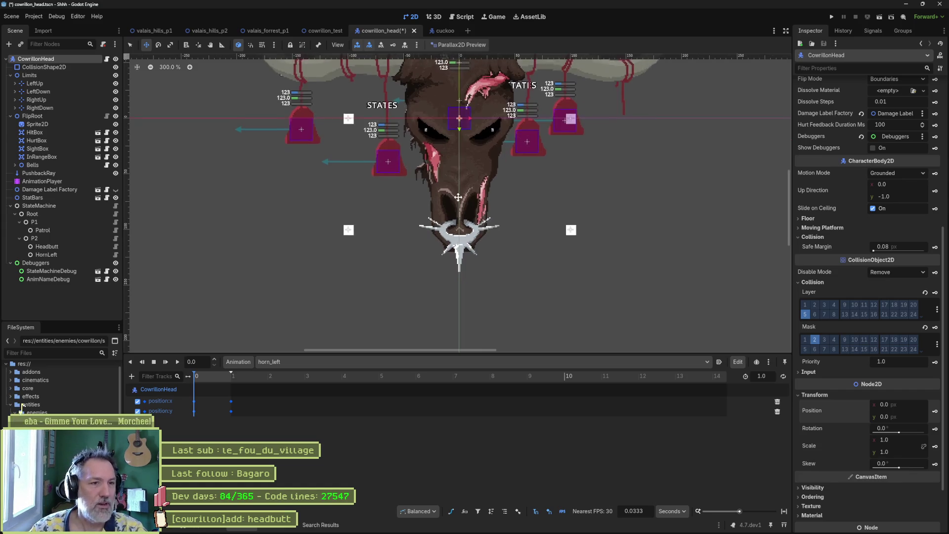
pyautogui.scroll(-2, 335, 267)
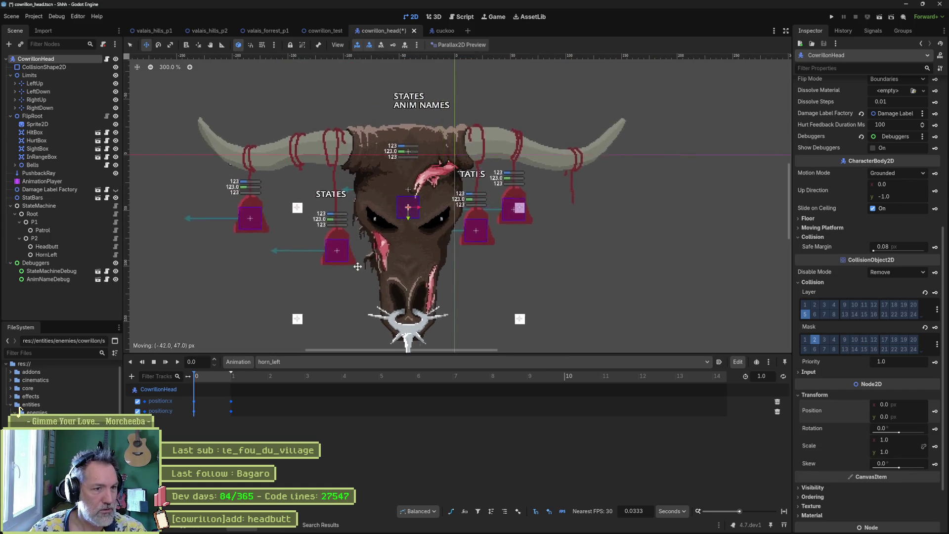
pyautogui.scroll(2, 335, 266)
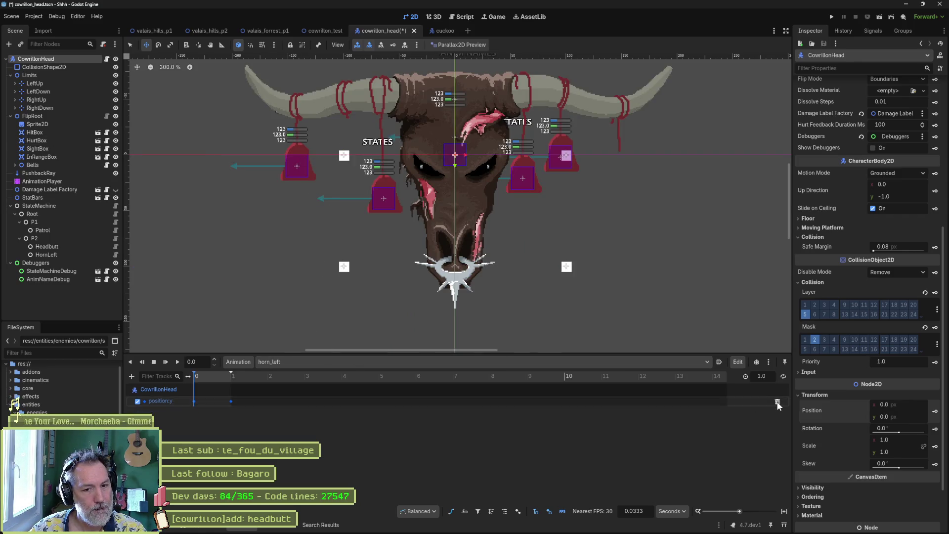
pyautogui.hotkey('ctrl', 'z')
pyautogui.click(488, 359)
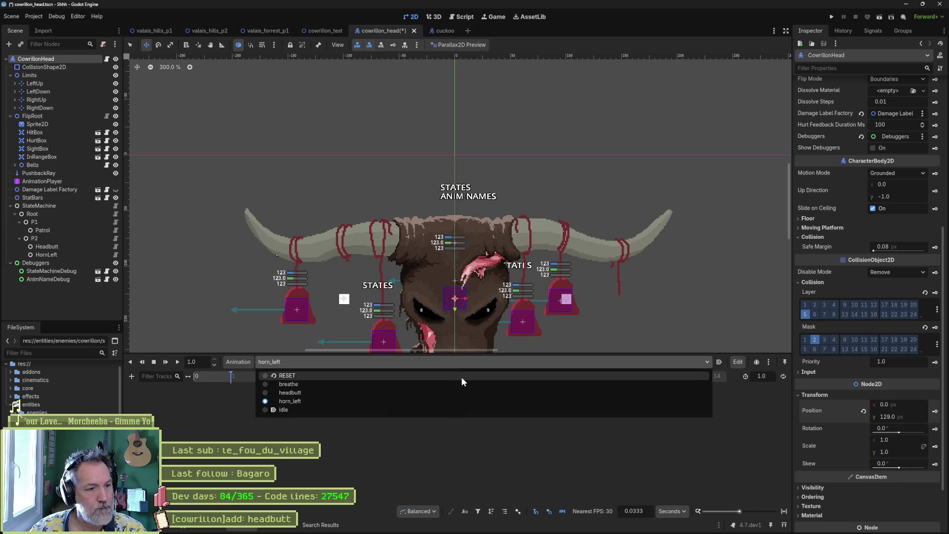
pyautogui.click(189, 390)
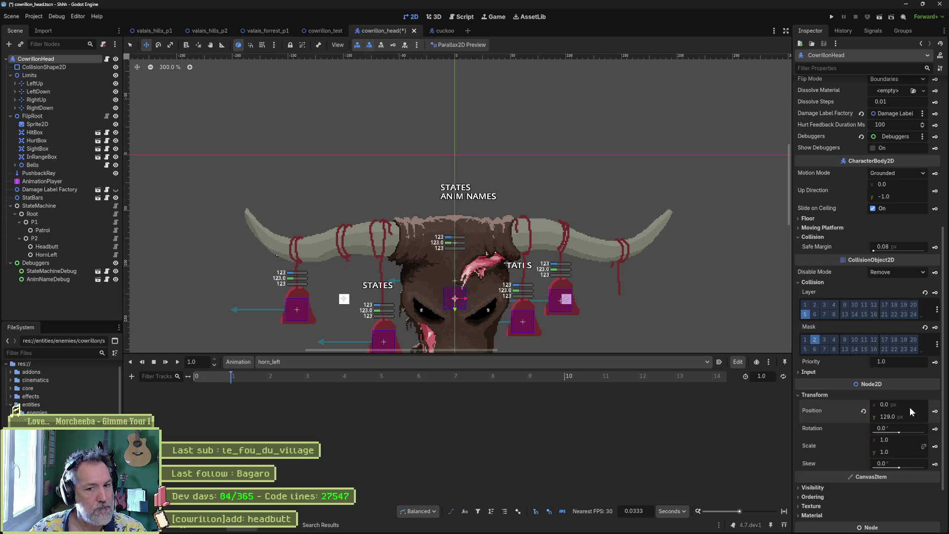
pyautogui.click(863, 410)
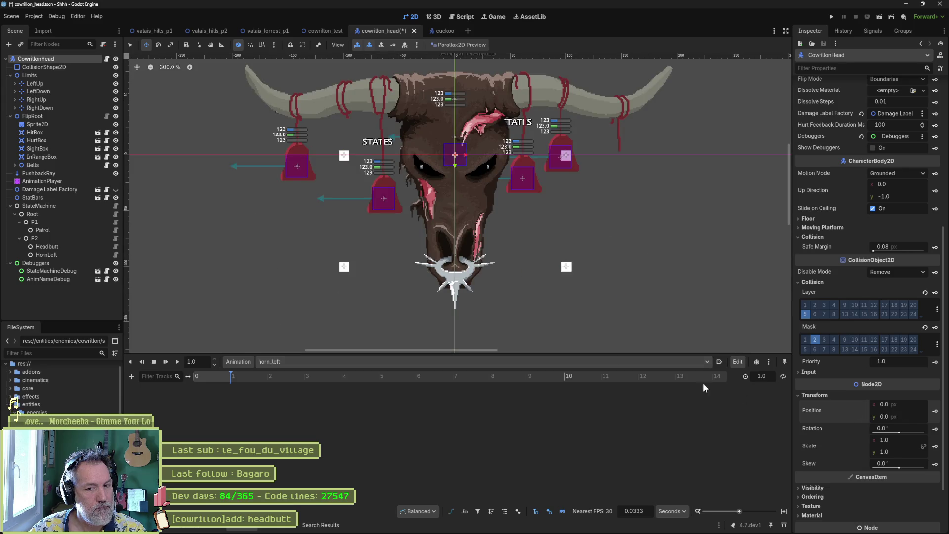
# Create a FlipRoot position track and drag the whole bull head left and down
pyautogui.click(82, 117)
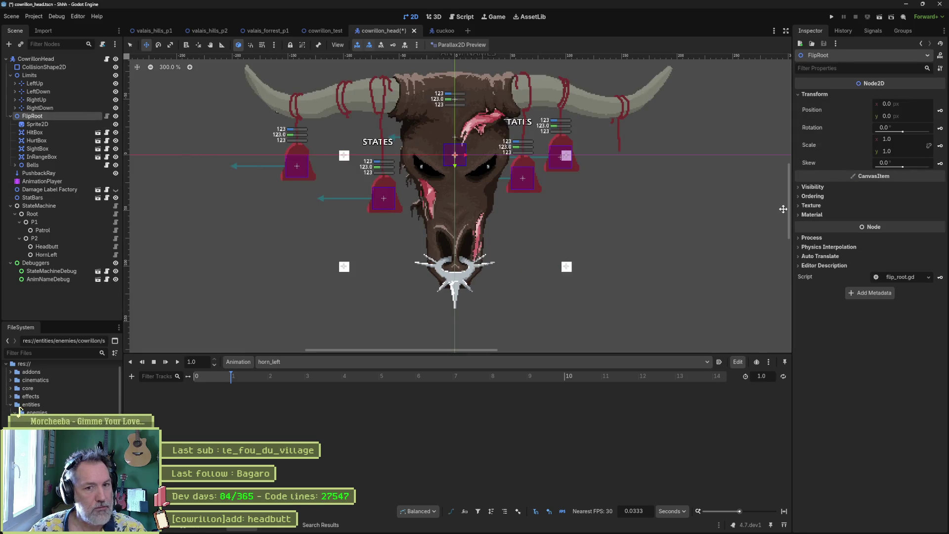
pyautogui.click(940, 110)
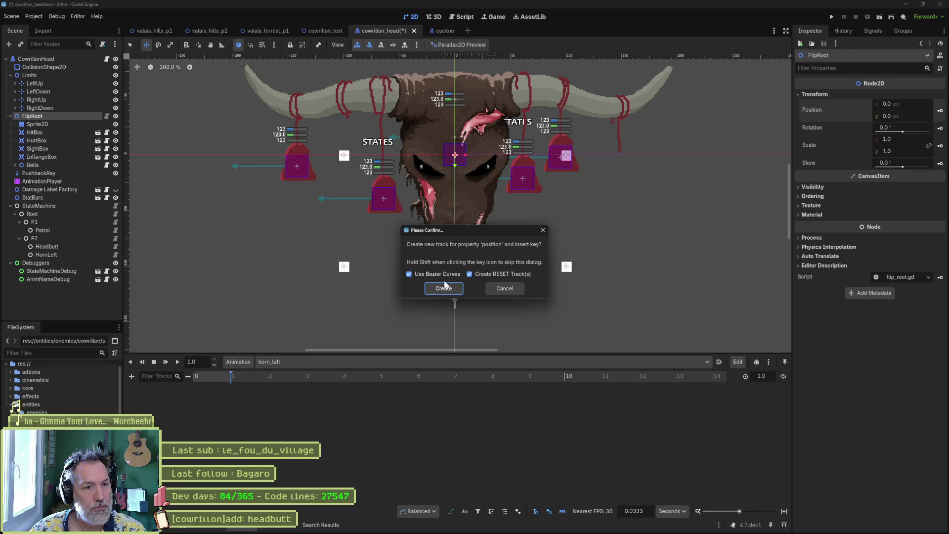
pyautogui.click(431, 288)
pyautogui.moveTo(462, 155)
pyautogui.mouseDown()
pyautogui.moveTo(408, 166)
pyautogui.moveTo(352, 269)
pyautogui.moveTo(387, 239)
pyautogui.mouseUp()
# Reposition the bull head by dragging it right, slightly back left, then up and right
pyautogui.scroll(8, 352, 268)
pyautogui.scroll(1, 366, 267)
pyautogui.scroll(-2, 386, 262)
pyautogui.scroll(-3, 474, 257)
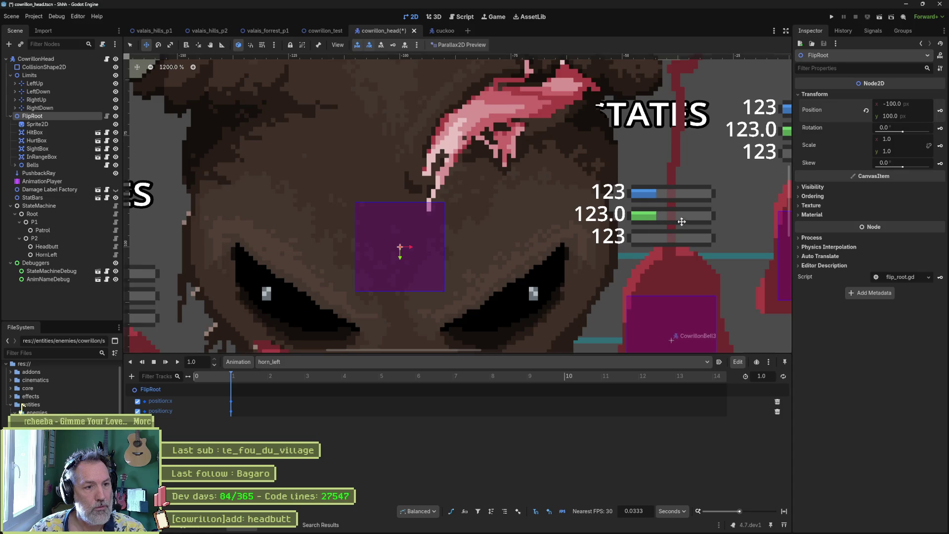
pyautogui.scroll(-10, 494, 227)
pyautogui.scroll(3, 494, 226)
pyautogui.scroll(3, 494, 227)
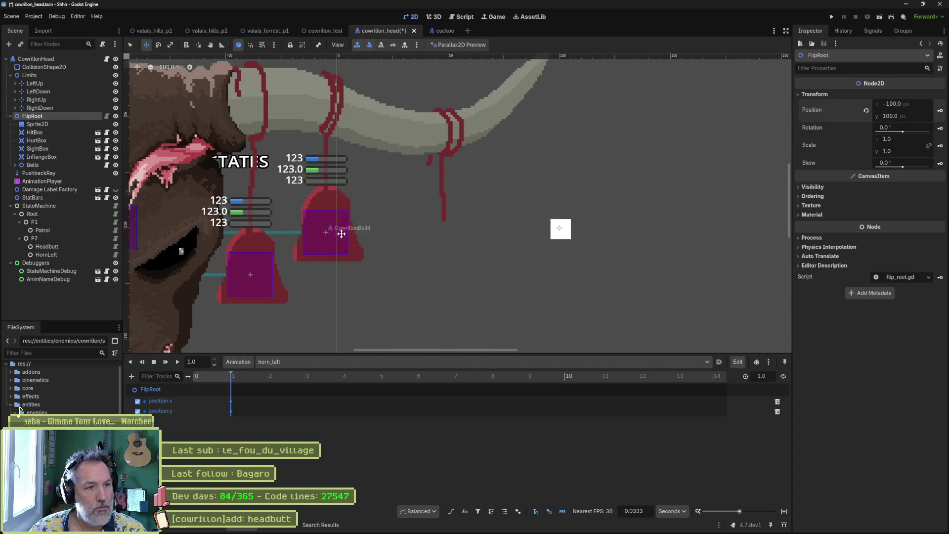
pyautogui.scroll(-1, 346, 227)
pyautogui.moveTo(158, 226); pyautogui.dragTo(529, 234)
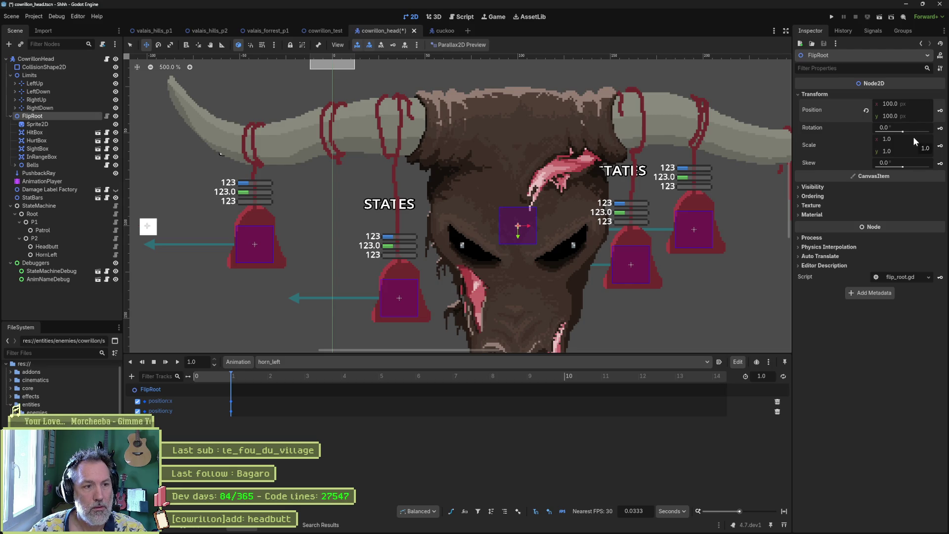
pyautogui.moveTo(529, 226); pyautogui.dragTo(468, 226)
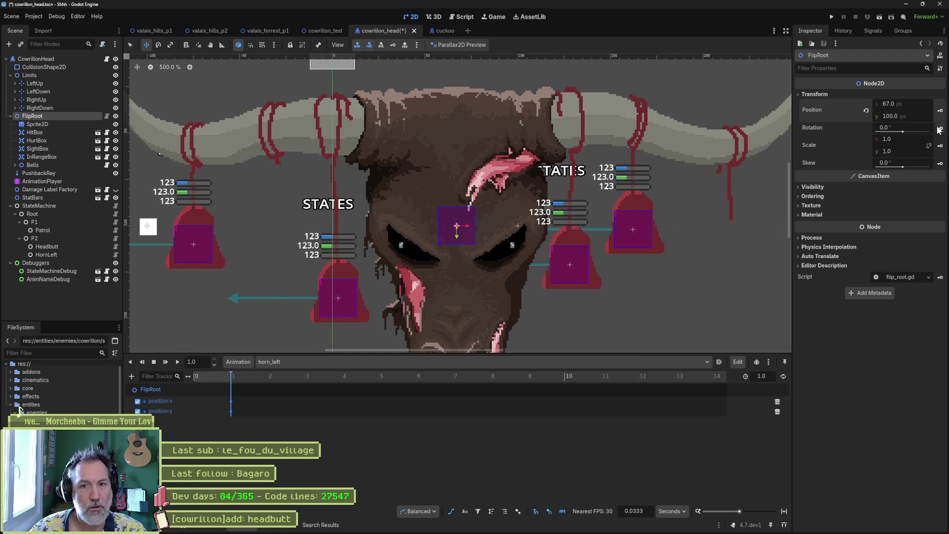
pyautogui.moveTo(516, 214)
pyautogui.mouseDown()
pyautogui.moveTo(563, 176)
pyautogui.moveTo(588, 103)
pyautogui.moveTo(589, 135)
pyautogui.moveTo(486, 121)
pyautogui.mouseUp()
pyautogui.scroll(-2, 564, 174)
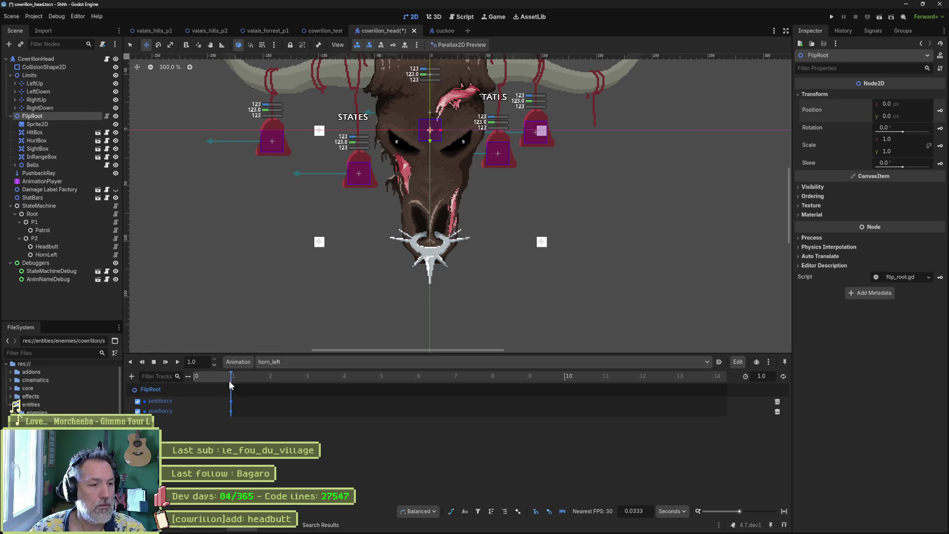
# Set the head's start pose, lengthen horn_left, and shift the 1-second position keys later
pyautogui.moveTo(222, 379); pyautogui.dragTo(195, 379)
pyautogui.moveTo(536, 159)
pyautogui.mouseDown()
pyautogui.moveTo(307, 247)
pyautogui.moveTo(296, 240)
pyautogui.mouseUp()
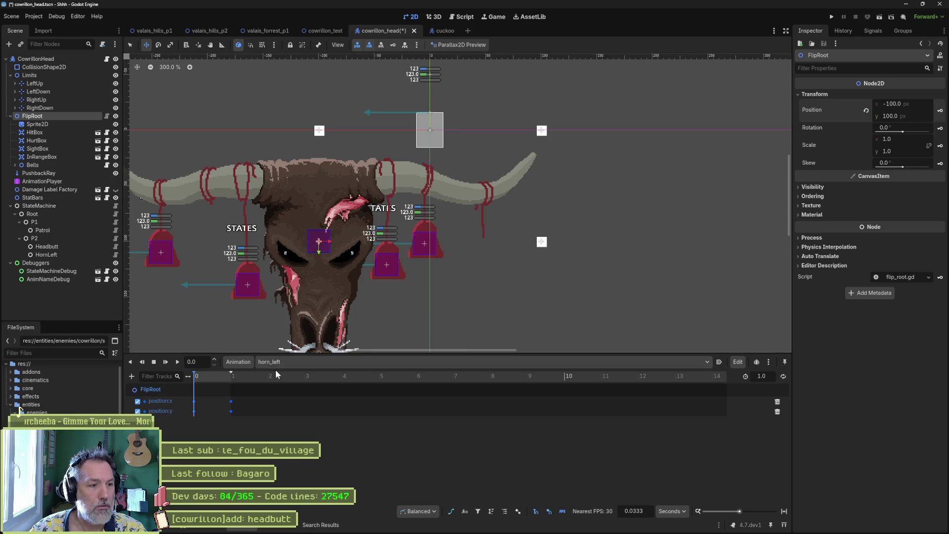
pyautogui.moveTo(244, 374); pyautogui.dragTo(364, 386)
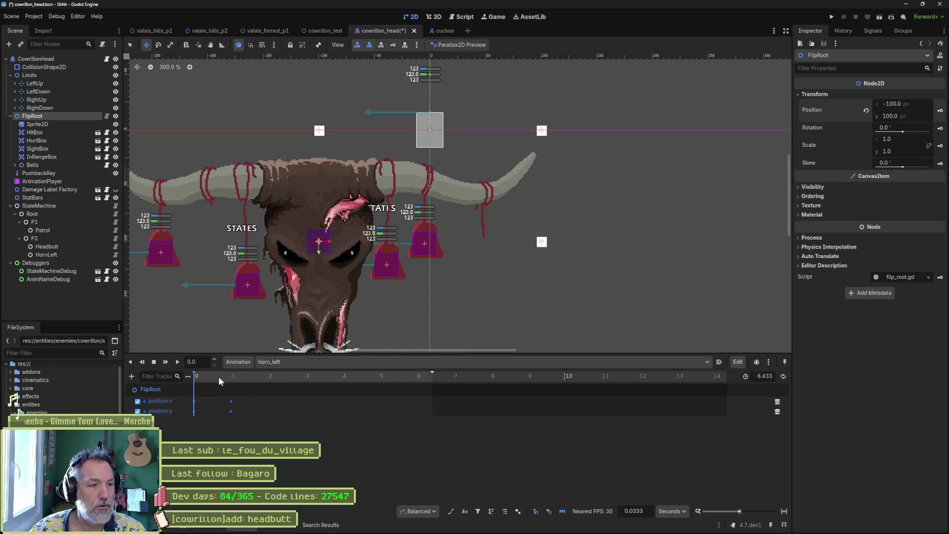
pyautogui.click(231, 376)
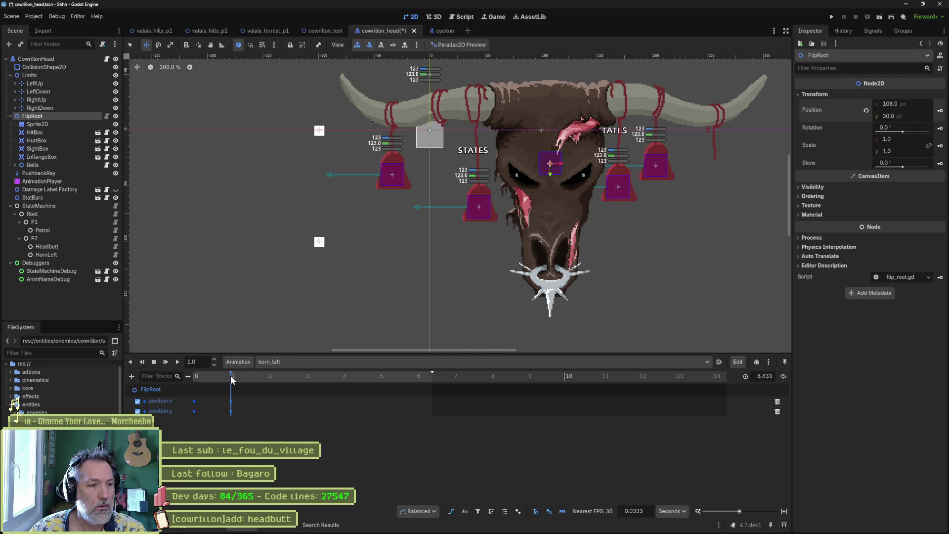
pyautogui.moveTo(223, 397); pyautogui.dragTo(232, 409)
pyautogui.moveTo(309, 403); pyautogui.dragTo(318, 403)
pyautogui.click(240, 378)
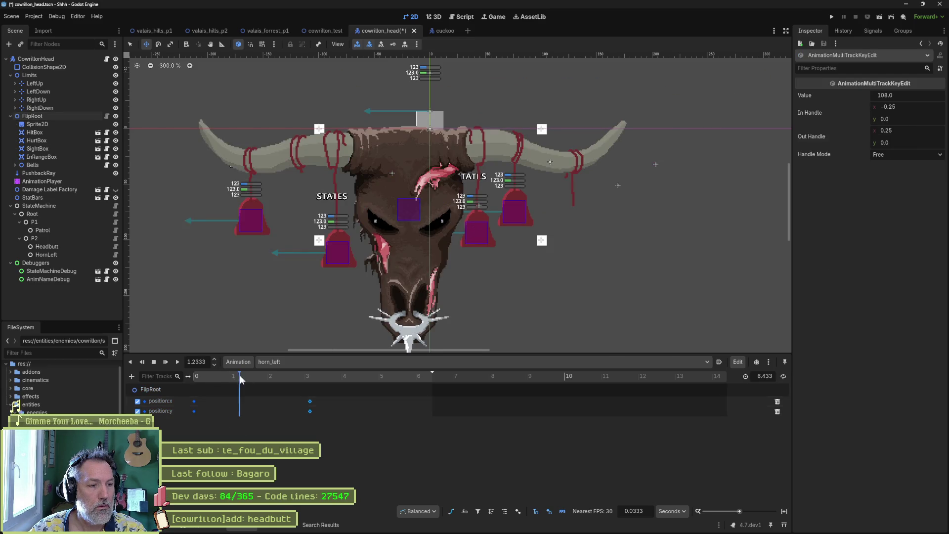
pyautogui.click(235, 376)
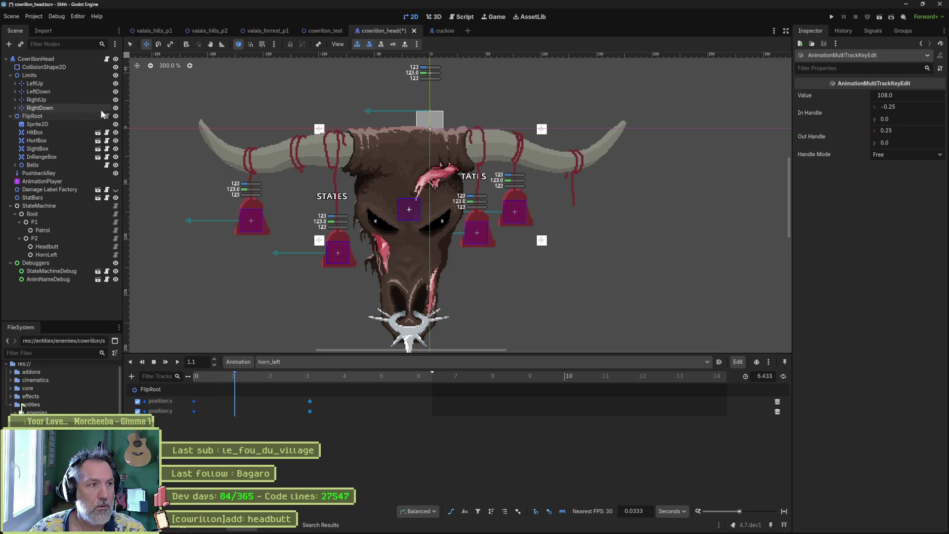
# Key FlipRoot moved right and down at 1.1 seconds, then delete the later position keys
pyautogui.click(32, 115)
pyautogui.moveTo(480, 211)
pyautogui.mouseDown()
pyautogui.moveTo(578, 247)
pyautogui.moveTo(590, 243)
pyautogui.mouseUp()
pyautogui.click(940, 110)
pyautogui.moveTo(250, 376)
pyautogui.mouseDown()
pyautogui.moveTo(199, 381)
pyautogui.moveTo(247, 382)
pyautogui.mouseUp()
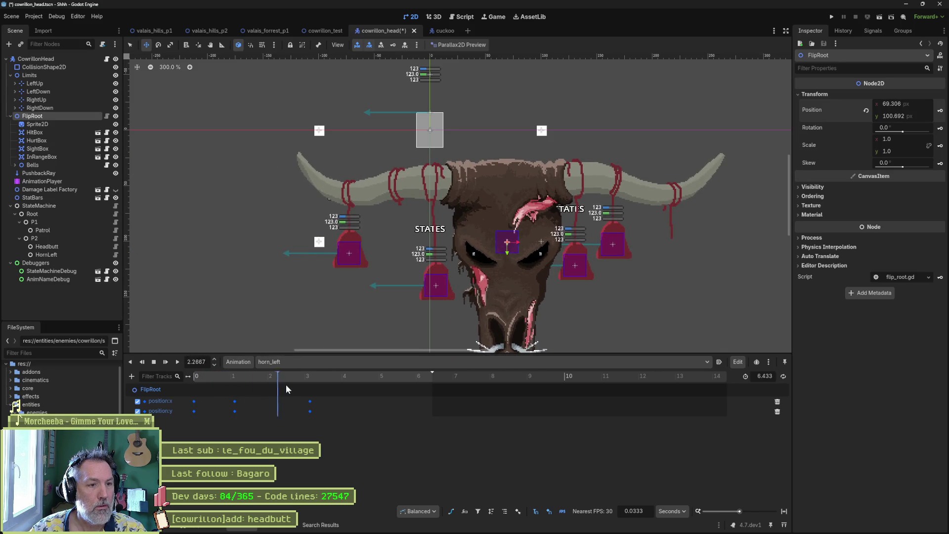
pyautogui.moveTo(325, 384); pyautogui.dragTo(280, 414)
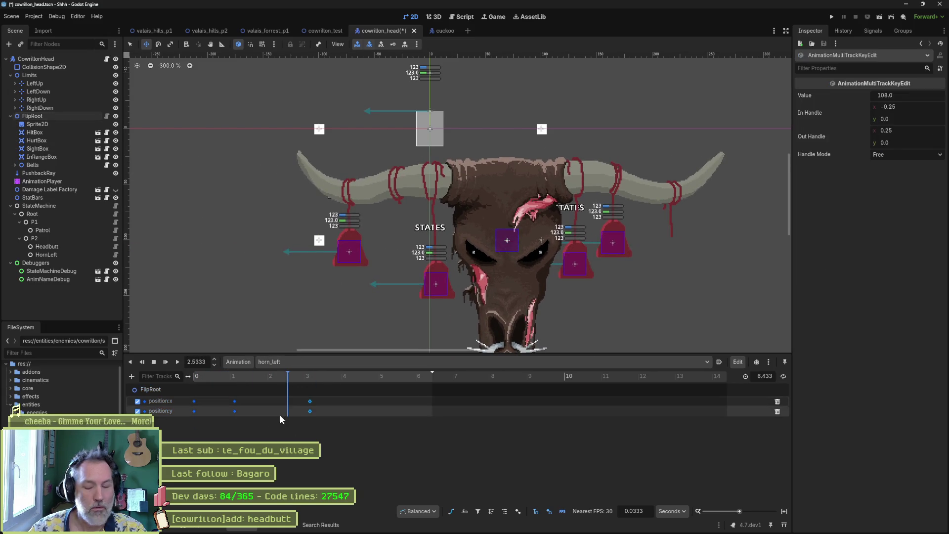
pyautogui.press('Delete')
pyautogui.moveTo(255, 382)
pyautogui.mouseDown()
pyautogui.moveTo(194, 390)
pyautogui.moveTo(269, 387)
pyautogui.mouseUp()
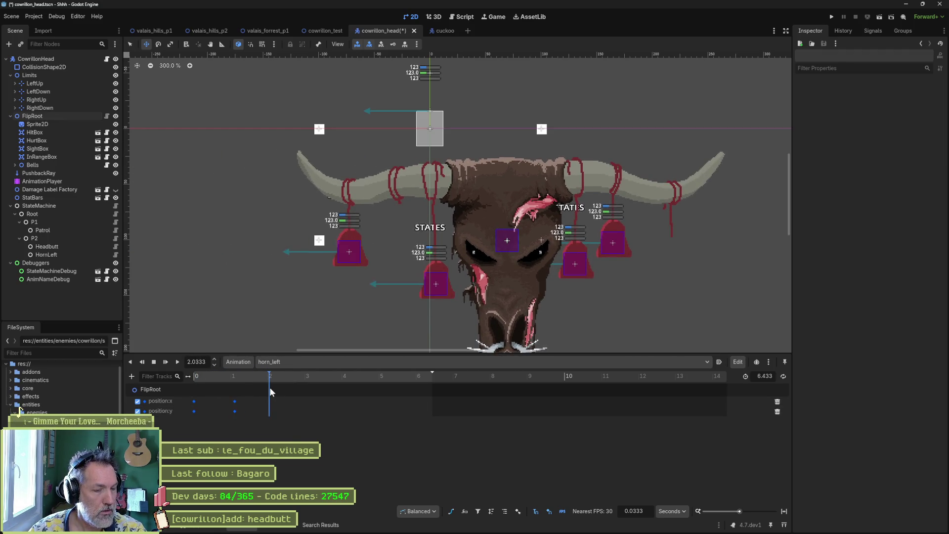
# Key FlipRoot raised up-right at 2.03 seconds and back at rest around 3 seconds
pyautogui.click(32, 116)
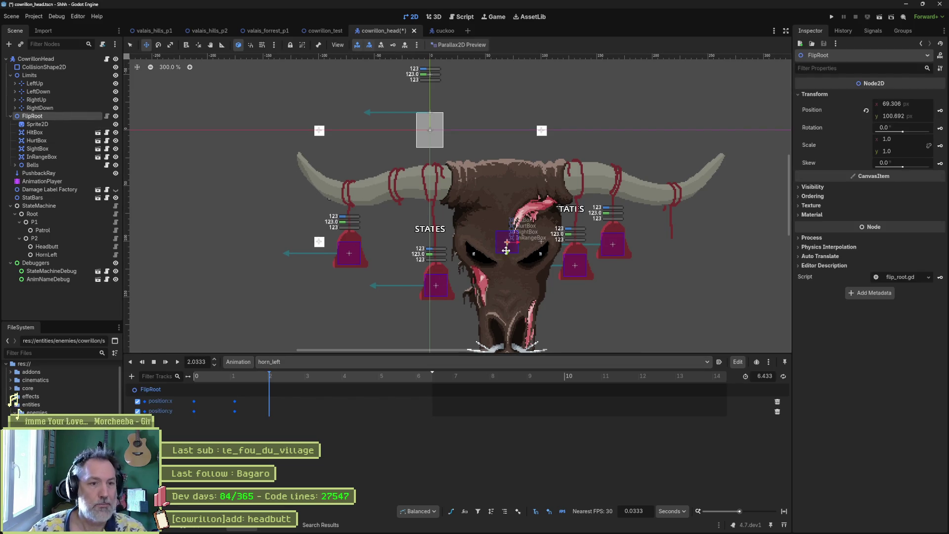
pyautogui.moveTo(526, 244); pyautogui.dragTo(558, 157)
pyautogui.press('k')
pyautogui.click(302, 378)
pyautogui.click(306, 378)
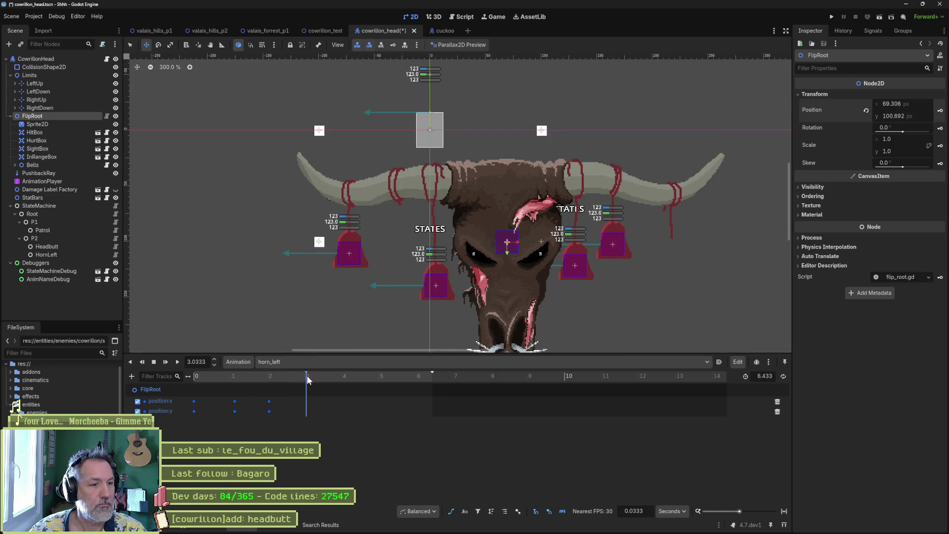
pyautogui.moveTo(526, 239); pyautogui.dragTo(426, 94)
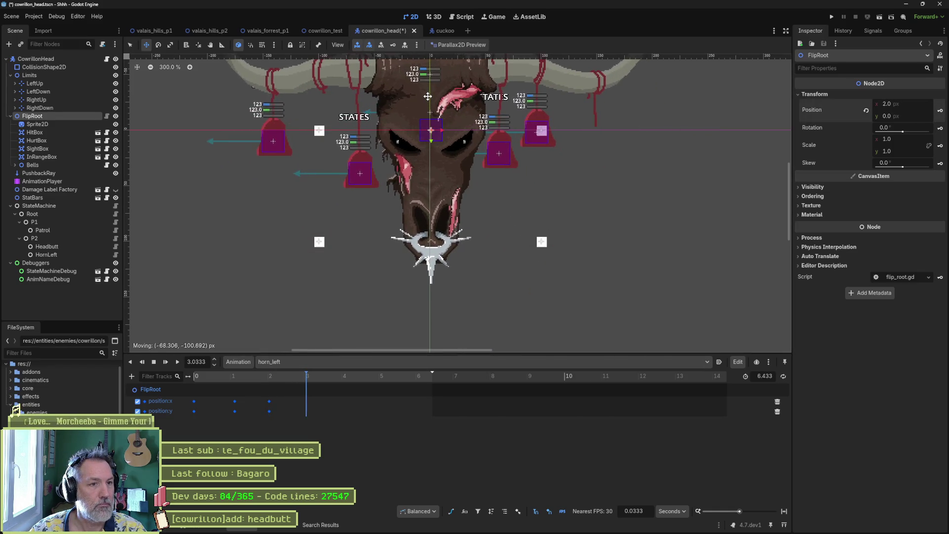
pyautogui.click(940, 110)
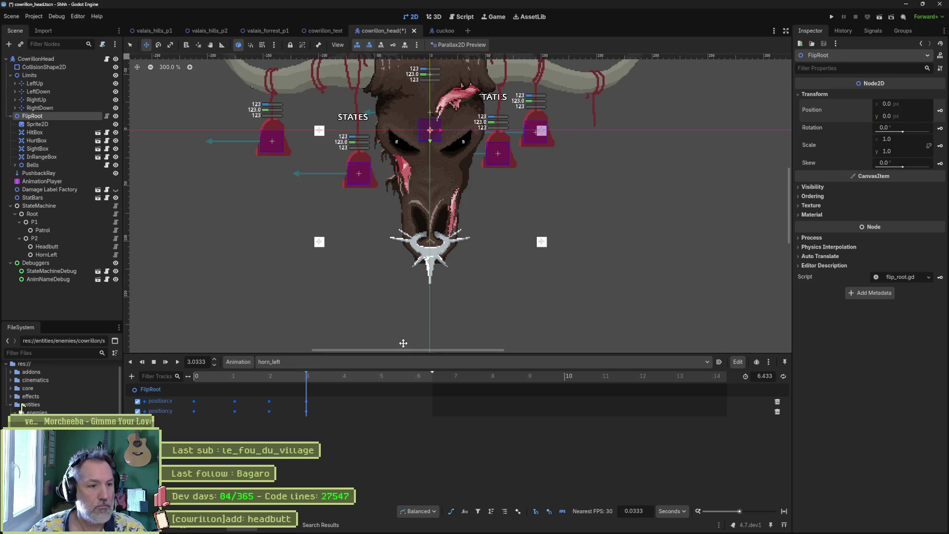
# Trim horn_left to 3.3 seconds, preview it, and save cowrillon_head
pyautogui.moveTo(433, 386); pyautogui.dragTo(316, 387)
pyautogui.click(204, 376)
pyautogui.click(277, 383)
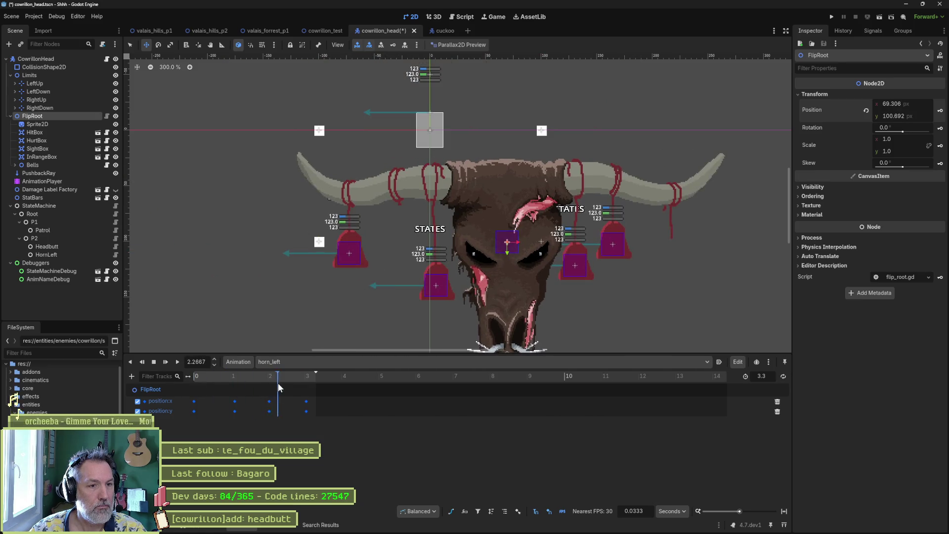
pyautogui.moveTo(227, 387); pyautogui.dragTo(191, 387)
pyautogui.click(177, 363)
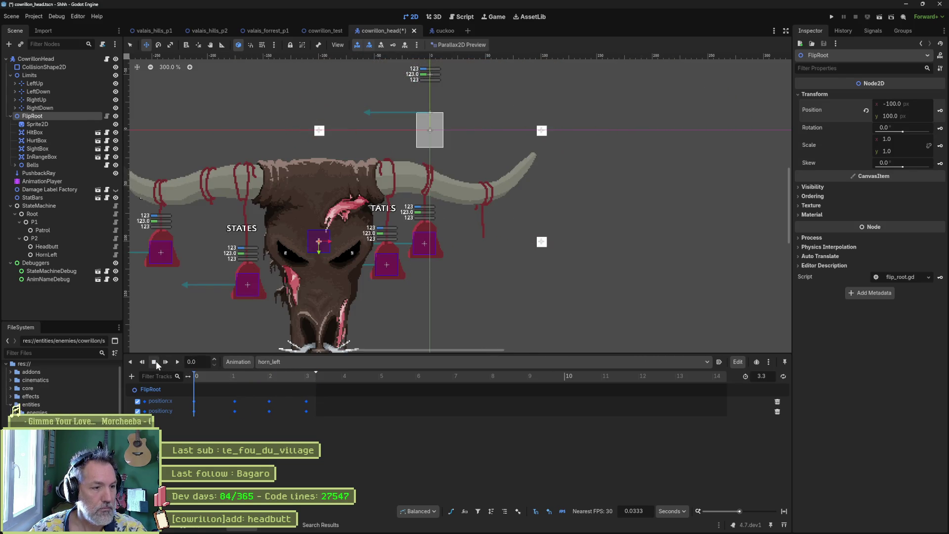
pyautogui.hotkey('ctrl', 's')
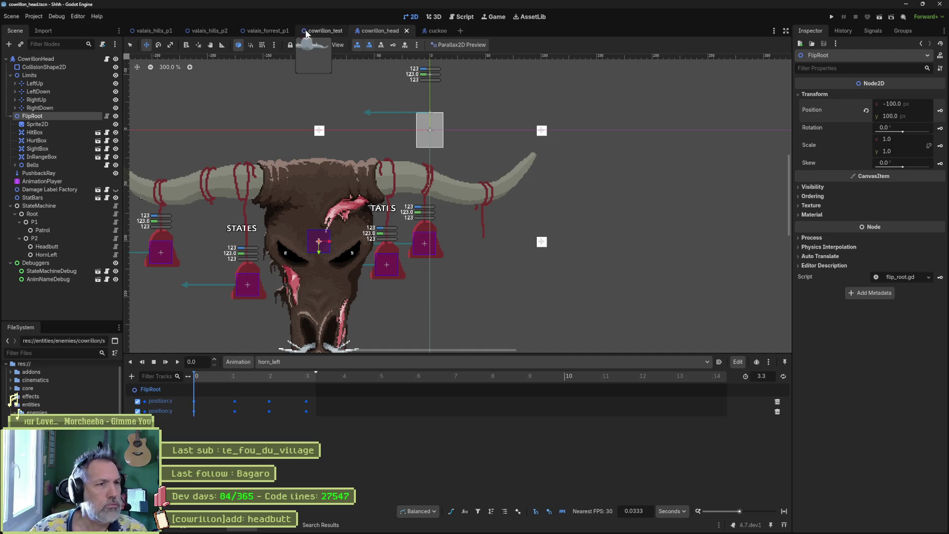
# Run cowrillon_test, trigger Horn Attack on the live CowrillonHead, stop, and view the 'horn_attack' errors
pyautogui.click(328, 32)
pyautogui.press('F6')
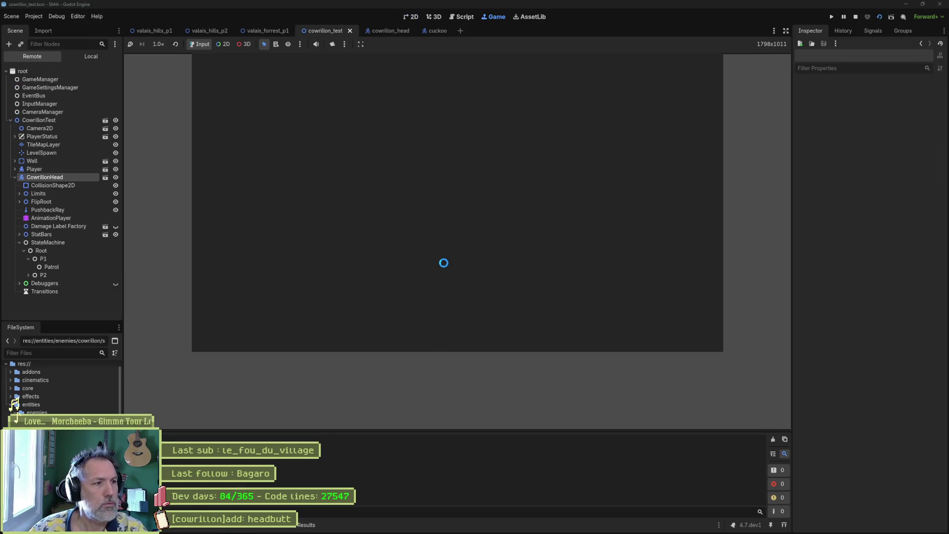
pyautogui.click(443, 262)
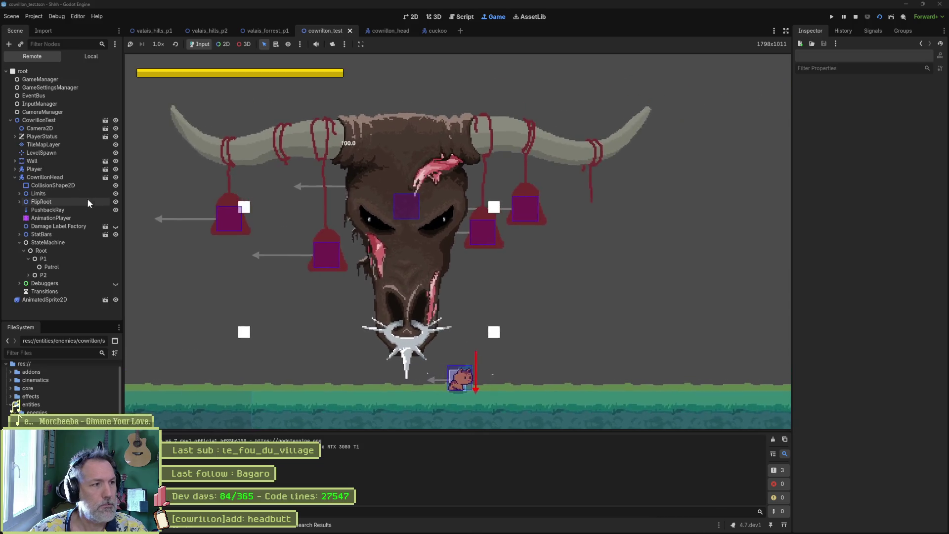
pyautogui.scroll(-5, 873, 401)
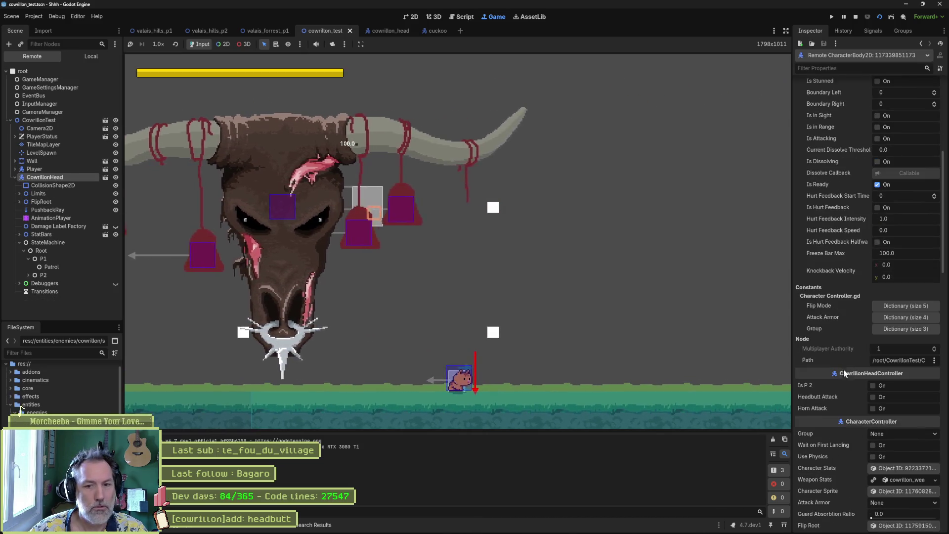
pyautogui.click(873, 408)
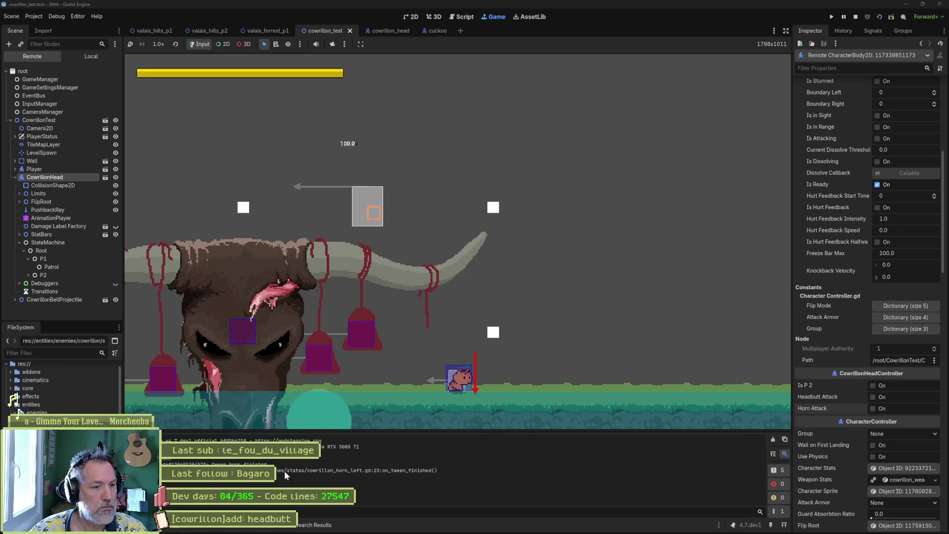
pyautogui.press('F8')
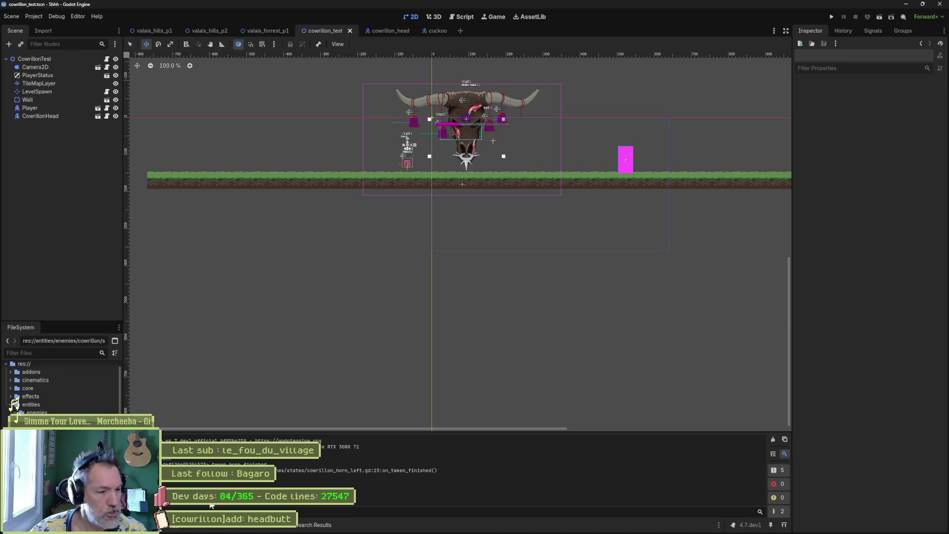
pyautogui.click(186, 398)
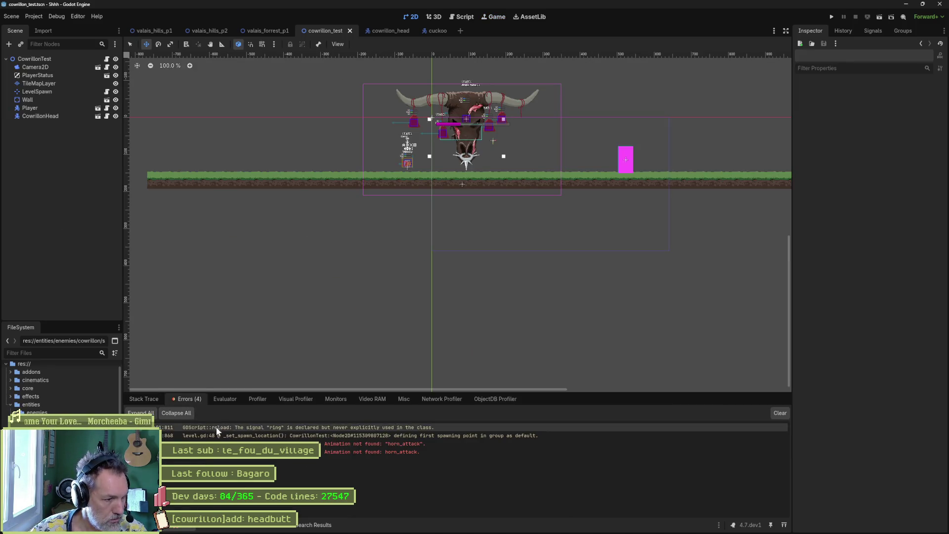
# Replace 'horn_attack' with 'horn_left' on lines 24 and 28 of cowrillon_horn_left.gd, save, and rerun
pyautogui.doubleClick(386, 446)
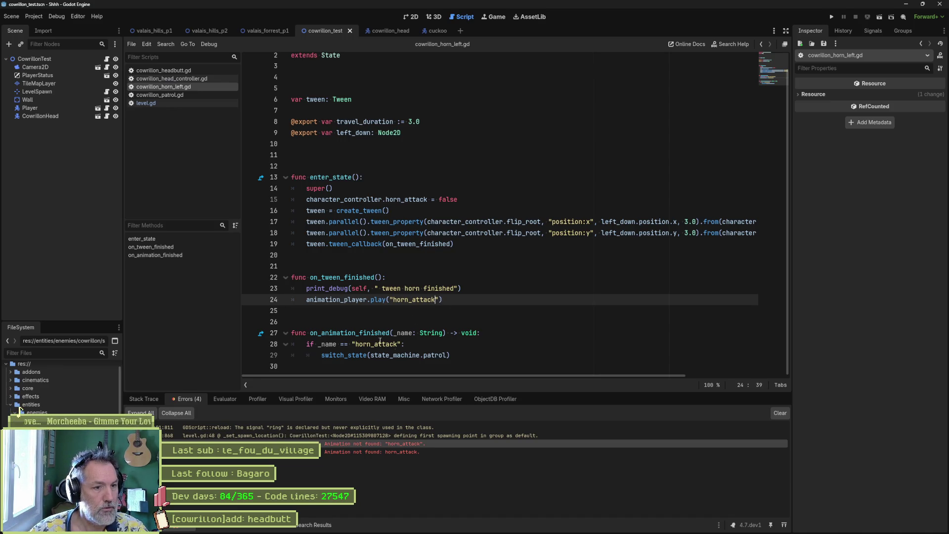
pyautogui.press('BackSpace')
pyautogui.press('BackSpace')
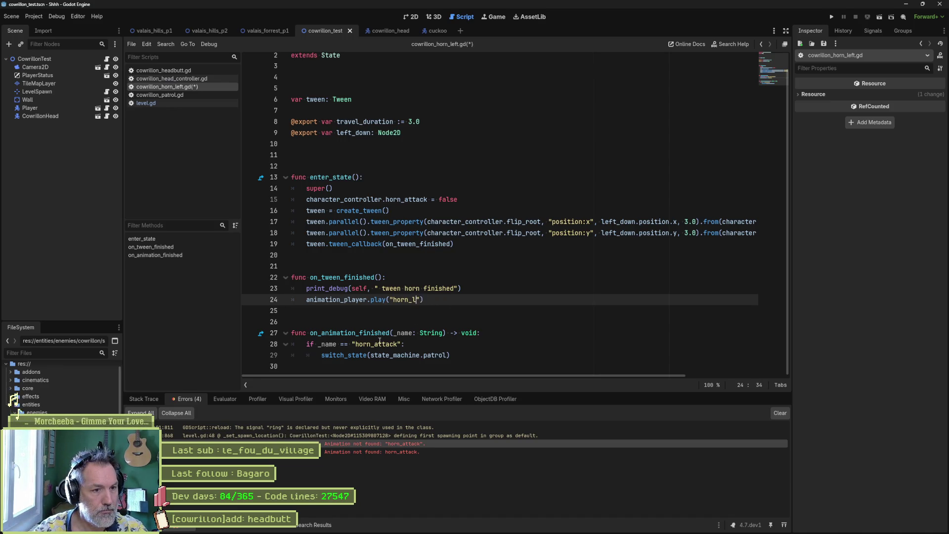
pyautogui.hotkey('ctrl', 's')
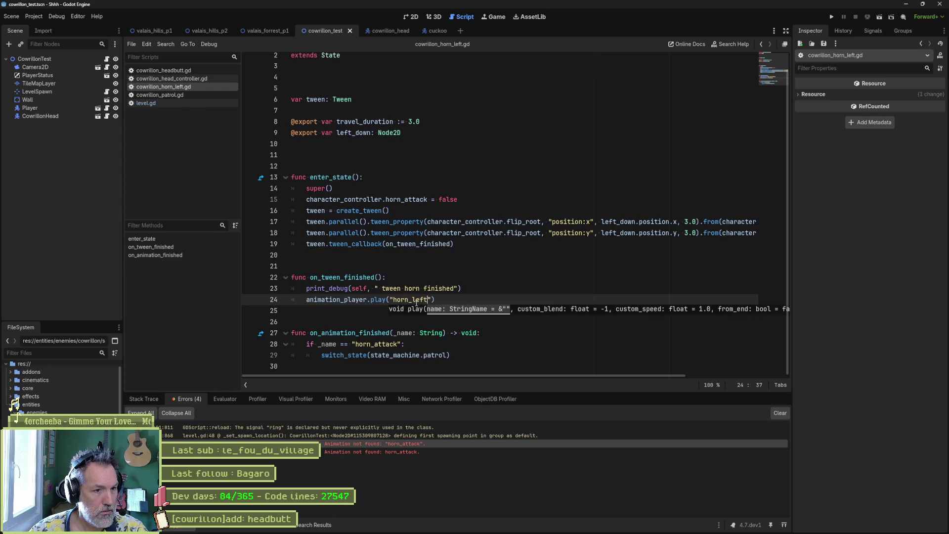
pyautogui.doubleClick(416, 299)
pyautogui.hotkey('ctrl', 'c')
pyautogui.doubleClick(371, 344)
pyautogui.hotkey('ctrl', 'v')
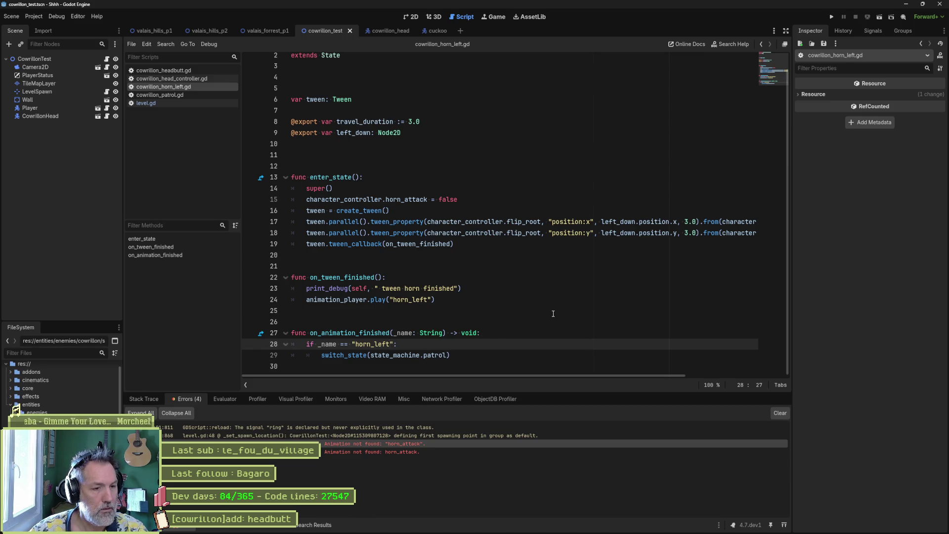
pyautogui.press('F6')
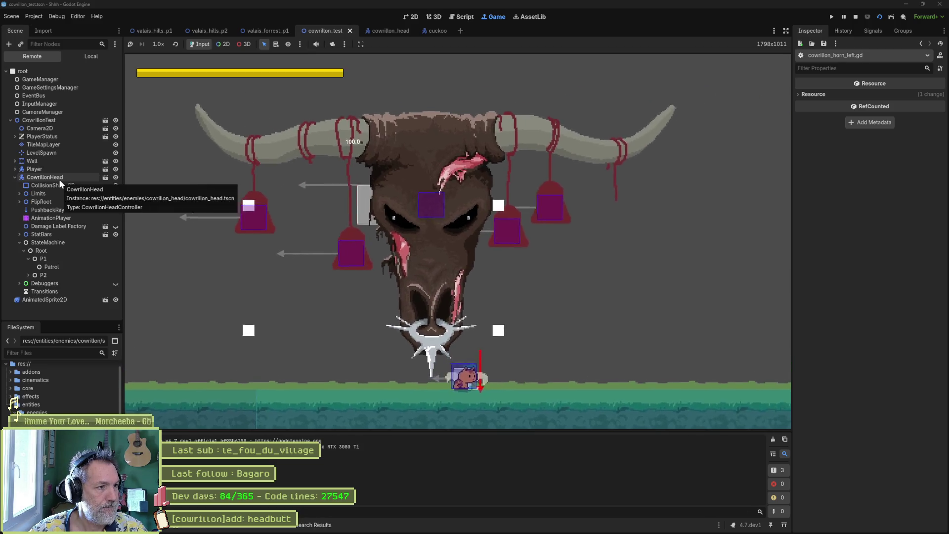
# Inspect the live CowrillonHead while the horn attack plays, then stop the game
pyautogui.click(59, 177)
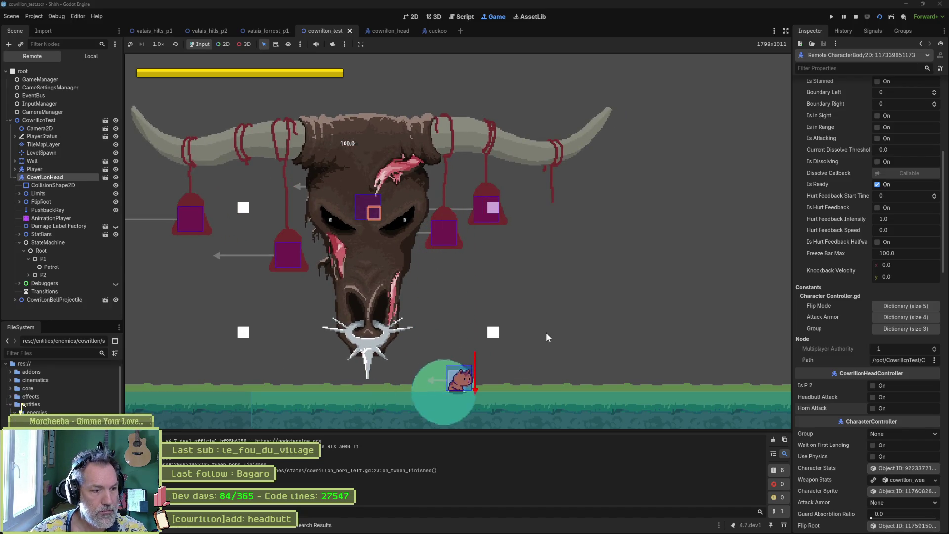
pyautogui.press('F8')
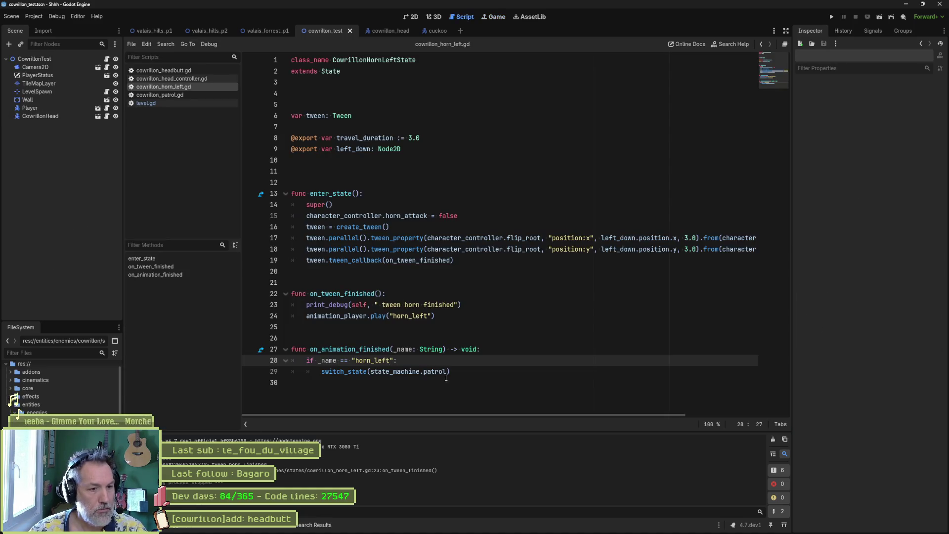
# Add print_debug("creating ") under 'if not tween_x:' in cowrillon_patrol.gd and run the boss test
pyautogui.click(199, 94)
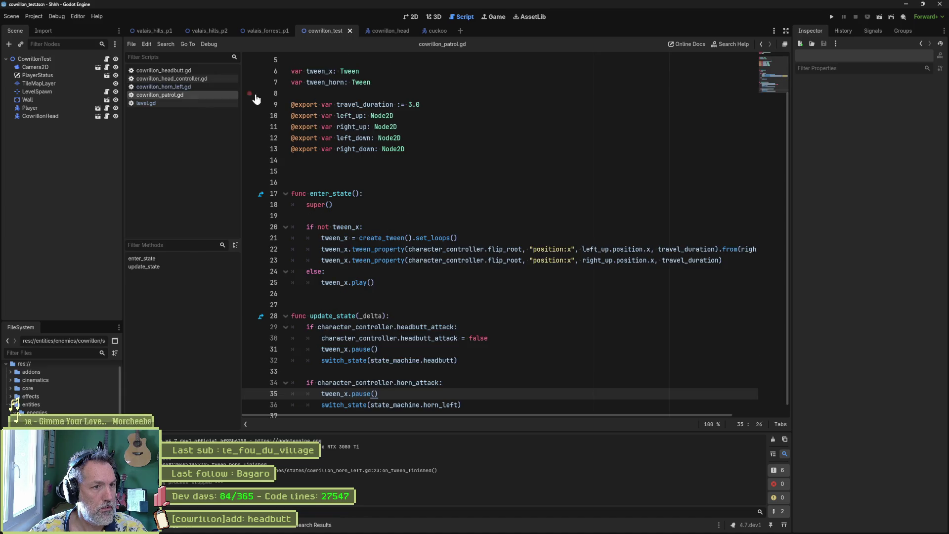
pyautogui.moveTo(375, 283); pyautogui.dragTo(305, 285)
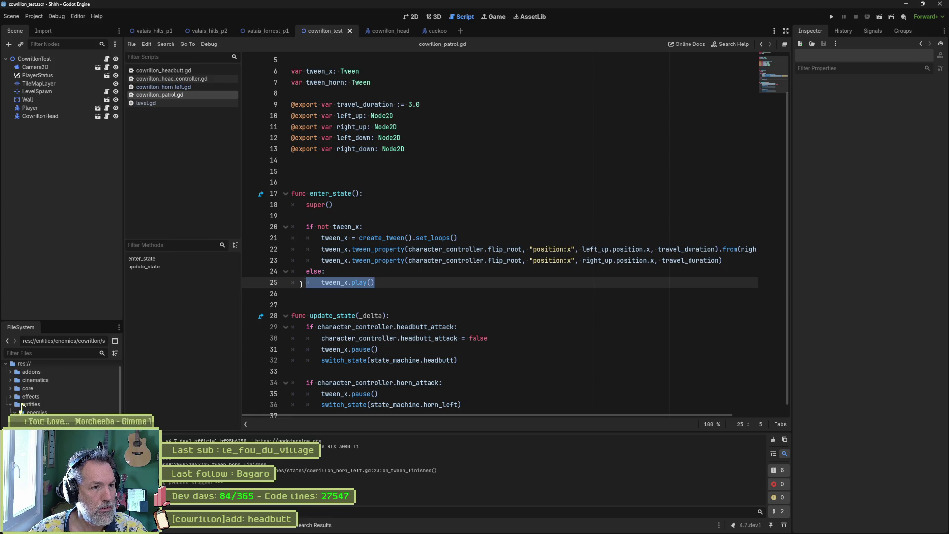
pyautogui.click(386, 227)
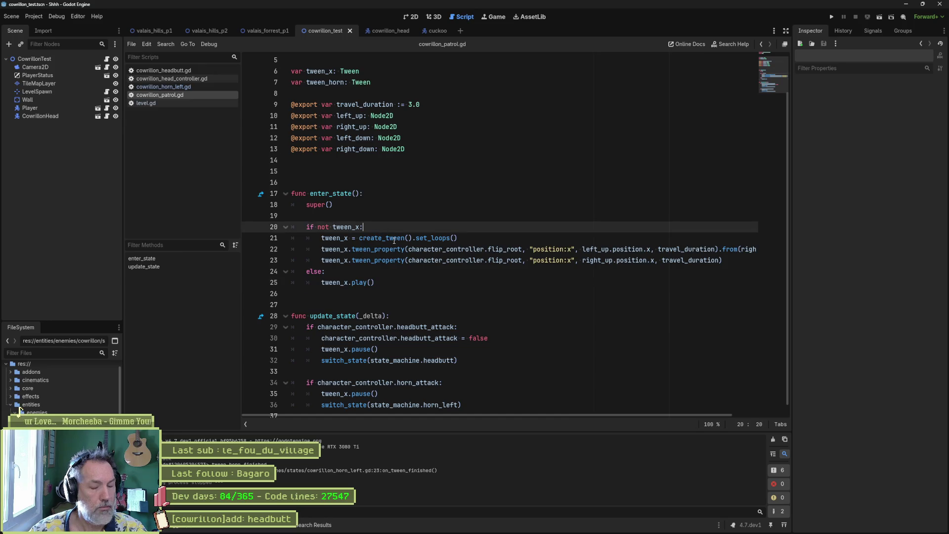
pyautogui.press('Return')
pyautogui.write('print_debug')
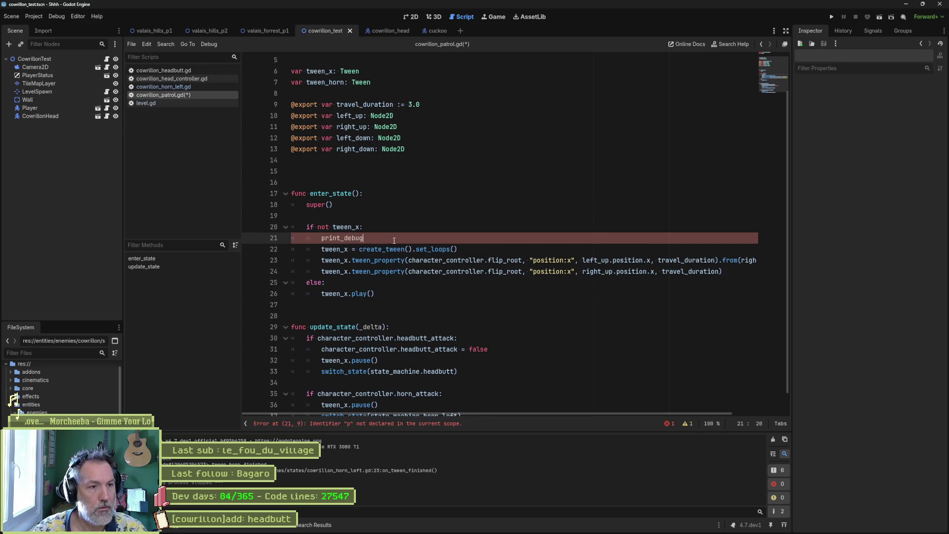
pyautogui.write('"creating tween x...")')
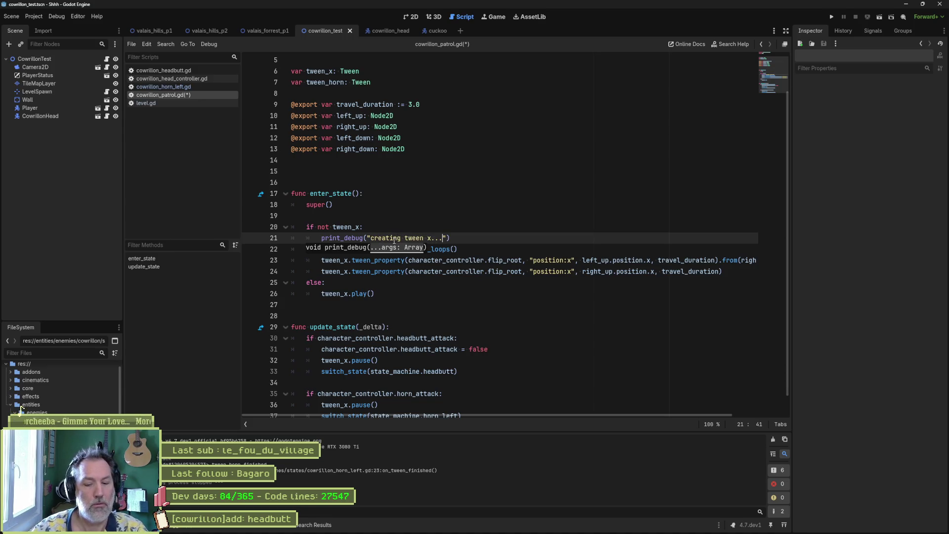
pyautogui.press('F6')
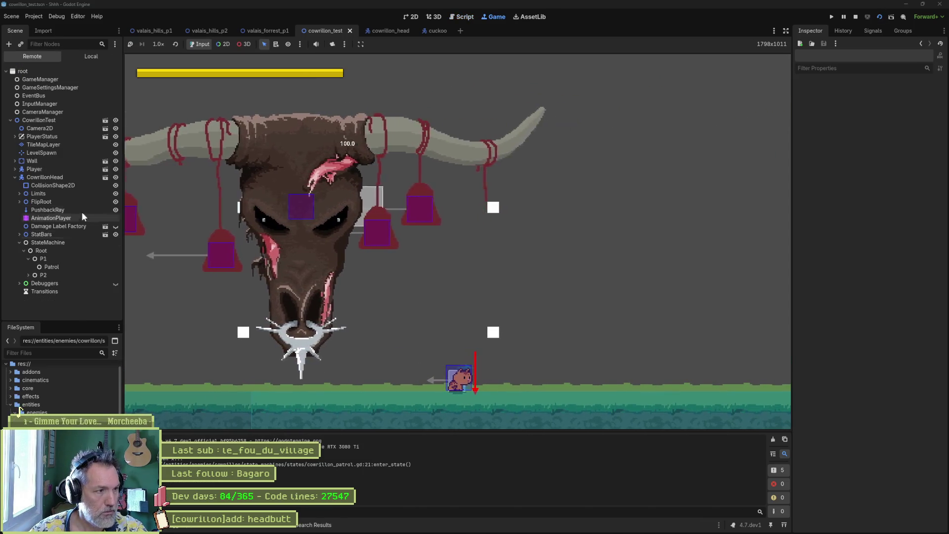
# Trigger Headbutt Attack from the live CowrillonHead's Inspector, then stop the game
pyautogui.click(70, 178)
pyautogui.scroll(-5, 820, 363)
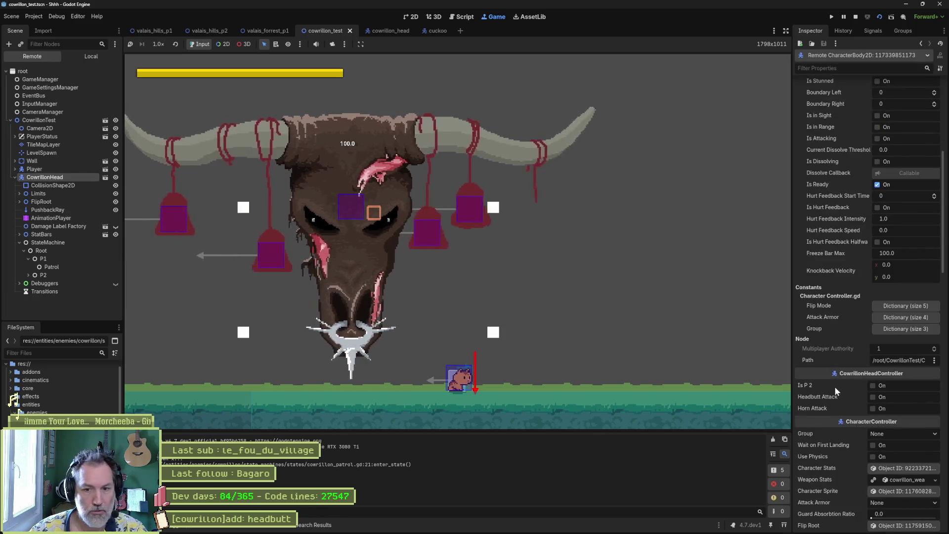
pyautogui.click(872, 397)
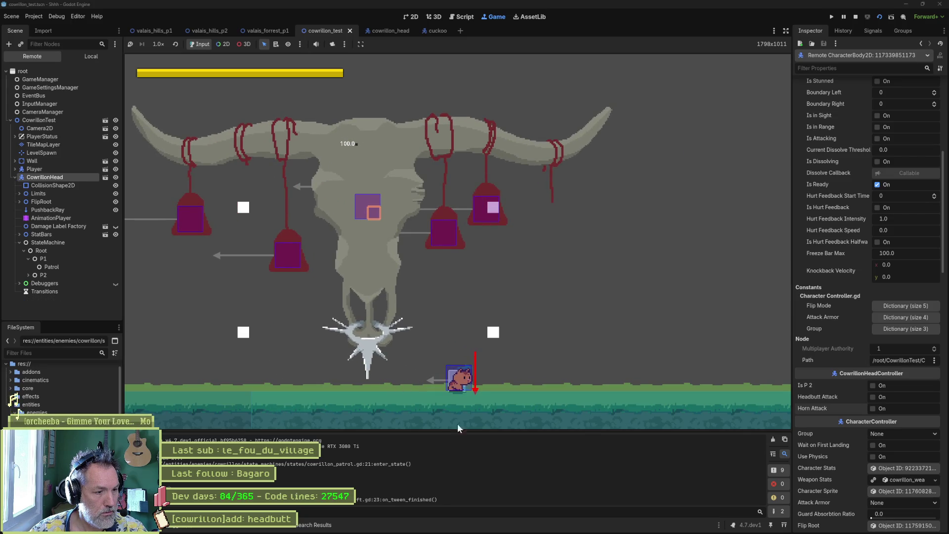
pyautogui.press('F8')
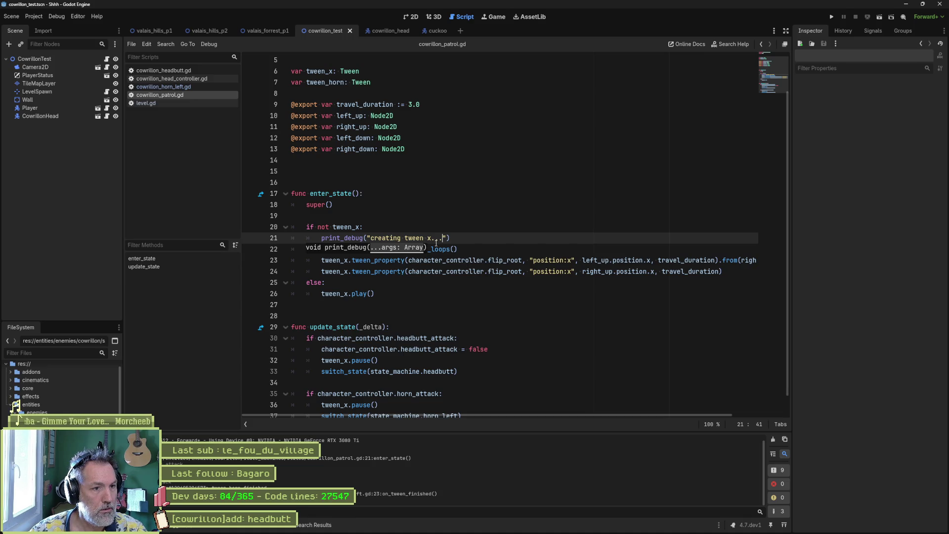
# Copy the debug print under else and change its message to 'resuming'
pyautogui.moveTo(452, 238); pyautogui.dragTo(464, 231)
pyautogui.hotkey('ctrl', 'c')
pyautogui.click(416, 282)
pyautogui.hotkey('ctrl', 'v')
pyautogui.doubleClick(390, 293)
pyautogui.write('resuming')
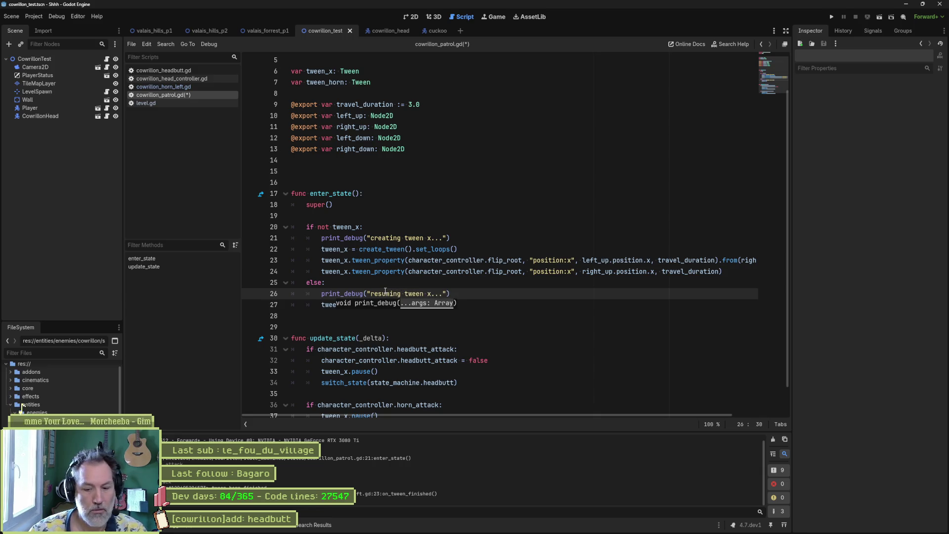
# Run the boss test to watch the debug messages, then stop it
pyautogui.press('F6')
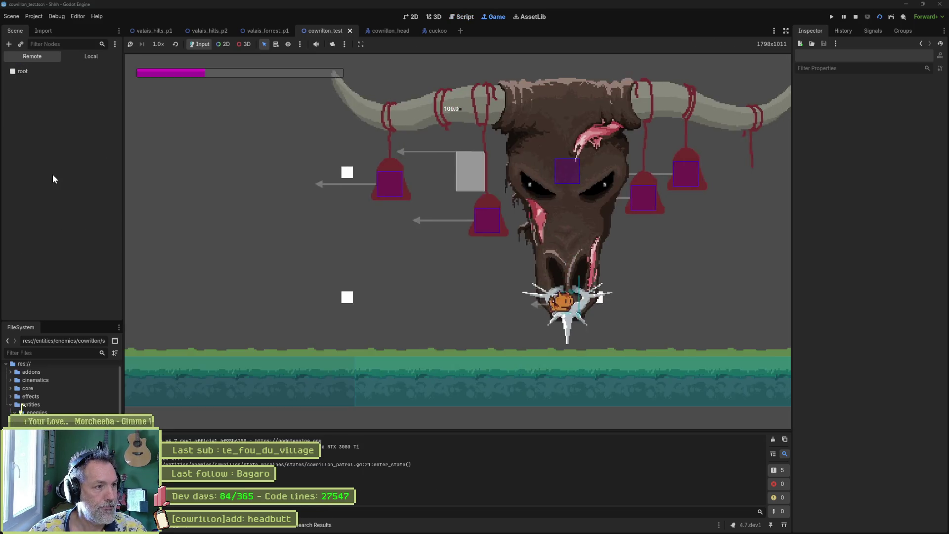
pyautogui.click(52, 176)
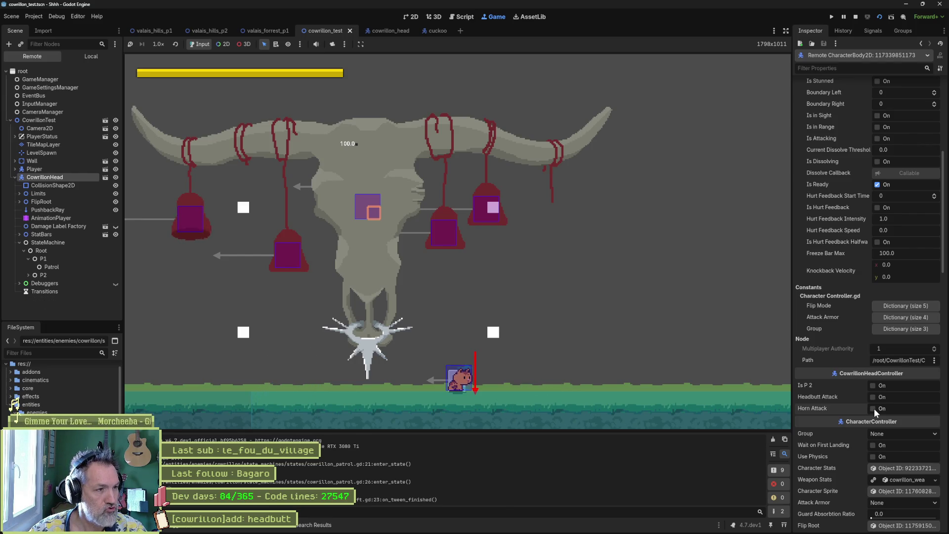
pyautogui.press('F8')
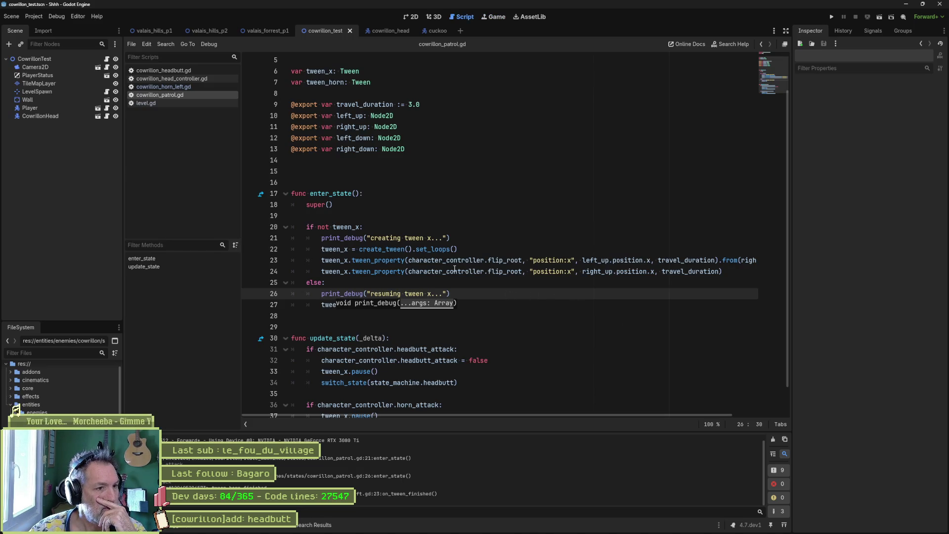
# Delete the `if _name == "horn_left":` line in cowrillon_horn_left.gd, dedent switch_state, and run
pyautogui.click(330, 193)
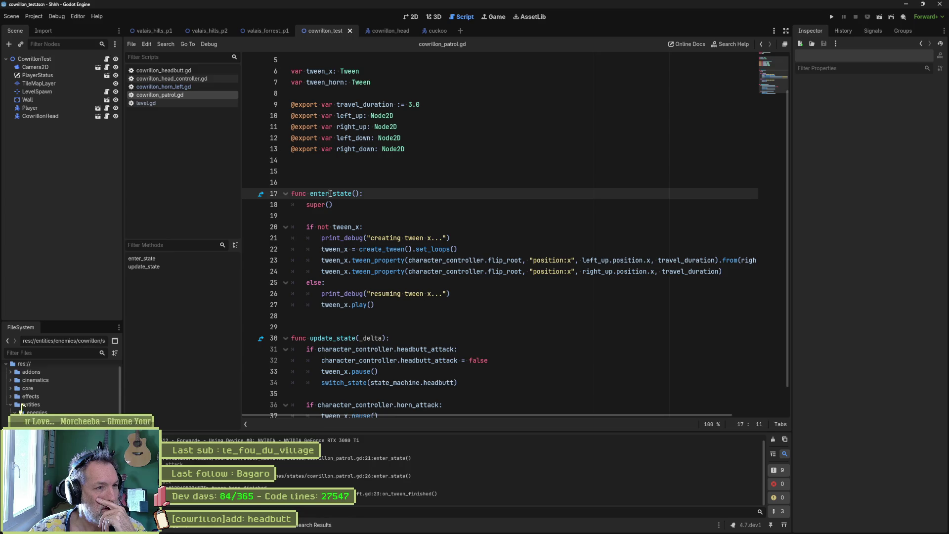
pyautogui.scroll(2, 415, 208)
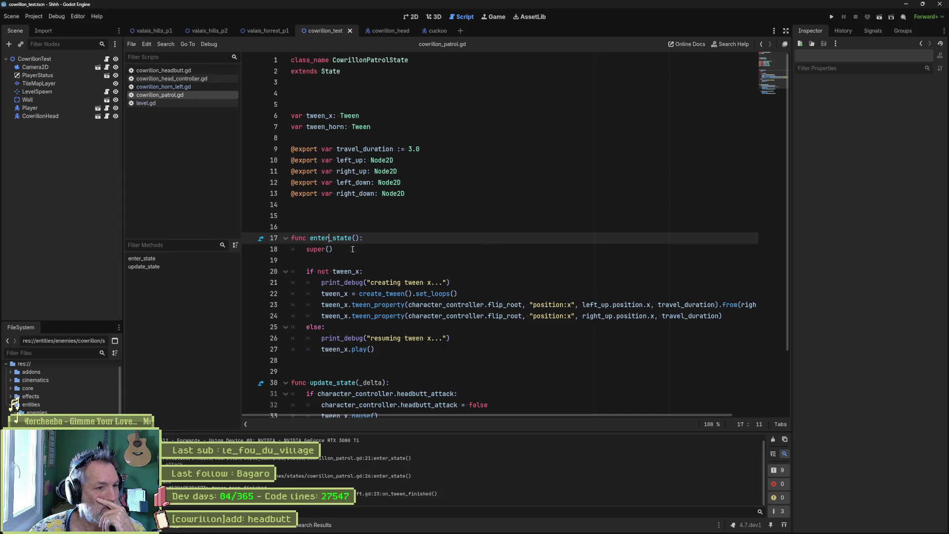
pyautogui.click(189, 85)
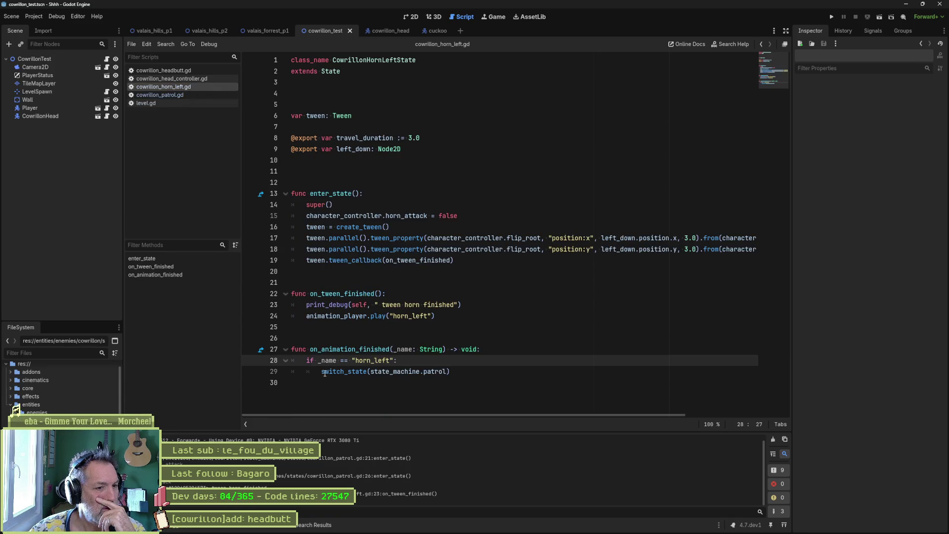
pyautogui.moveTo(325, 372); pyautogui.dragTo(457, 371)
pyautogui.click(350, 361)
pyautogui.moveTo(399, 360); pyautogui.dragTo(309, 361)
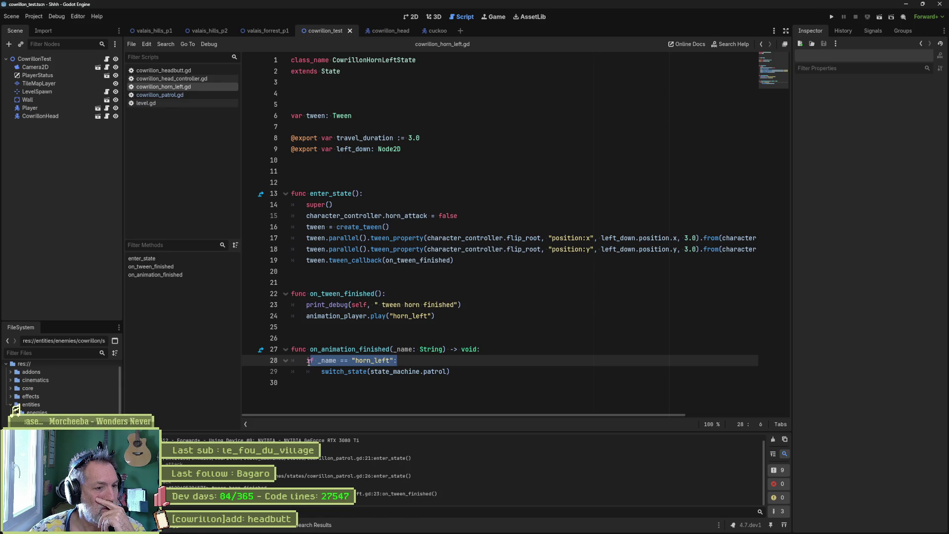
pyautogui.click(404, 361)
pyautogui.hotkey('ctrl', 'shift', 'k')
pyautogui.hotkey('shift', 'Tab')
pyautogui.click(396, 362)
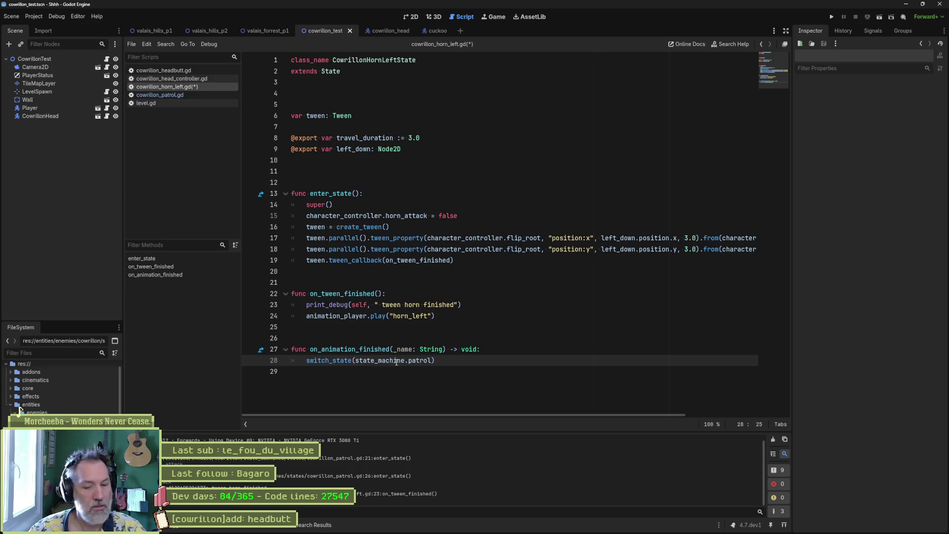
pyautogui.press('F6')
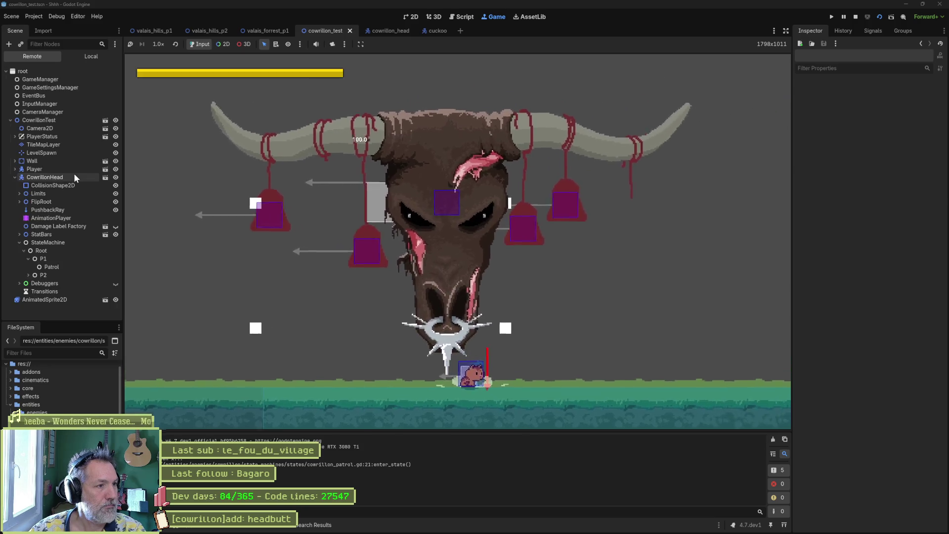
# Load the boss in the running game to watch the horn attack, then stop it
pyautogui.click(75, 177)
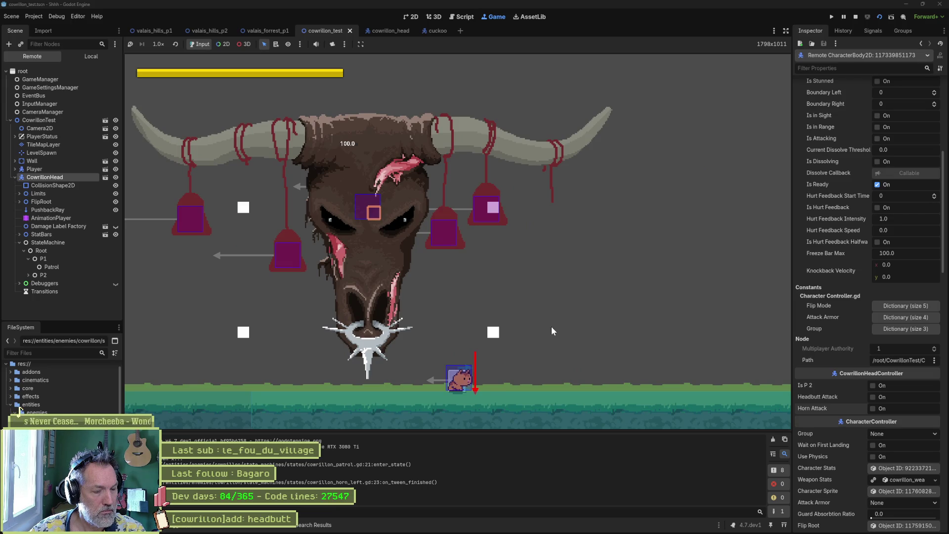
pyautogui.press('F8')
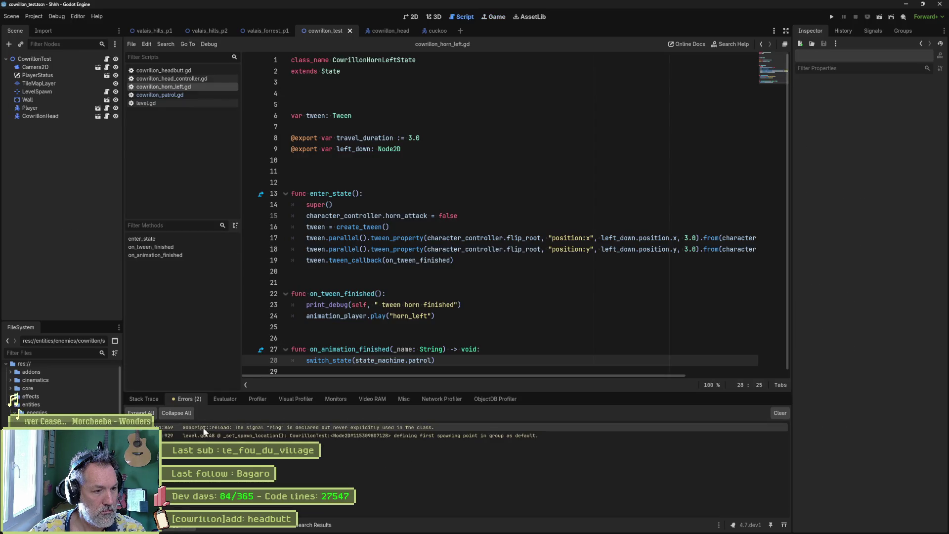
pyautogui.moveTo(309, 436)
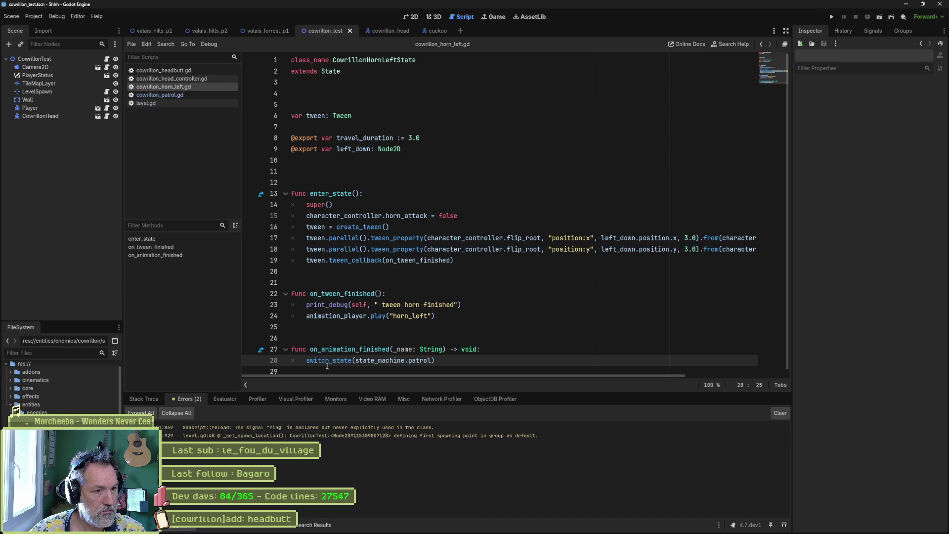
pyautogui.keyDown('ctrl'); pyautogui.click(358, 216); pyautogui.keyUp('ctrl')
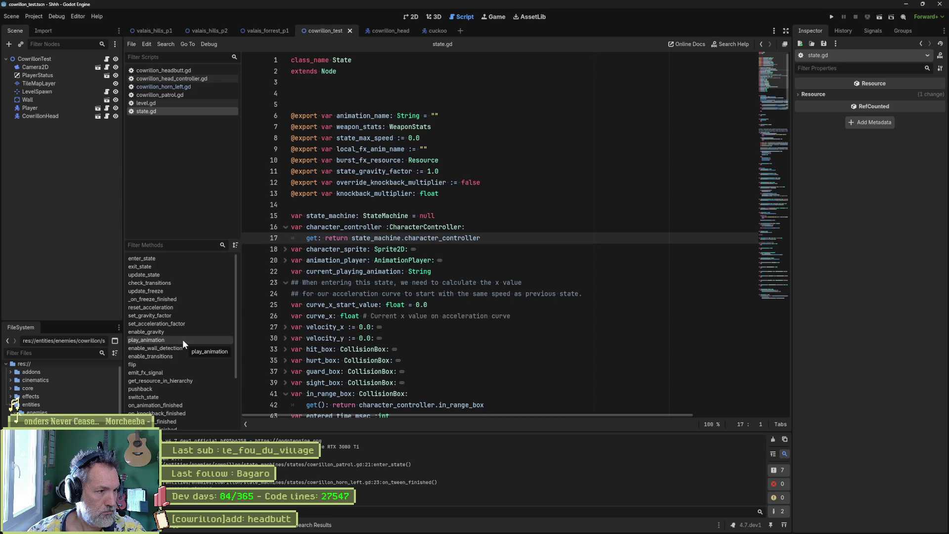
pyautogui.click(175, 403)
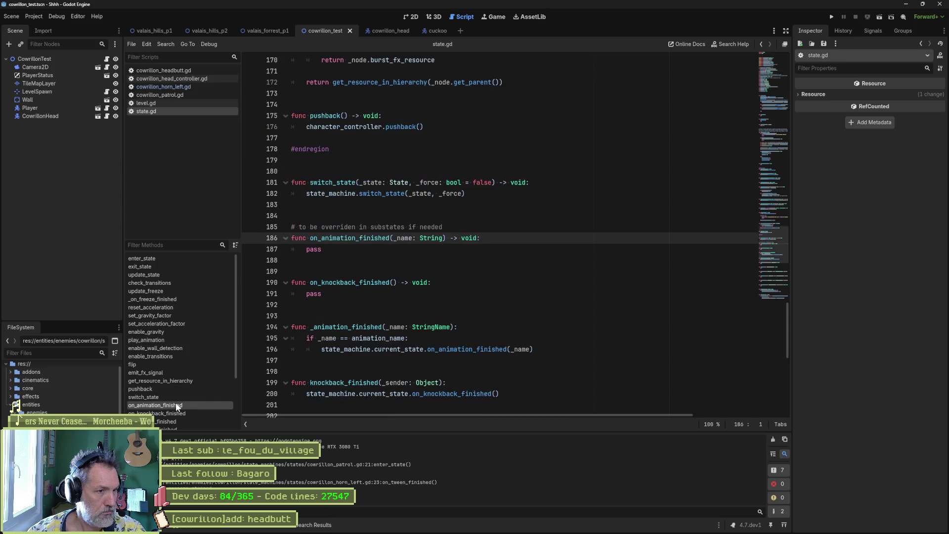
pyautogui.doubleClick(371, 238)
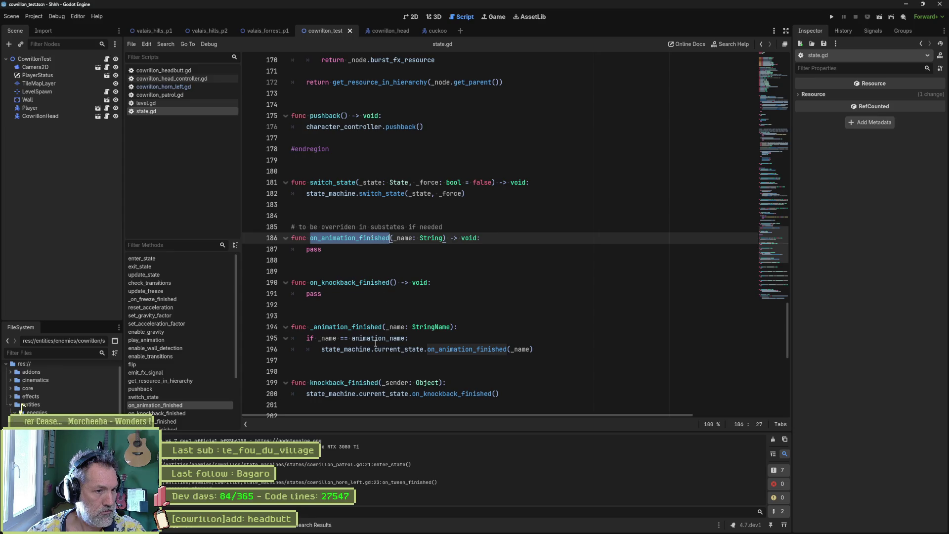
pyautogui.click(392, 340)
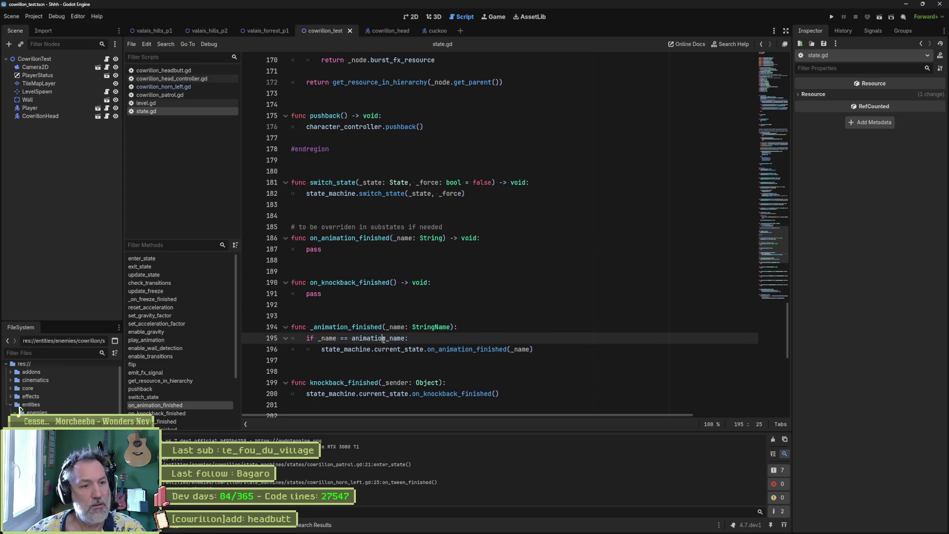
pyautogui.doubleClick(391, 339)
pyautogui.moveTo(442, 331)
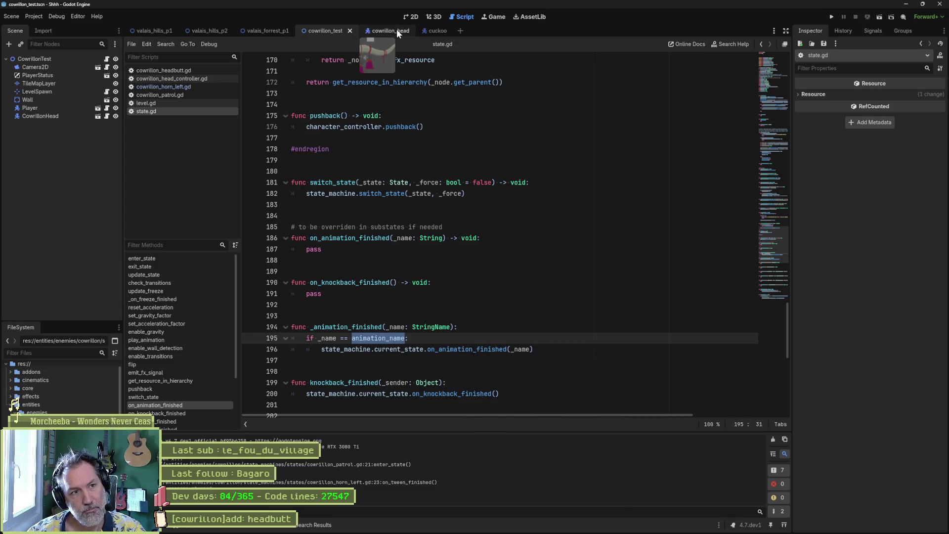
pyautogui.click(169, 87)
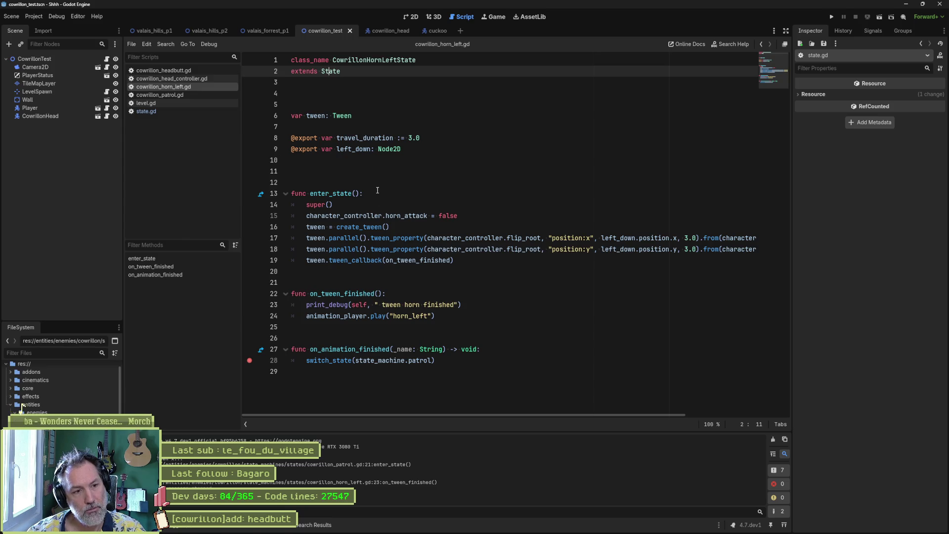
# Insert animation_name == "horn_left" on a new line after super() on line 14
pyautogui.doubleClick(419, 317)
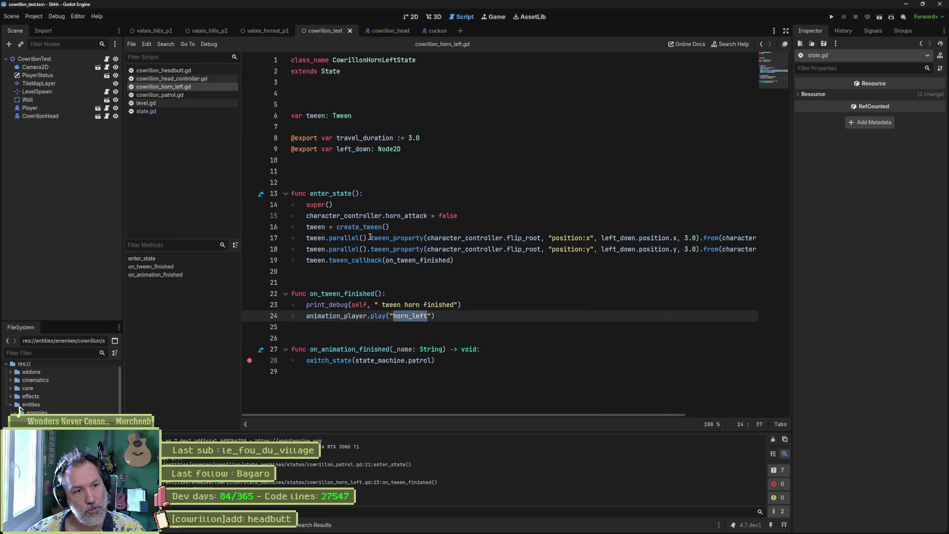
pyautogui.click(437, 200)
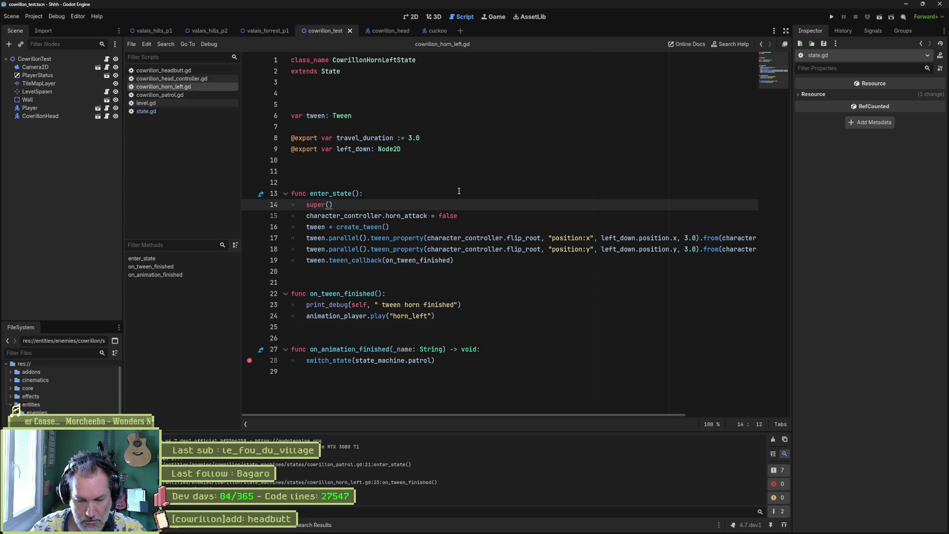
pyautogui.press('Return')
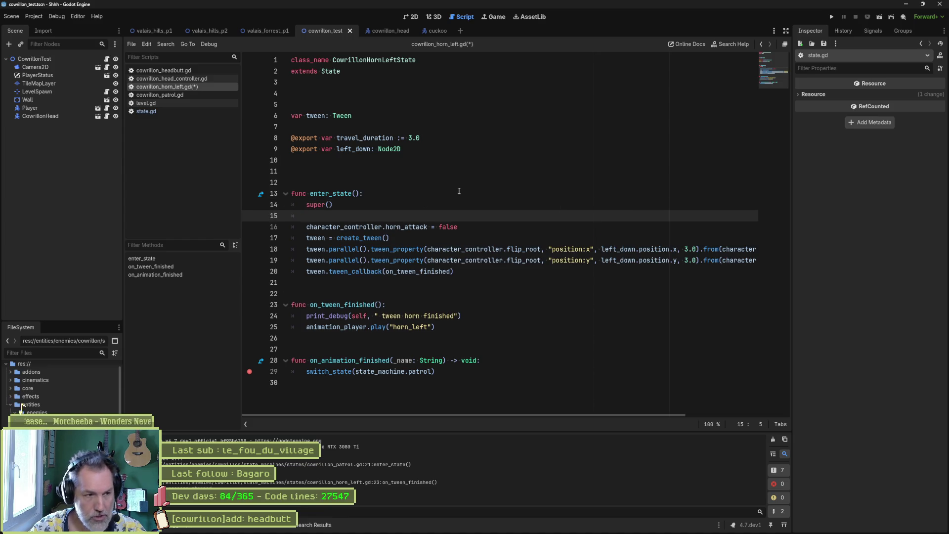
pyautogui.write('anima')
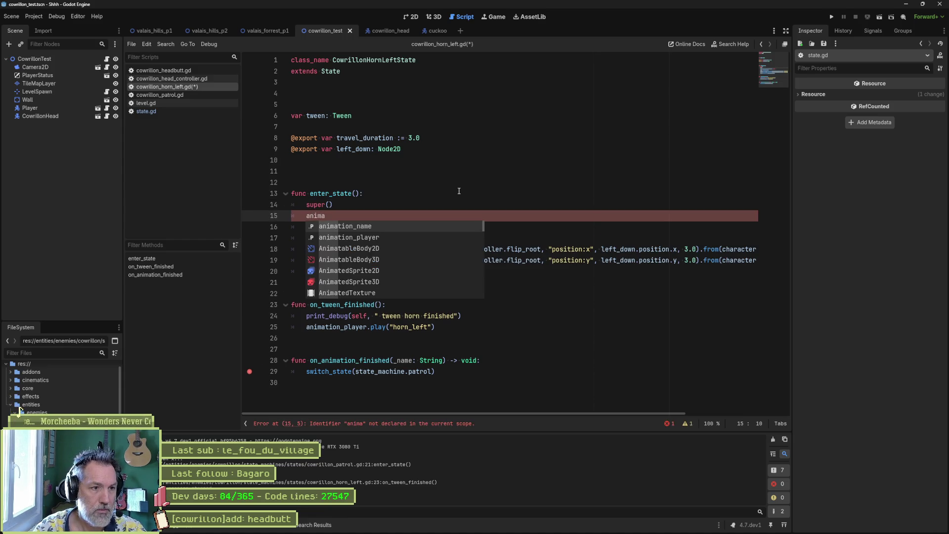
pyautogui.press('Return')
pyautogui.write('== V')
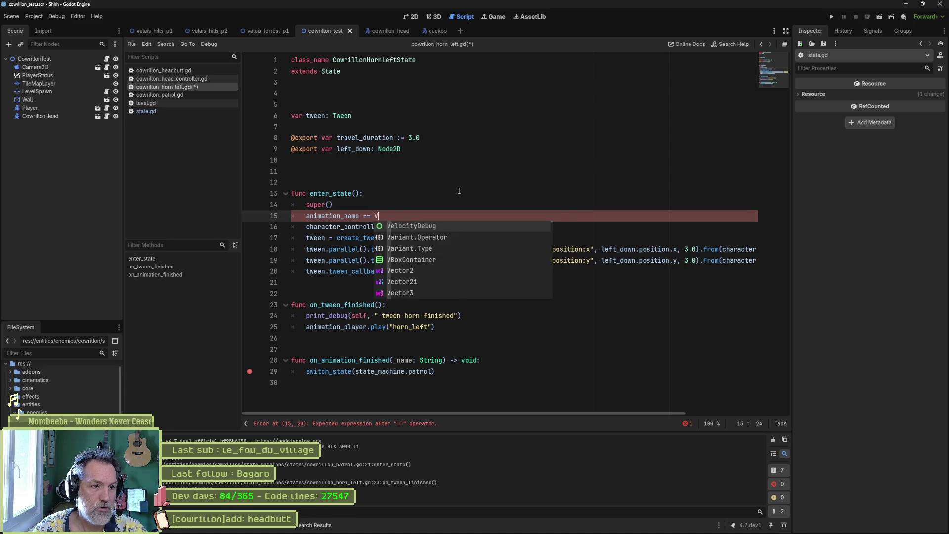
pyautogui.press('BackSpace')
pyautogui.write('horn_left')
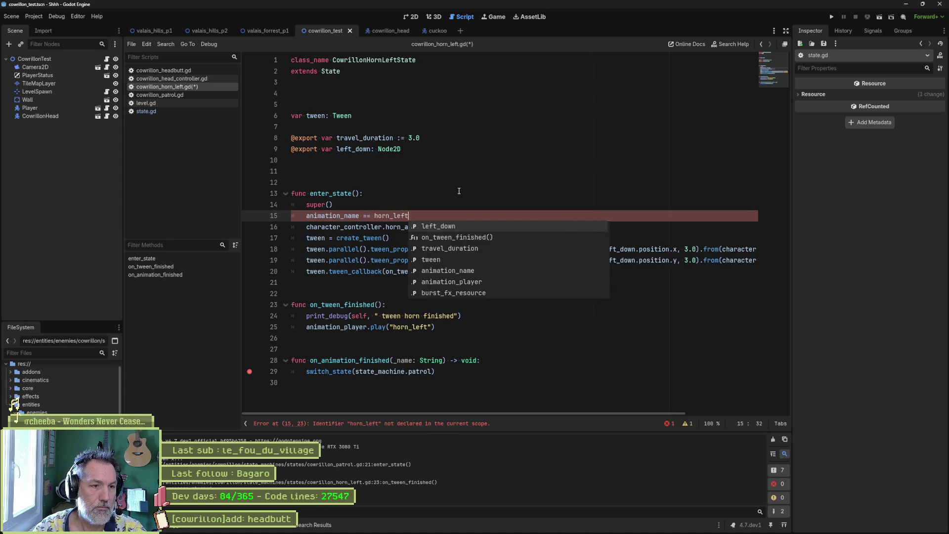
pyautogui.hotkey('ctrl', 'shift', 'Left')
pyautogui.write('"')
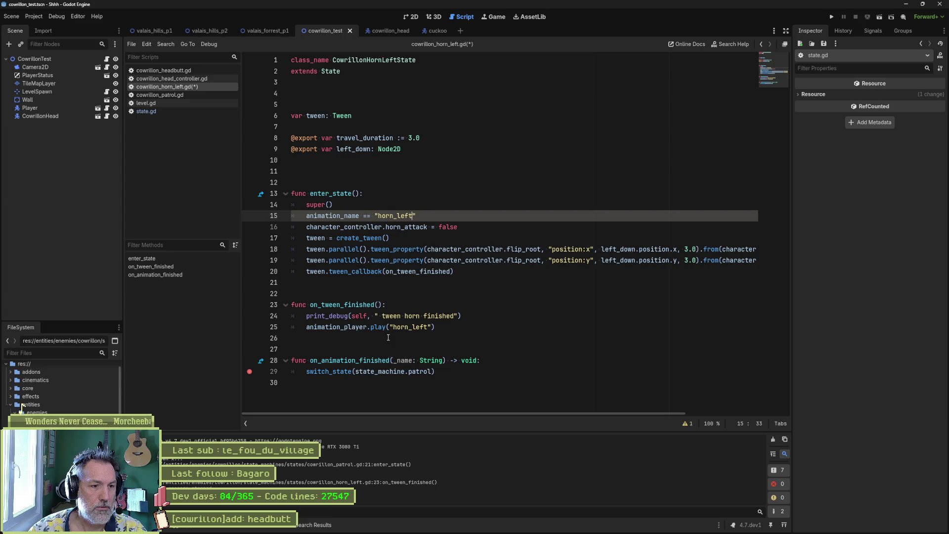
# Replace the animation_player.play call on line 25 with play_animation()
pyautogui.moveTo(435, 328); pyautogui.dragTo(307, 330)
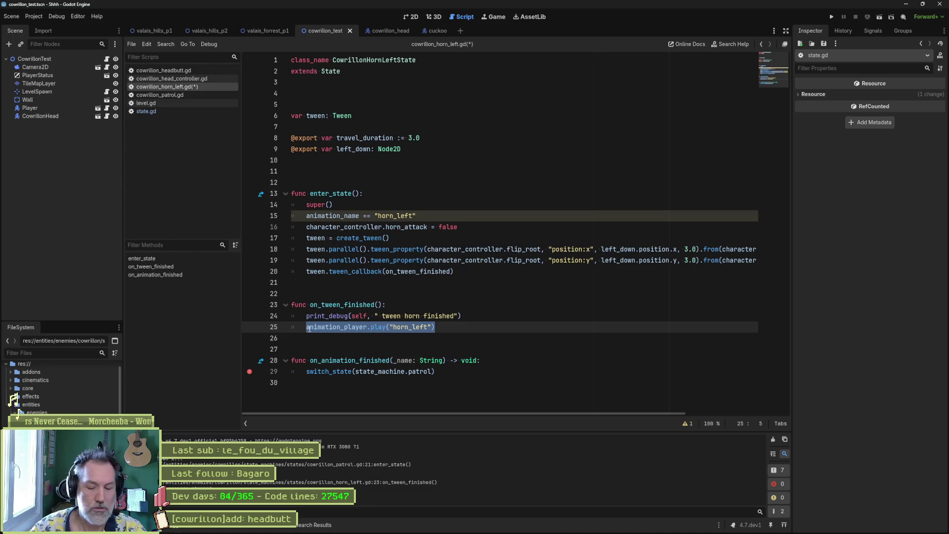
pyautogui.write('anim')
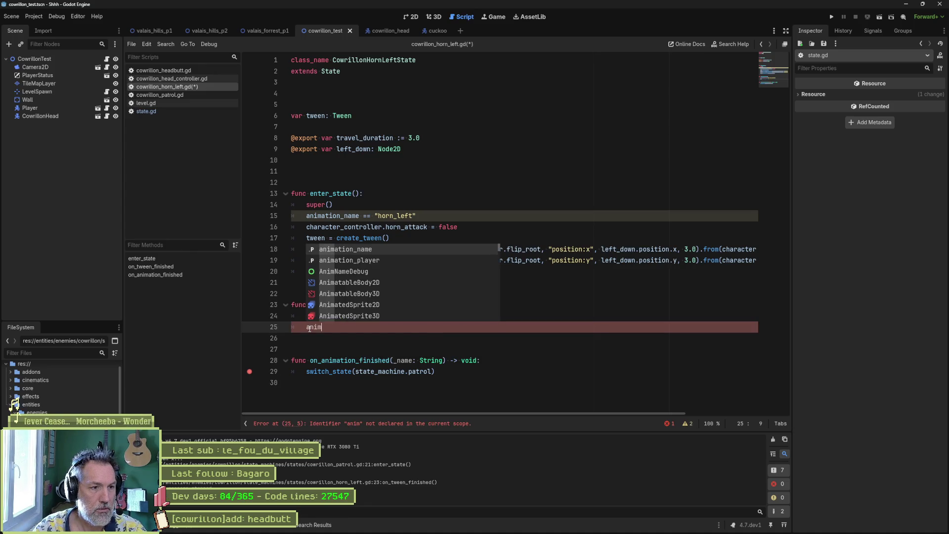
pyautogui.press('BackSpace')
pyautogui.press('BackSpace')
pyautogui.press('BackSpace')
pyautogui.write('pla')
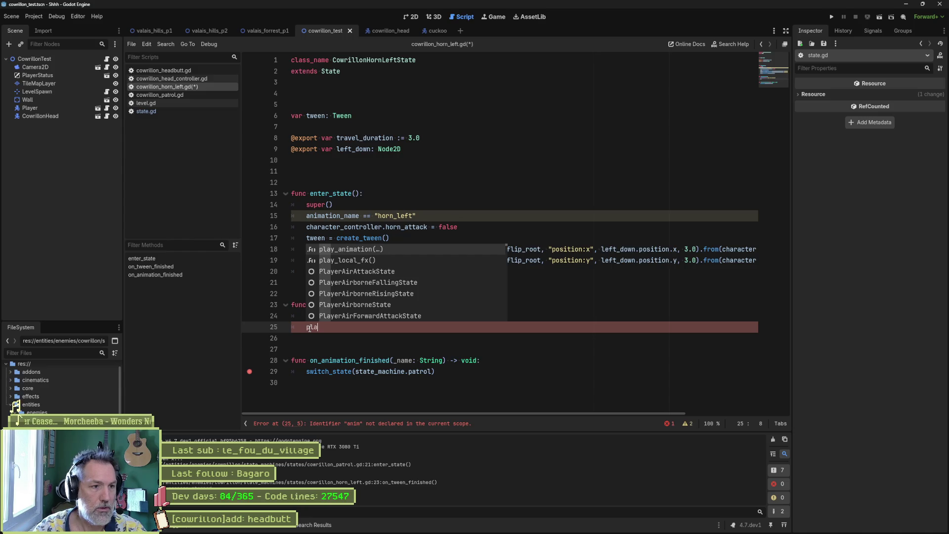
pyautogui.press('Return')
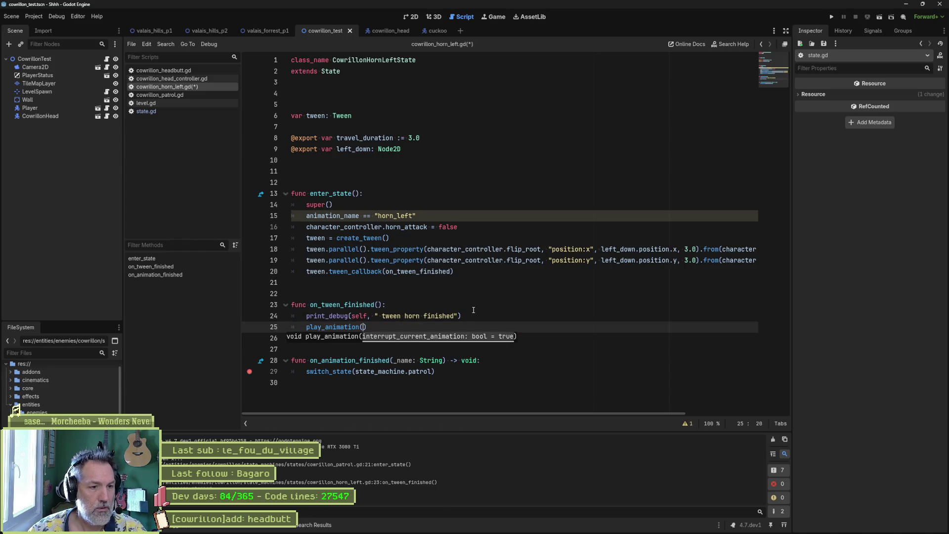
# Change line 15's == to = so animation_name is assigned, then run the game
pyautogui.click(470, 302)
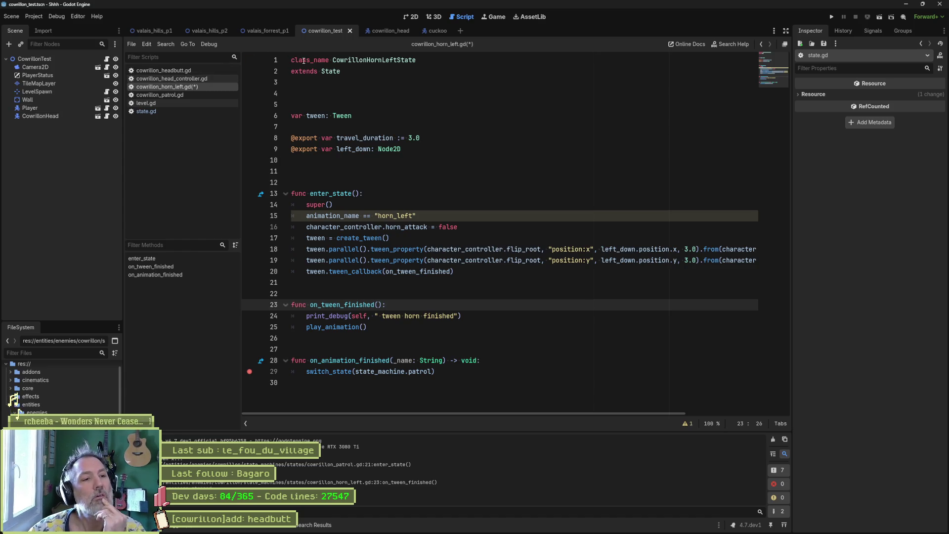
pyautogui.moveTo(346, 116)
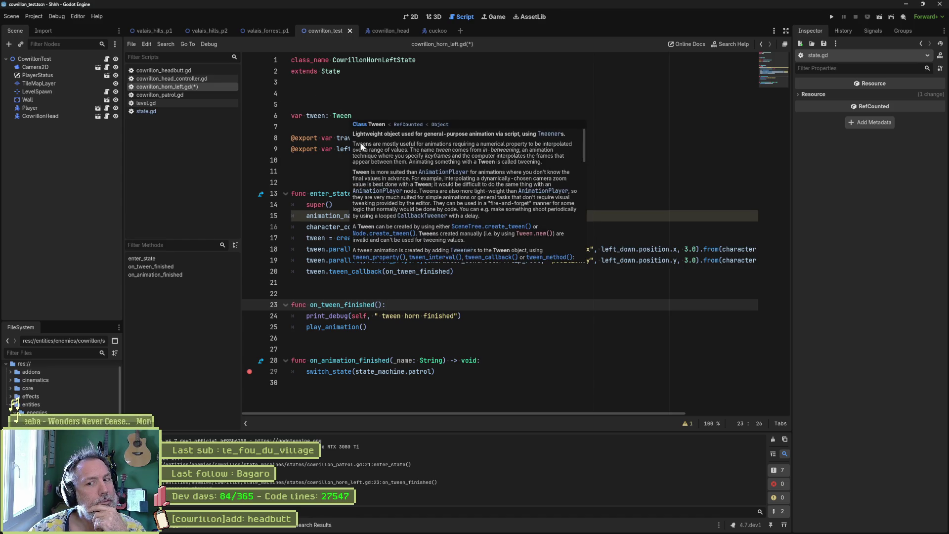
pyautogui.click(504, 295)
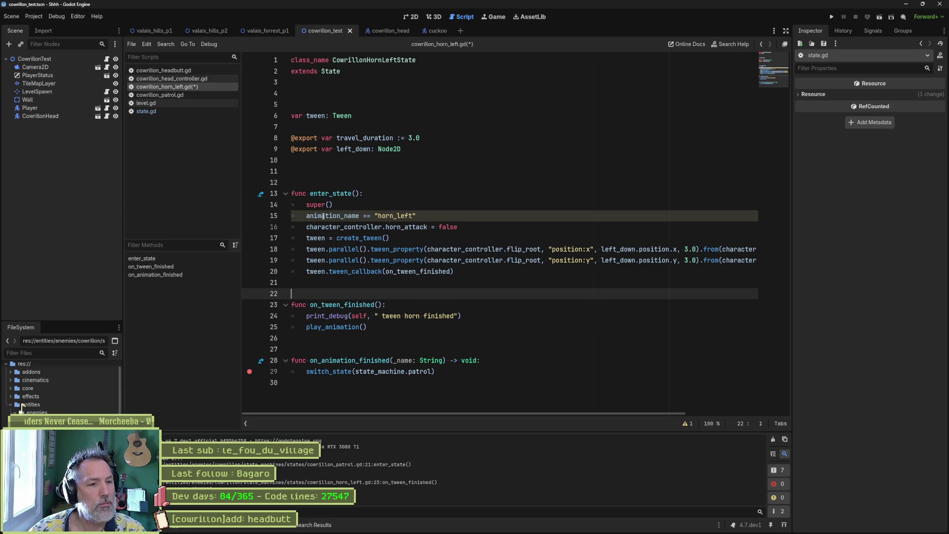
pyautogui.moveTo(323, 216)
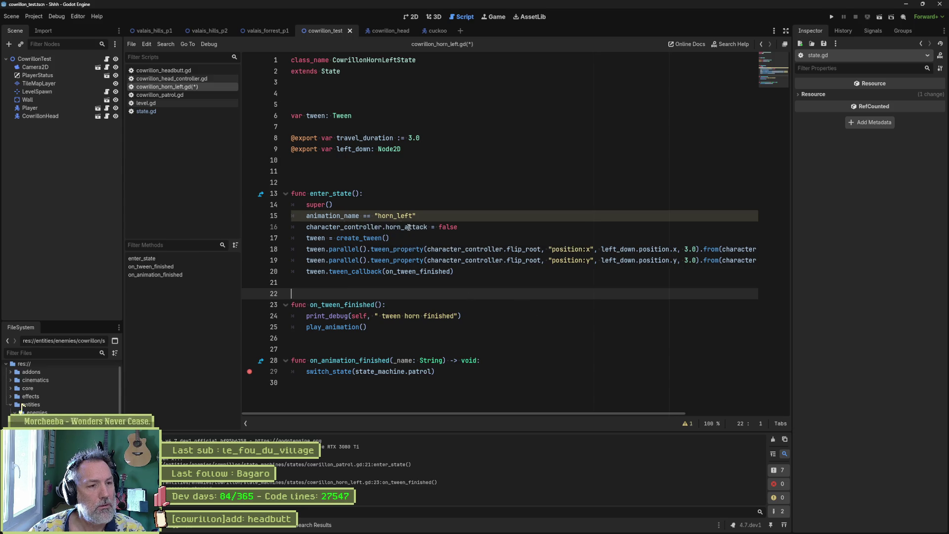
pyautogui.click(366, 216)
pyautogui.press('BackSpace')
pyautogui.click(555, 213)
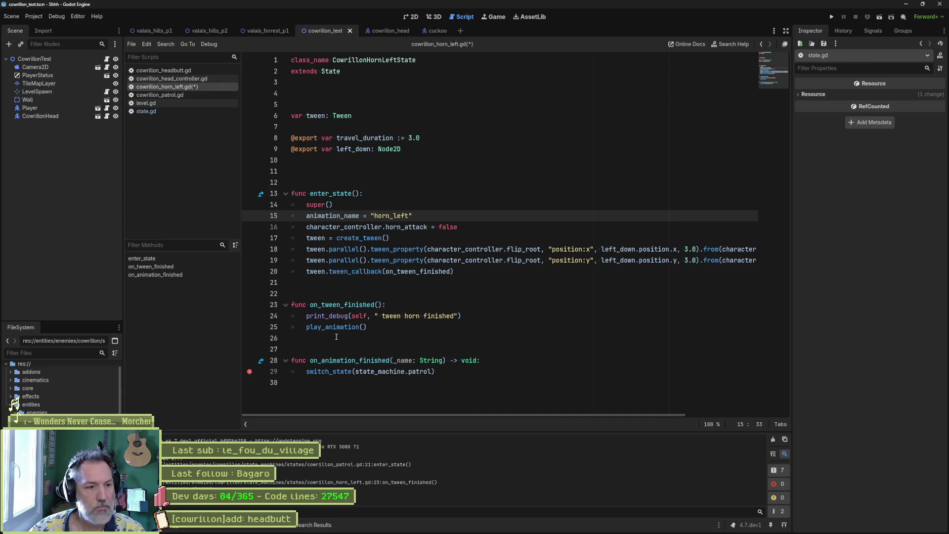
pyautogui.press('F6')
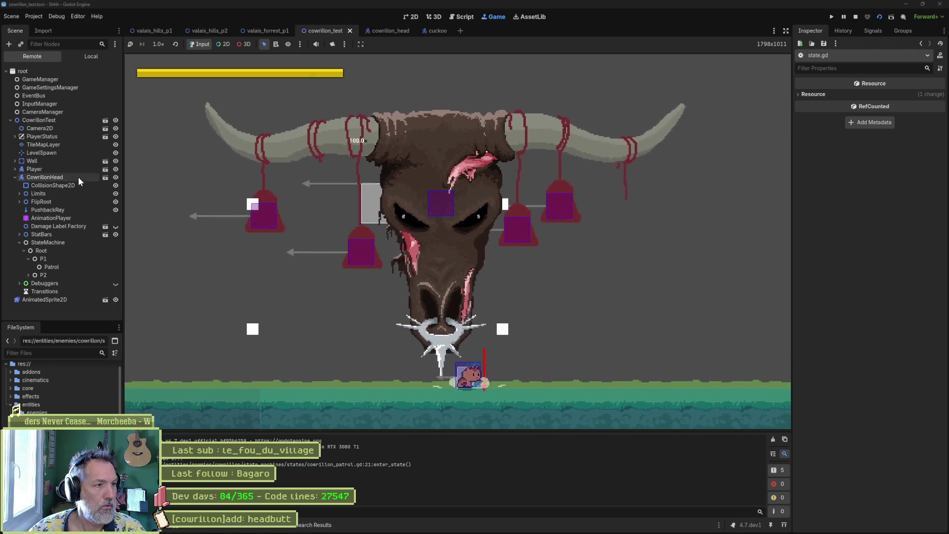
# Inspect CowrillonHead in the Remote tree during the horn attack, then stop the game
pyautogui.click(78, 177)
pyautogui.scroll(-5, 861, 391)
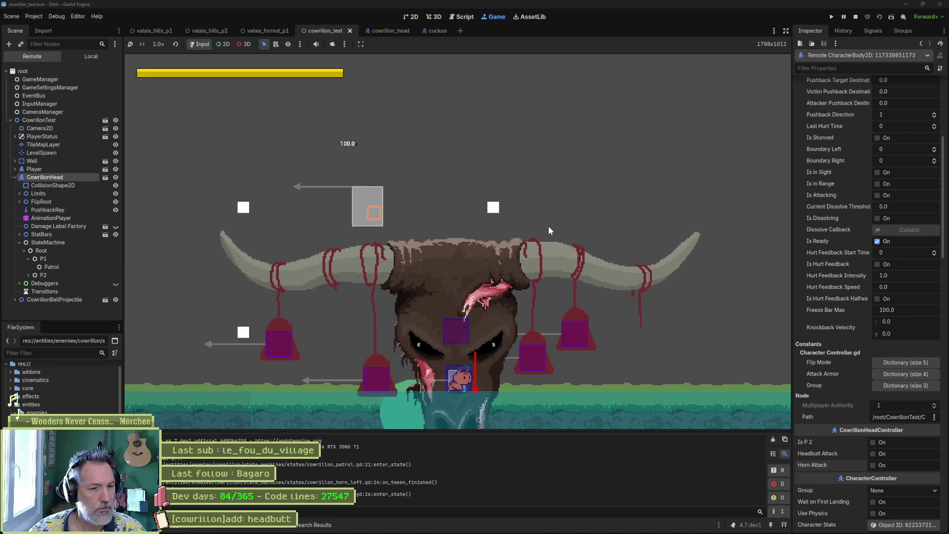
pyautogui.click(873, 453)
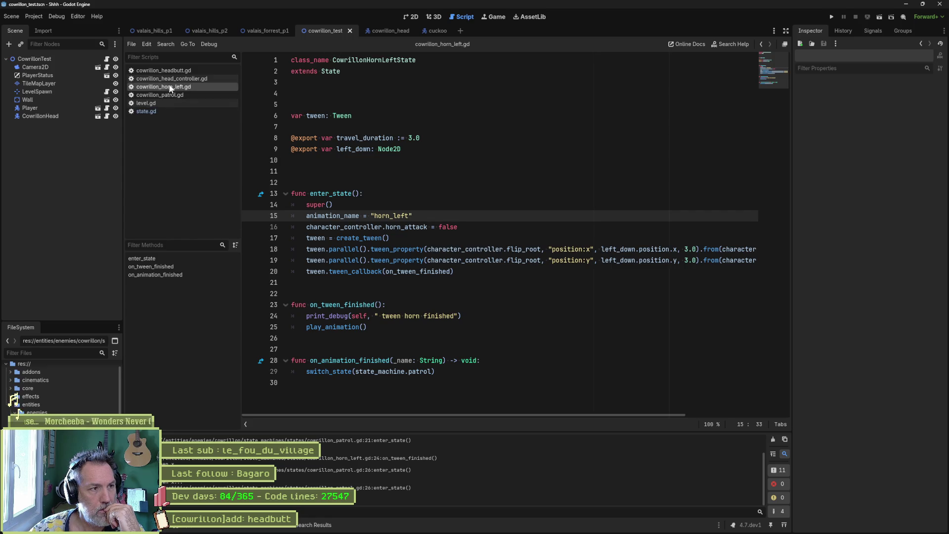
# Look over the tween code in the patrol, headbutt and horn_left state scripts
pyautogui.click(160, 93)
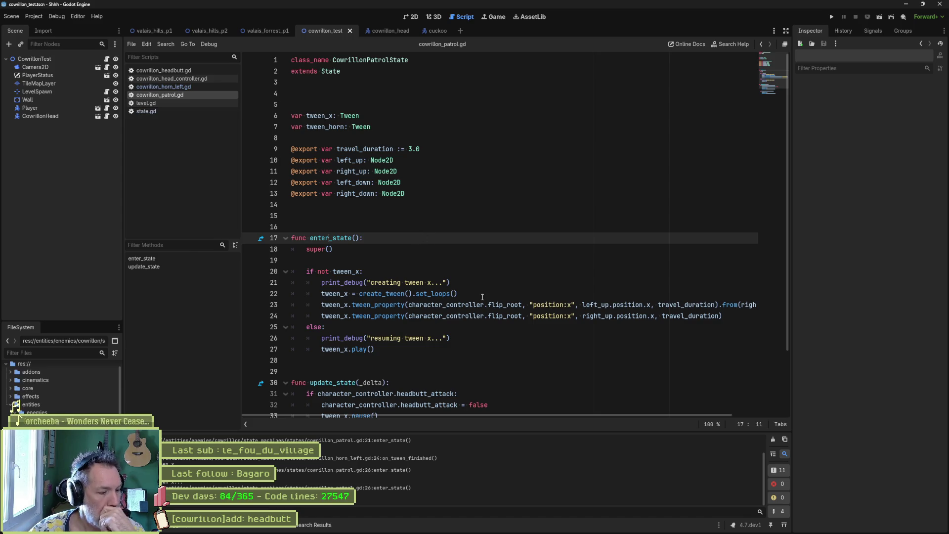
pyautogui.moveTo(495, 303)
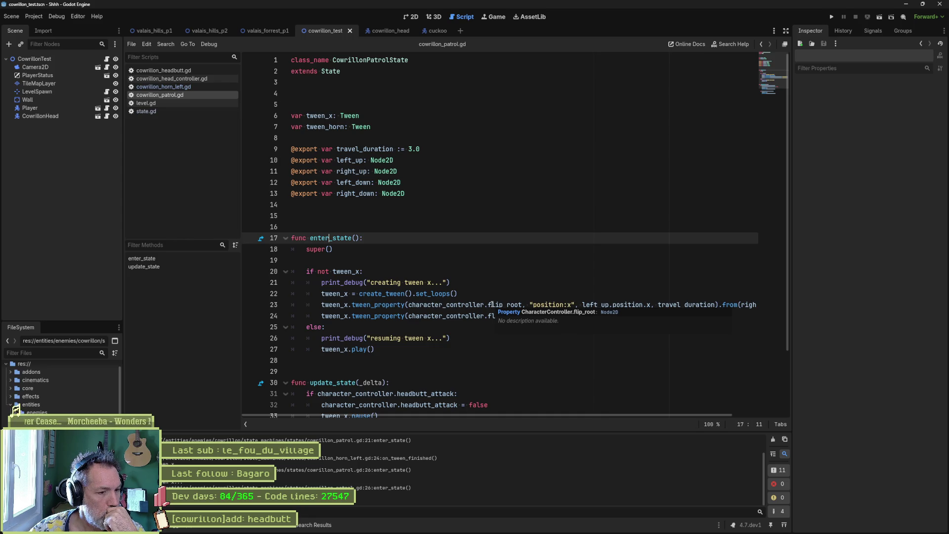
pyautogui.click(687, 269)
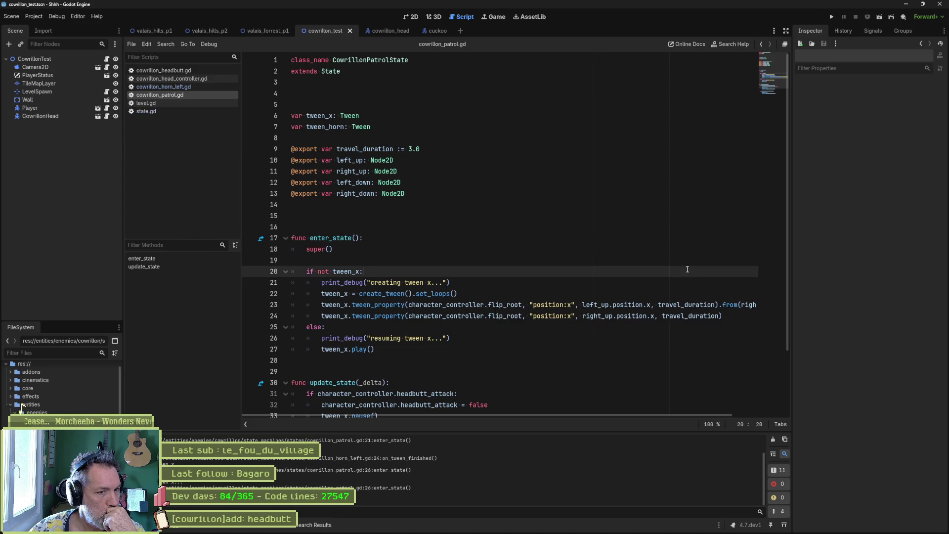
pyautogui.moveTo(595, 415); pyautogui.dragTo(690, 418)
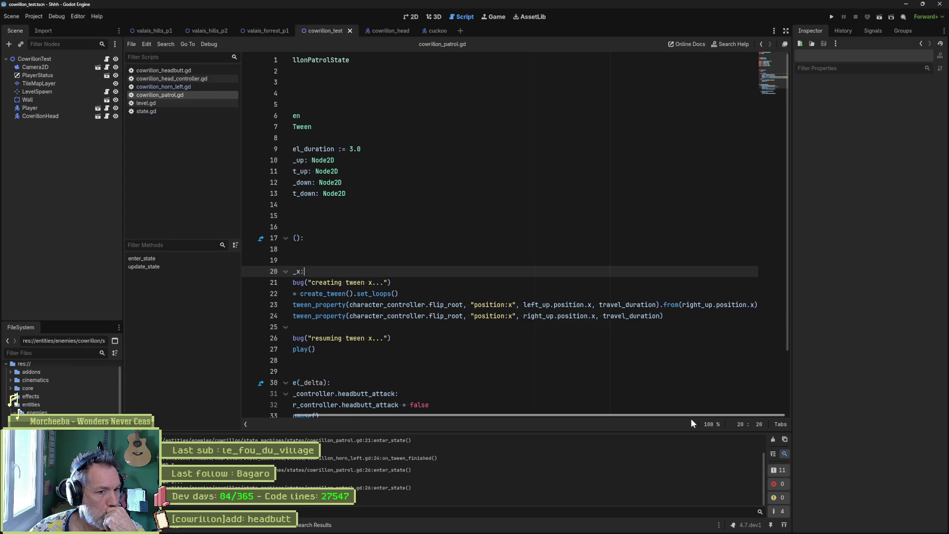
pyautogui.moveTo(690, 419); pyautogui.dragTo(604, 417)
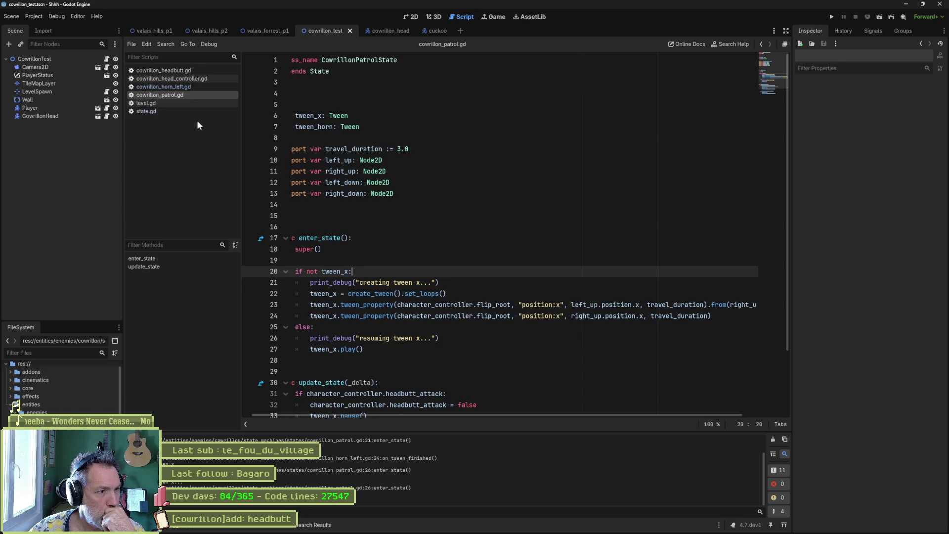
pyautogui.click(181, 72)
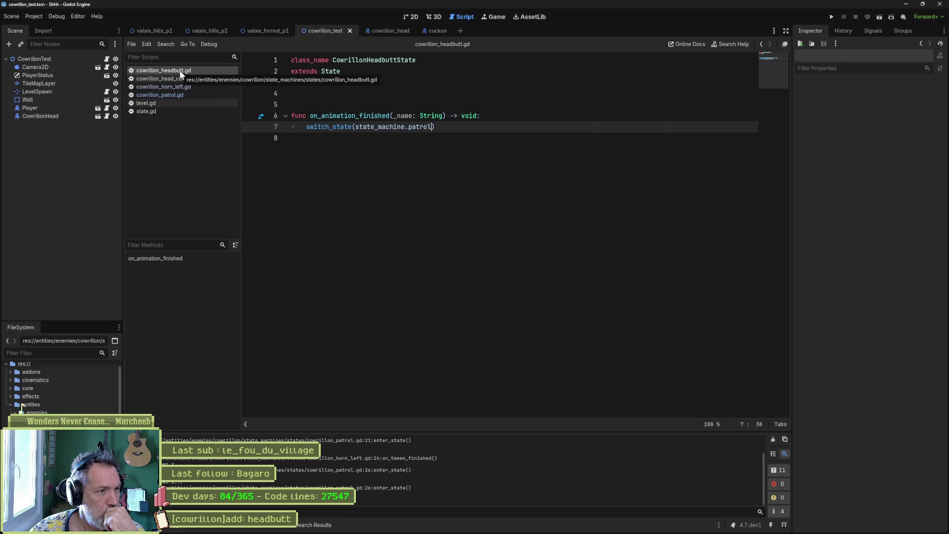
pyautogui.click(186, 88)
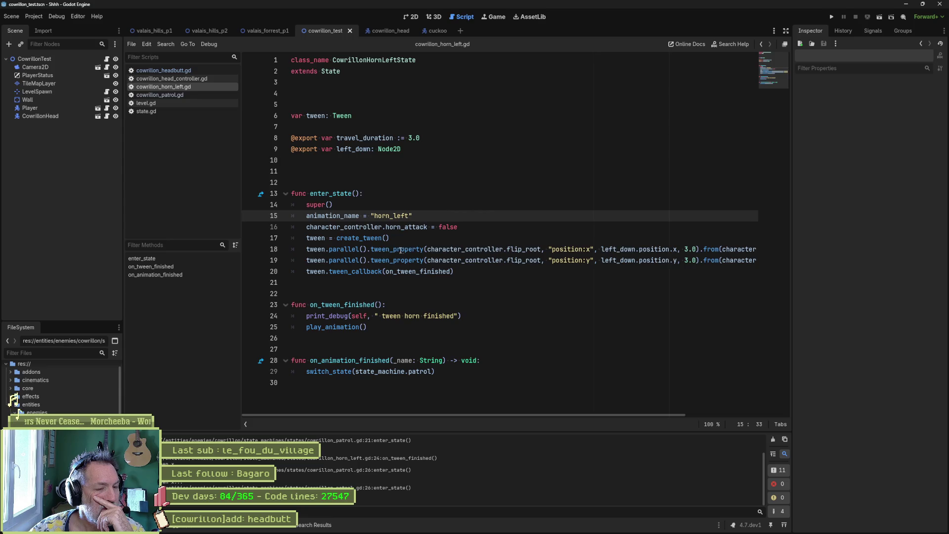
pyautogui.doubleClick(516, 251)
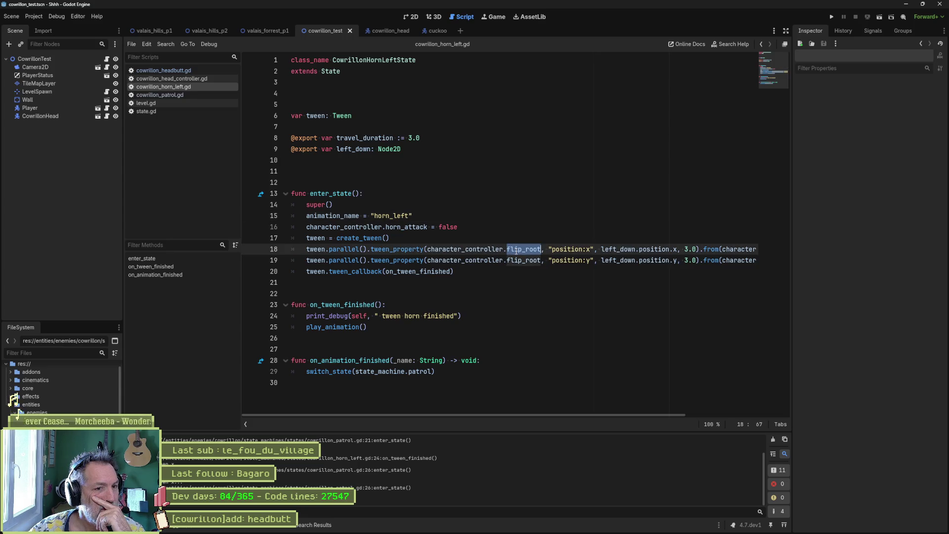
pyautogui.click(325, 249)
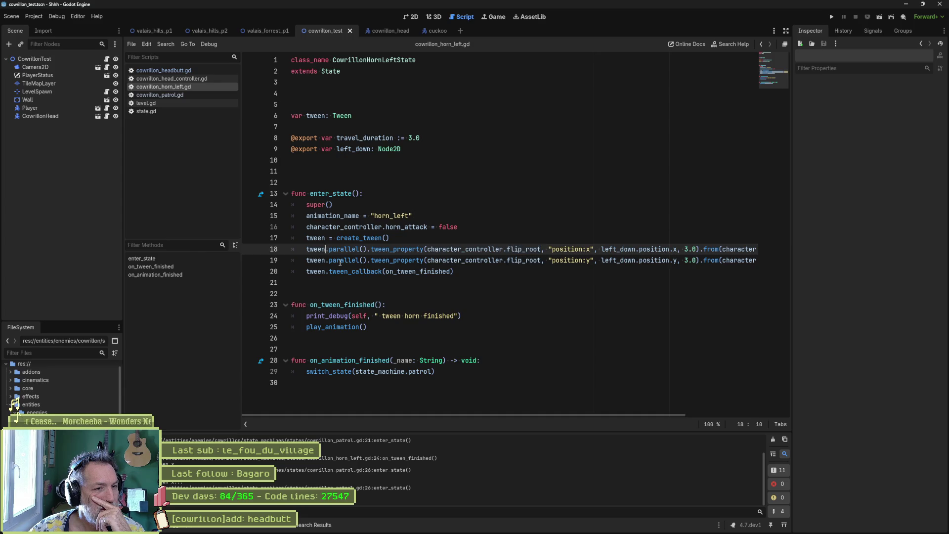
# Delete the 'creating tween' and 'resuming tween' print_debug lines from cowrillon_patrol.gd
pyautogui.click(182, 94)
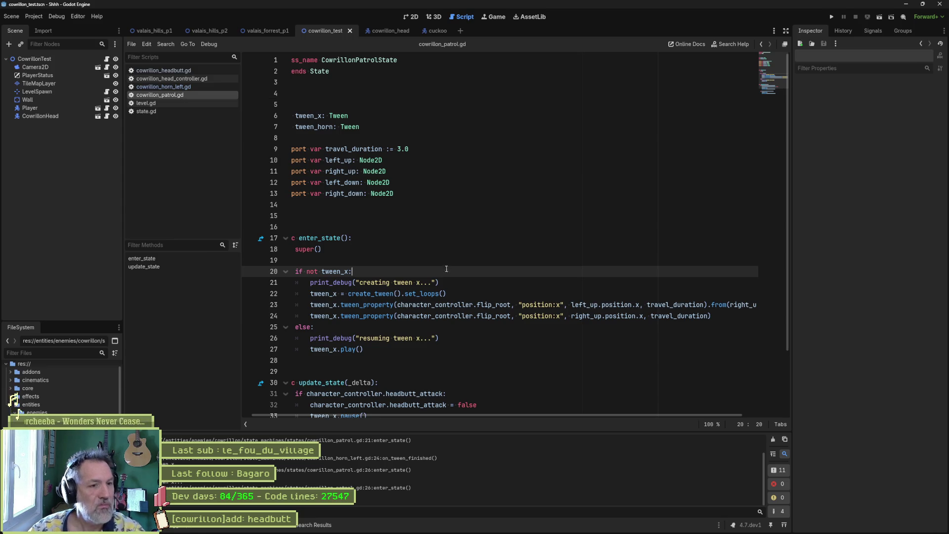
pyautogui.click(440, 284)
pyautogui.hotkey('ctrl', 'shift', 'k')
pyautogui.click(456, 327)
pyautogui.hotkey('ctrl', 'shift', 'k')
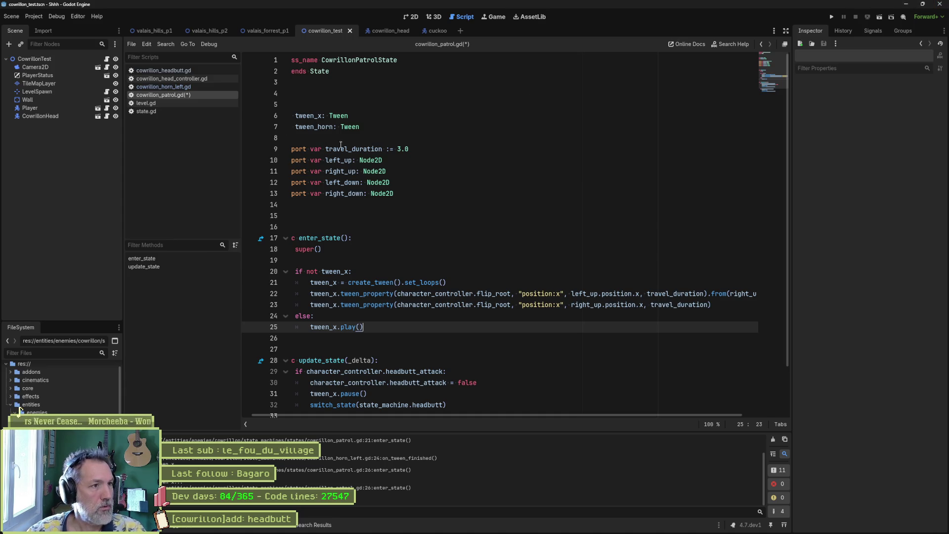
pyautogui.click(188, 87)
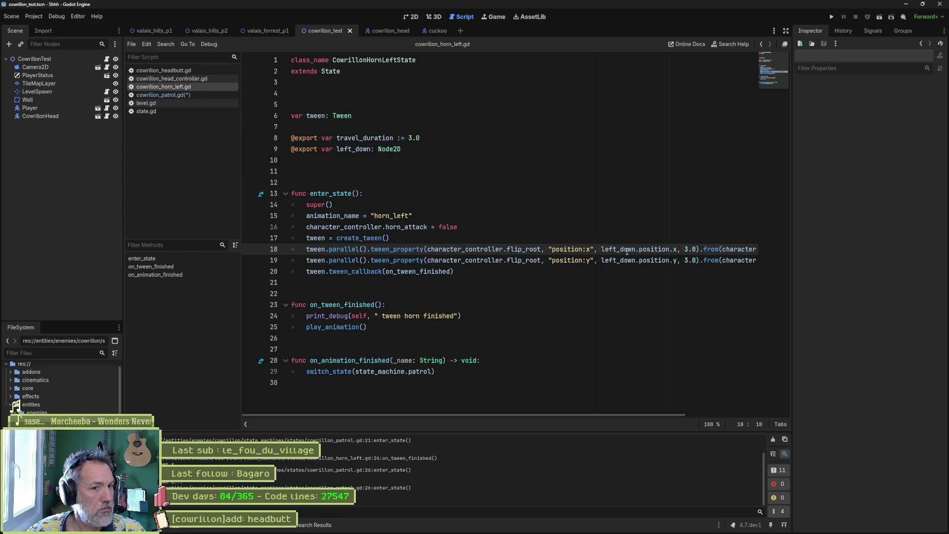
pyautogui.moveTo(660, 414); pyautogui.dragTo(773, 417)
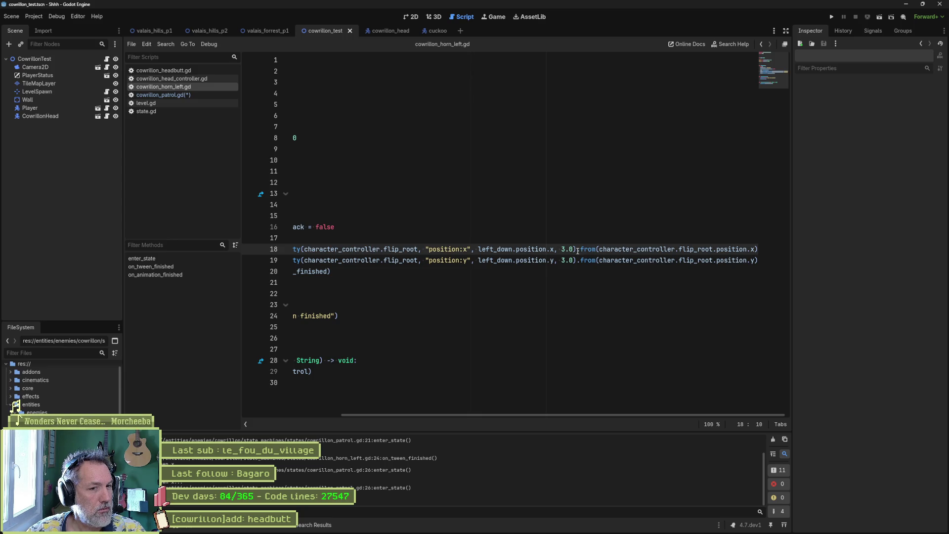
# Insert '#' after '3.0)' on lines 18 and 19 to comment out both .from() calls
pyautogui.click(577, 260)
pyautogui.write('#')
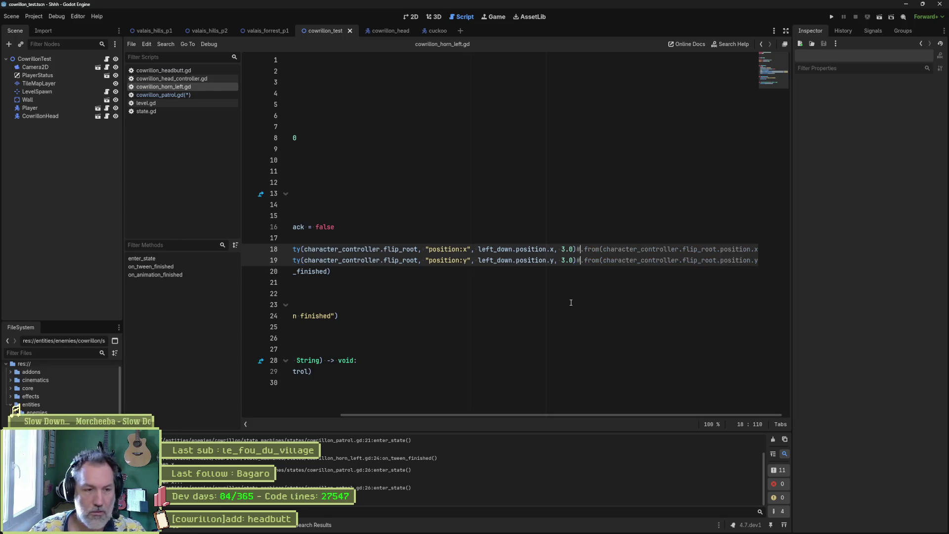
pyautogui.click(565, 261)
pyautogui.moveTo(528, 416); pyautogui.dragTo(413, 412)
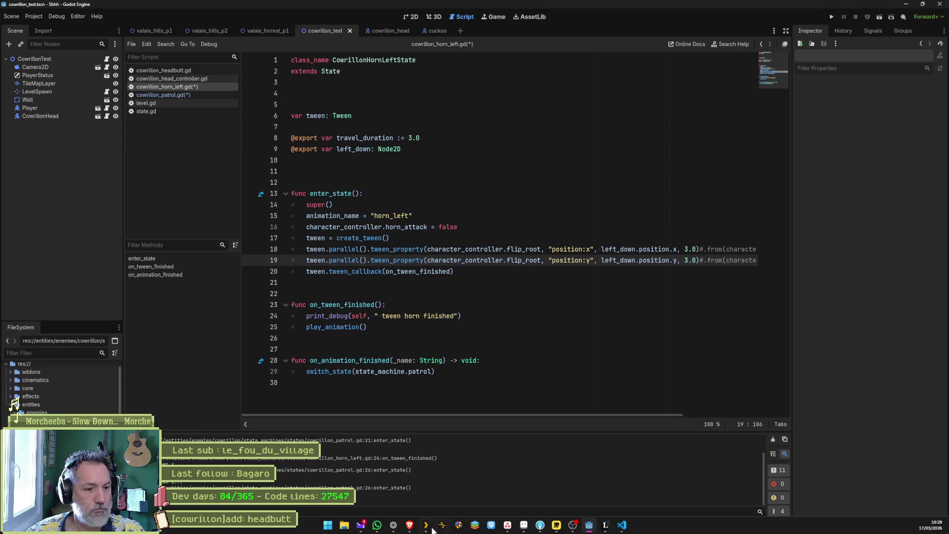
pyautogui.click(397, 528)
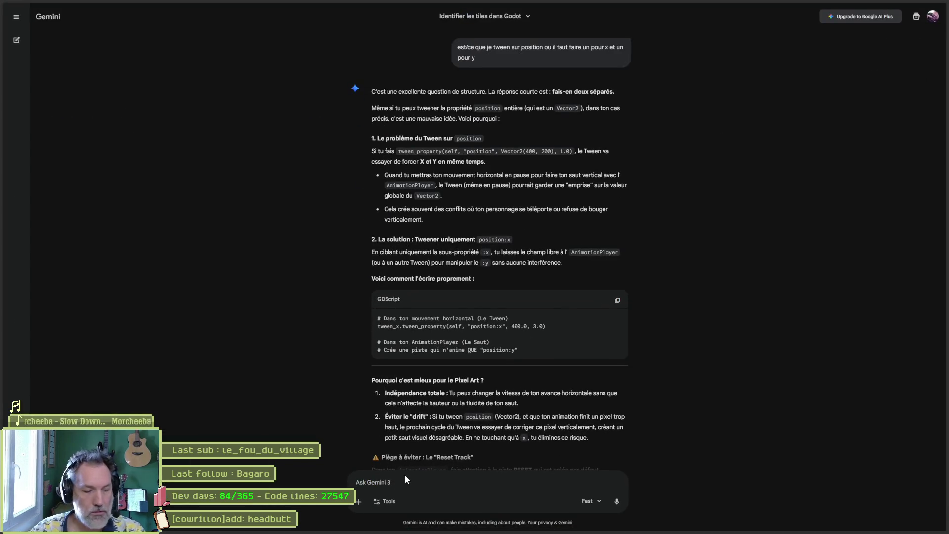
# Ask Gemini, in French, whether a tween can use a speed instead of a duration
pyautogui.write('est/')
pyautogui.write("-ce qu'on peut u")
pyautogui.write('tiliser une')
pyautogui.write(' vite')
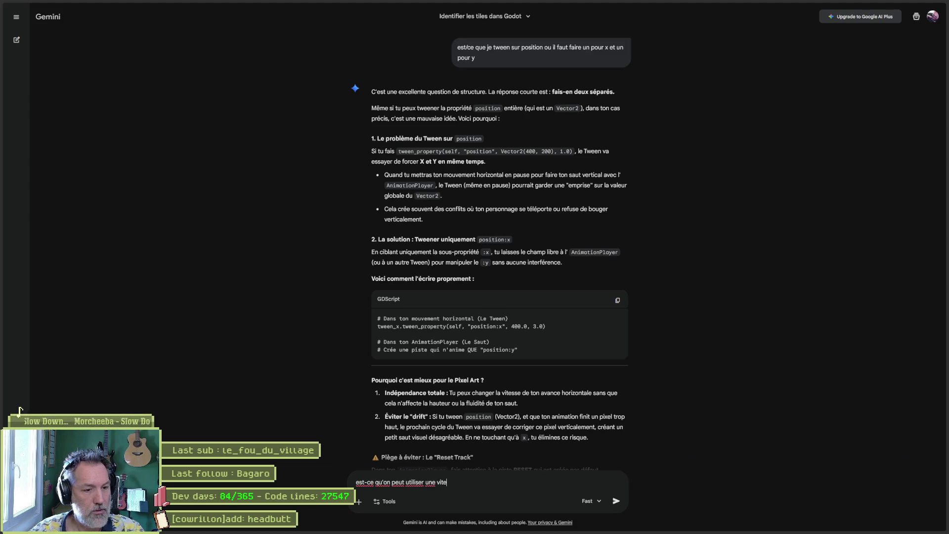
pyautogui.write(" plutot qu'une ")
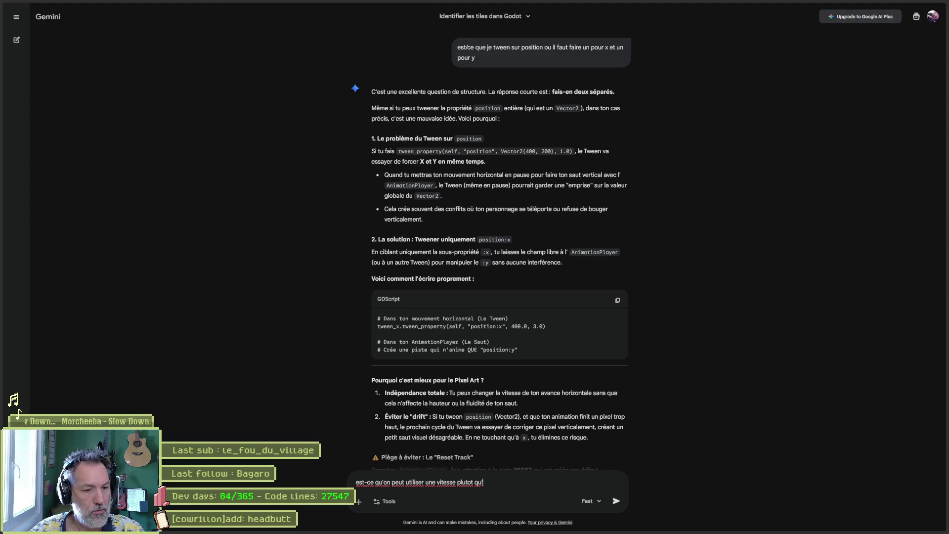
pyautogui.write('duree pour')
pyautogui.write('s tween')
pyautogui.press('Return')
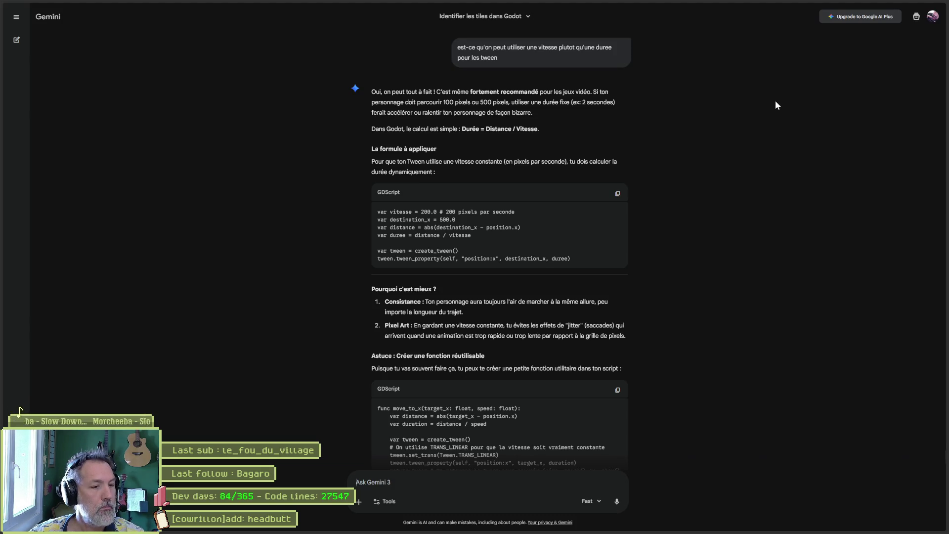
pyautogui.moveTo(623, 528)
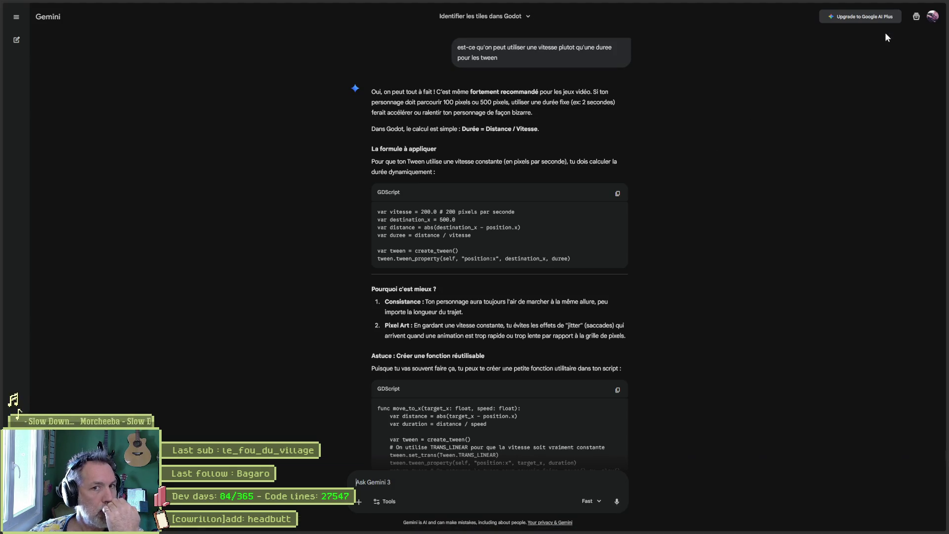
pyautogui.click(906, 6)
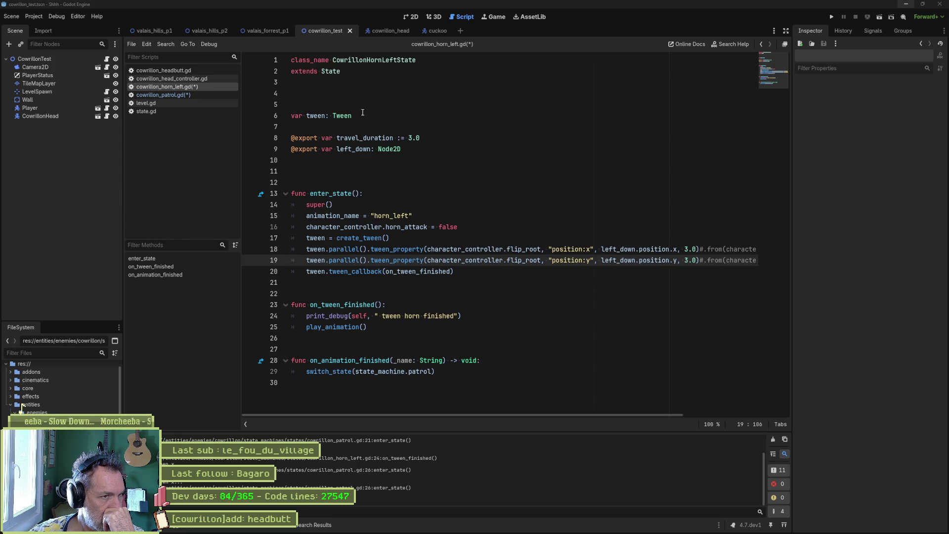
pyautogui.click(406, 18)
# Zoom the cowrillon_test canvas and select the Player node
pyautogui.scroll(6, 461, 220)
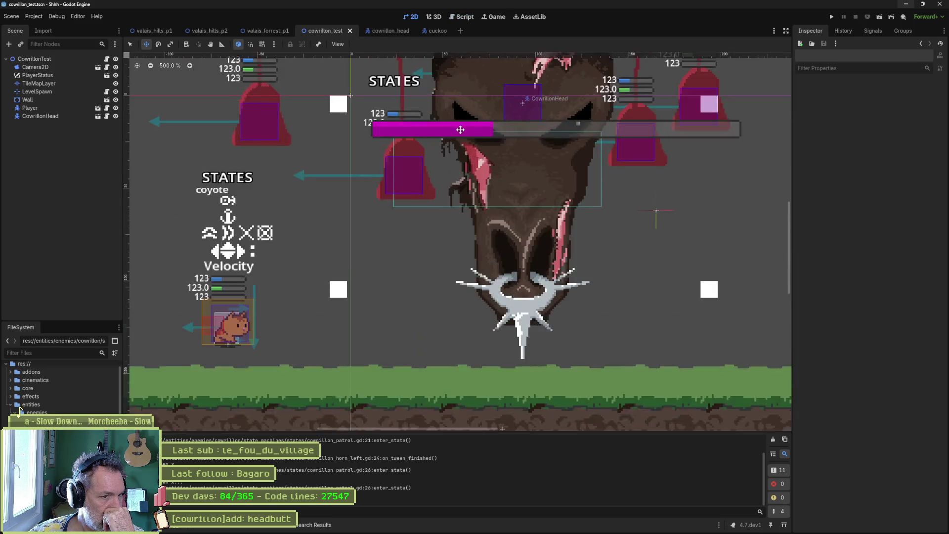
pyautogui.scroll(-1, 461, 220)
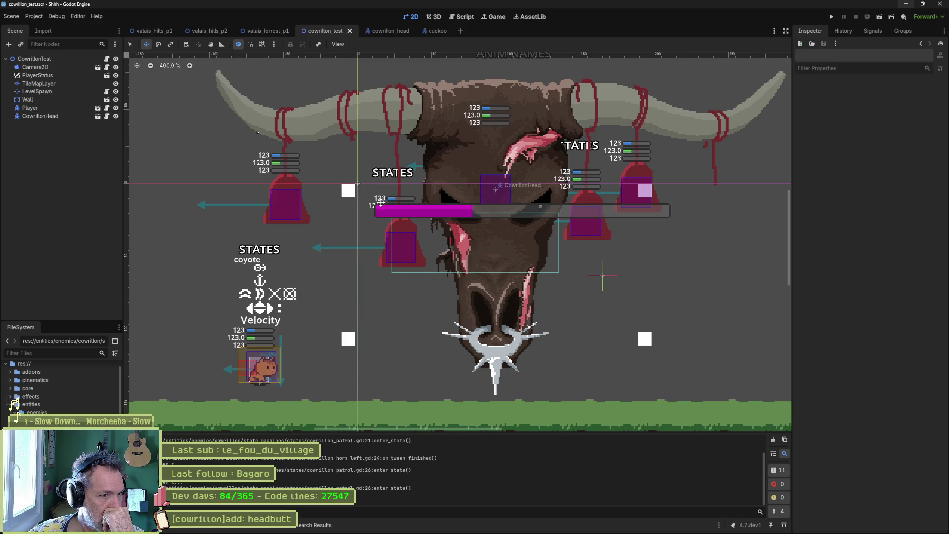
pyautogui.click(272, 380)
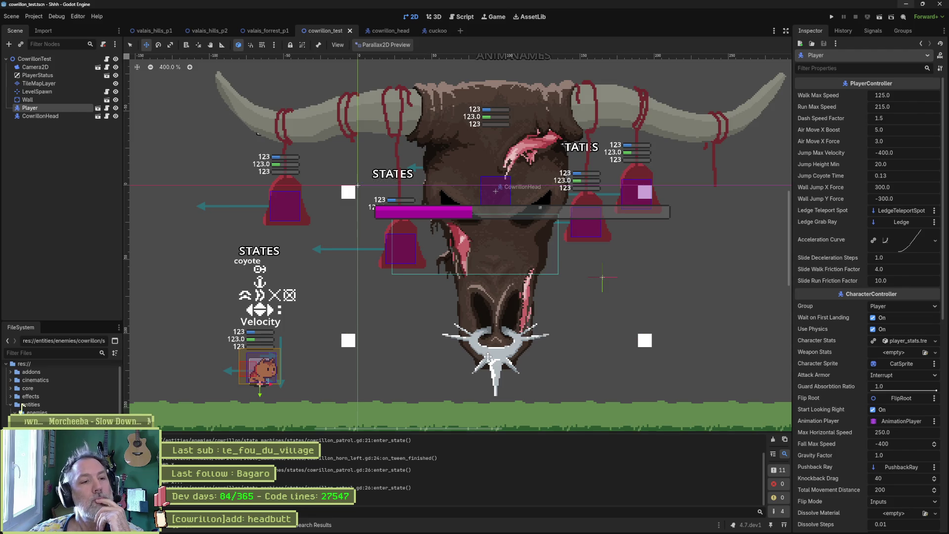
pyautogui.hotkey('alt', 'Tab')
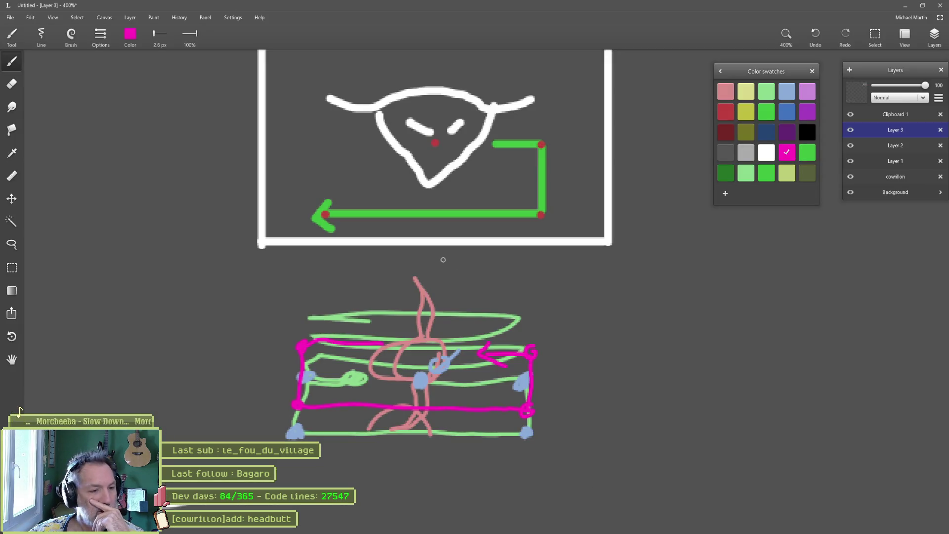
# Pan to an empty canvas area and place two white dots, left and right
pyautogui.moveTo(642, 333); pyautogui.dragTo(518, 228)
pyautogui.moveTo(624, 269); pyautogui.dragTo(230, 239)
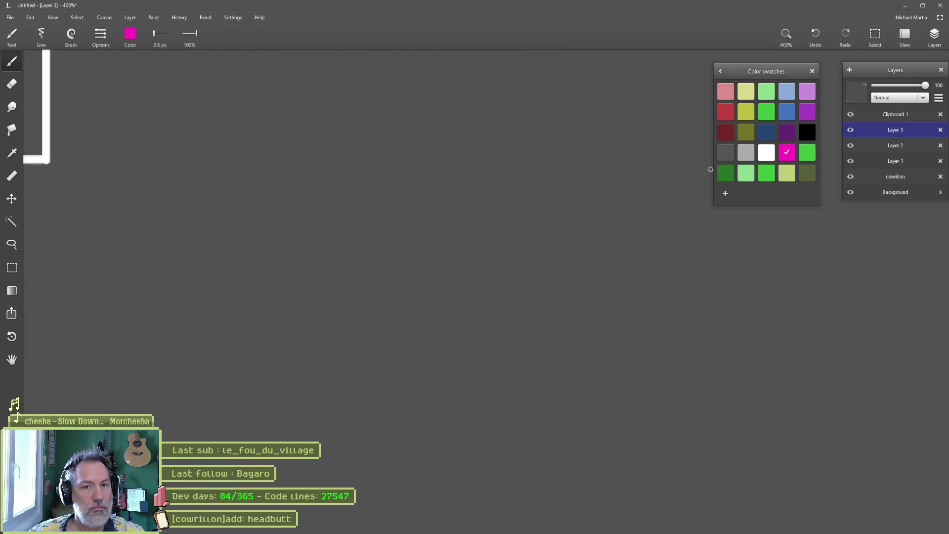
pyautogui.click(807, 152)
pyautogui.click(766, 153)
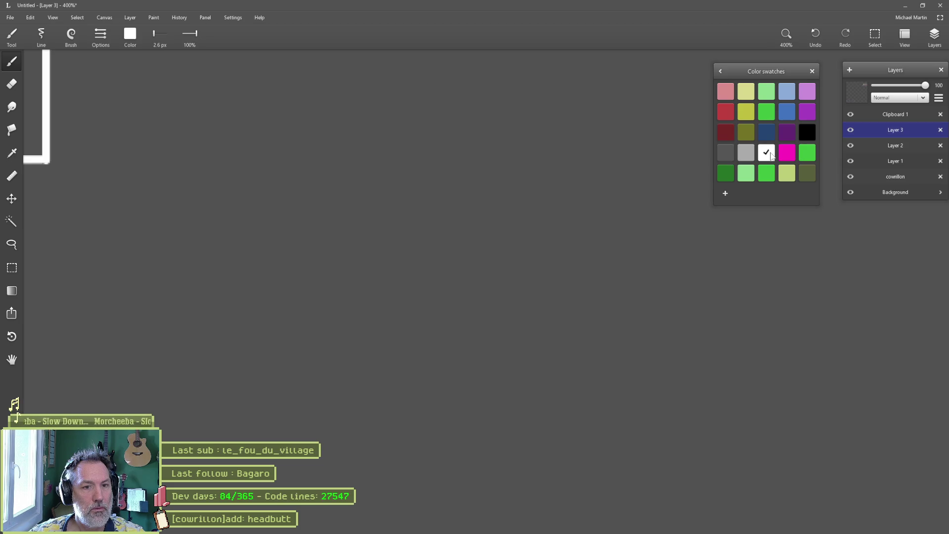
pyautogui.click(358, 315)
pyautogui.click(596, 312)
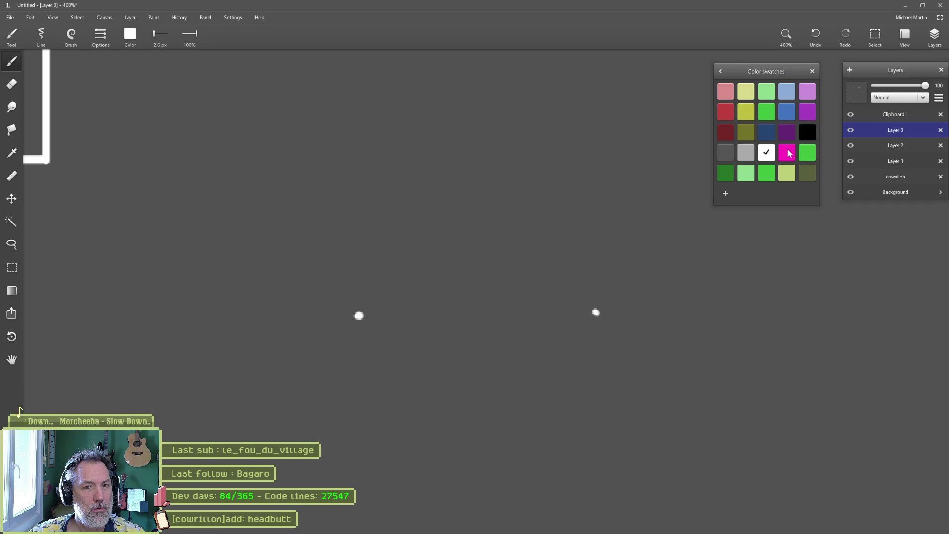
# Draw a red double-headed arrow above the dots, erase its stray loop, and add Layer 4
pyautogui.click(727, 113)
pyautogui.moveTo(493, 185)
pyautogui.mouseDown()
pyautogui.moveTo(485, 207)
pyautogui.moveTo(494, 184)
pyautogui.mouseUp()
pyautogui.moveTo(368, 196); pyautogui.dragTo(594, 203)
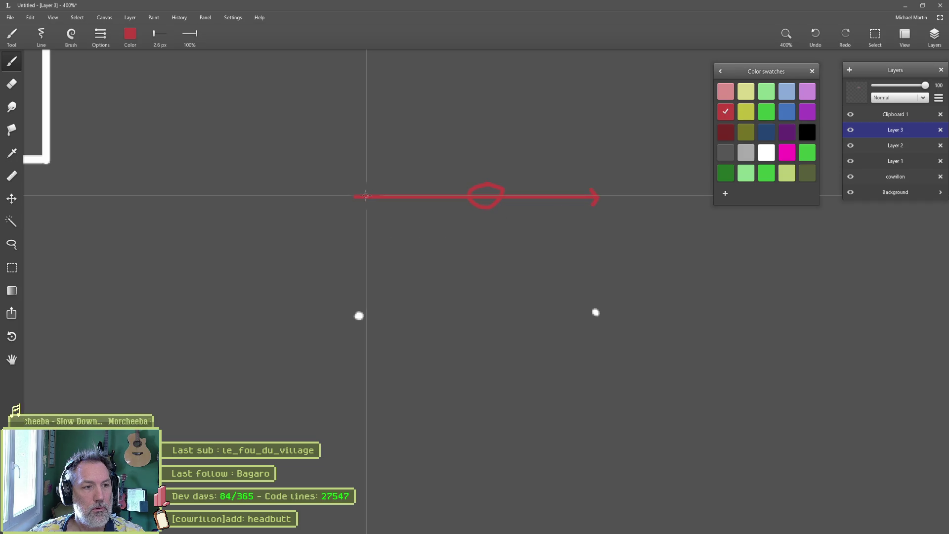
pyautogui.moveTo(366, 188); pyautogui.dragTo(360, 197)
pyautogui.press('e')
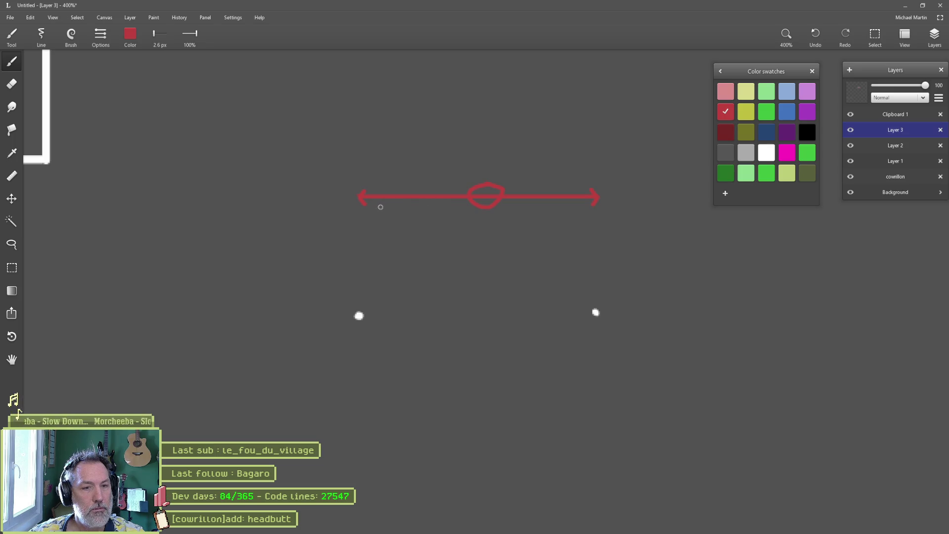
pyautogui.press('e')
pyautogui.moveTo(498, 185)
pyautogui.mouseDown()
pyautogui.moveTo(468, 188)
pyautogui.moveTo(508, 185)
pyautogui.moveTo(470, 198)
pyautogui.moveTo(512, 197)
pyautogui.mouseUp()
pyautogui.press('b')
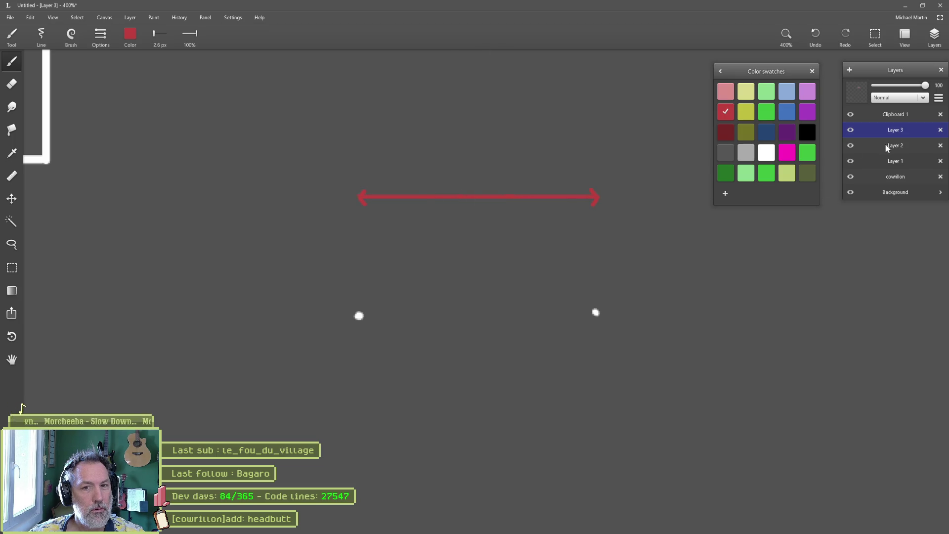
pyautogui.click(850, 70)
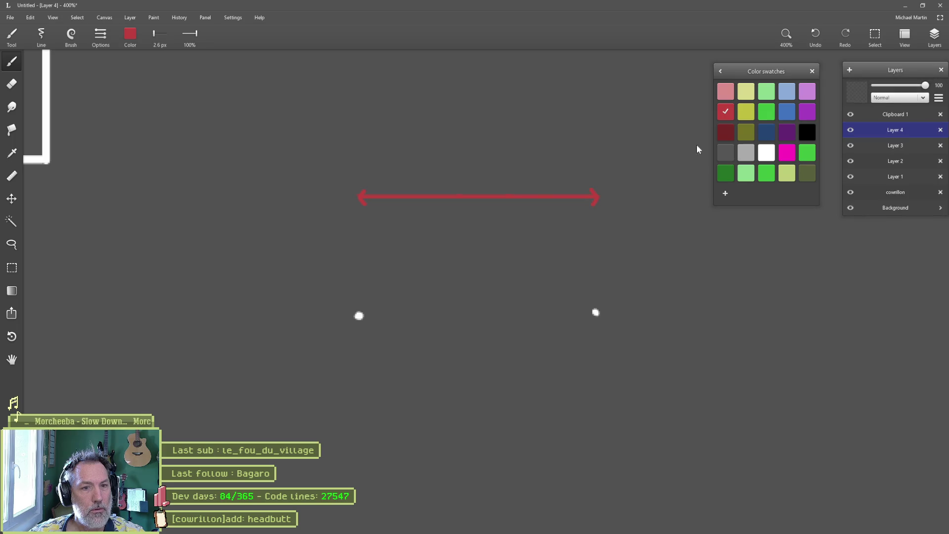
# In magenta, circle the arrow's start point and curve a line up from the left dot
pyautogui.click(786, 153)
pyautogui.moveTo(402, 187)
pyautogui.mouseDown()
pyautogui.moveTo(391, 198)
pyautogui.moveTo(405, 188)
pyautogui.mouseUp()
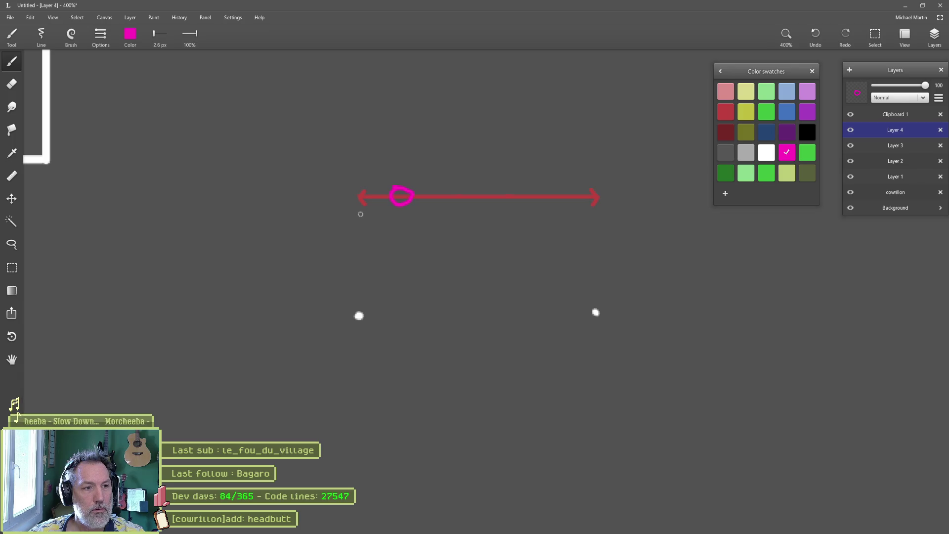
pyautogui.moveTo(358, 213)
pyautogui.mouseDown()
pyautogui.moveTo(401, 218)
pyautogui.moveTo(357, 218)
pyautogui.mouseUp()
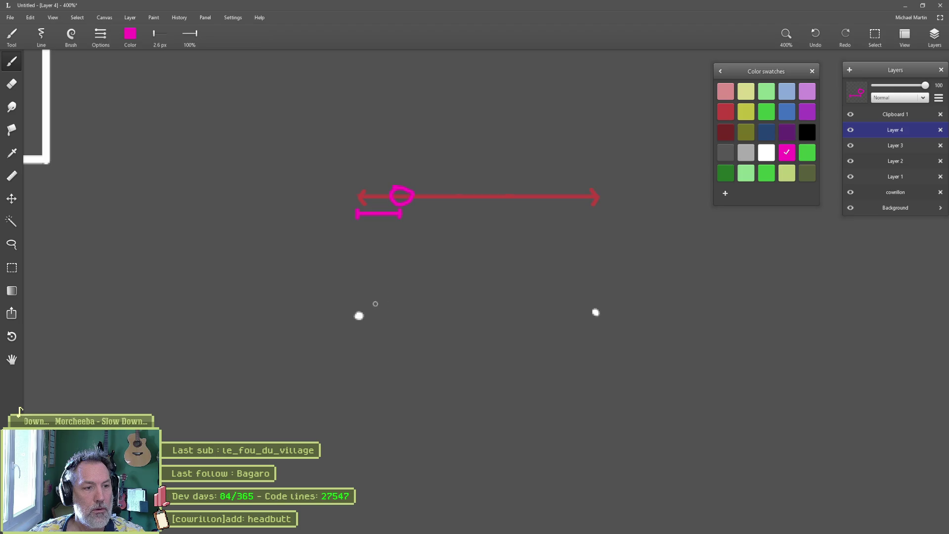
pyautogui.moveTo(359, 310); pyautogui.dragTo(360, 292)
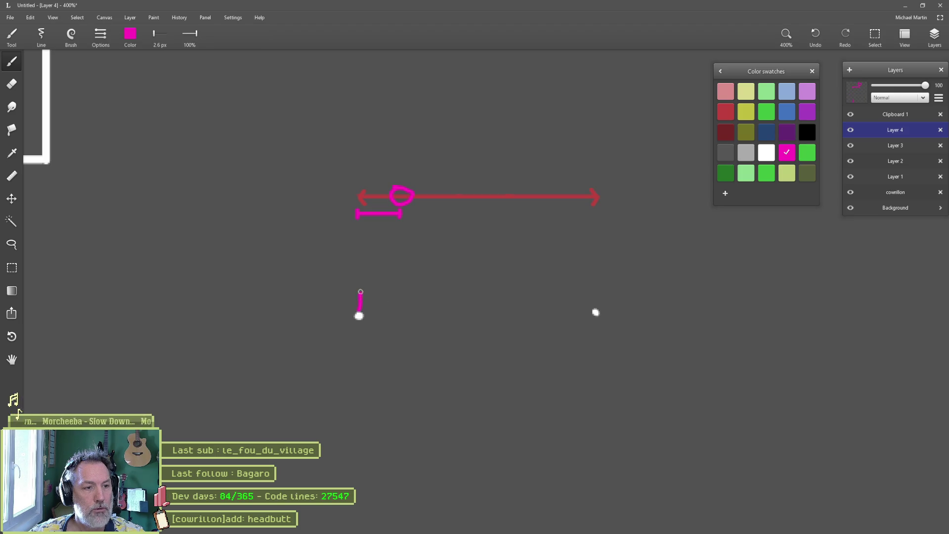
pyautogui.moveTo(371, 250); pyautogui.dragTo(398, 215)
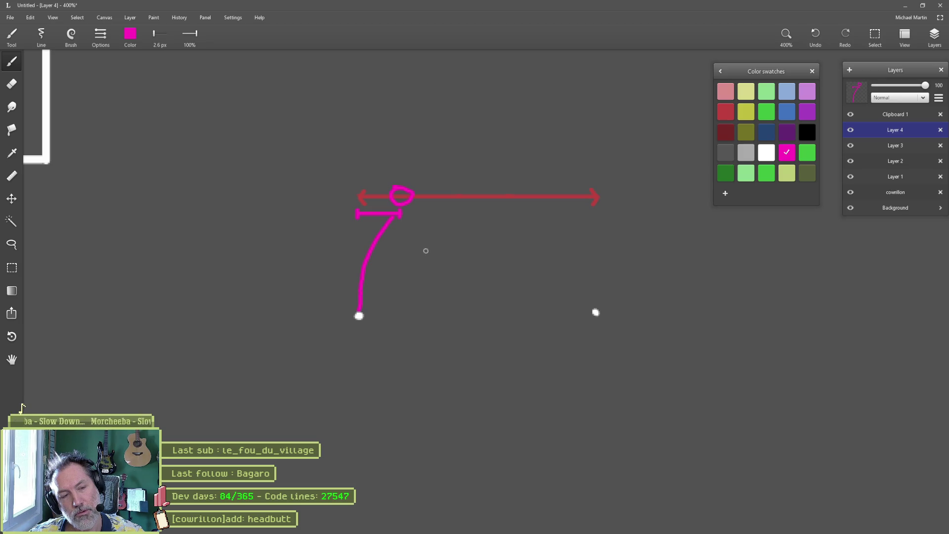
# Circle the end point, add a bracketed bar below, and draw a straight diagonal back to the left dot
pyautogui.moveTo(564, 189); pyautogui.dragTo(563, 190)
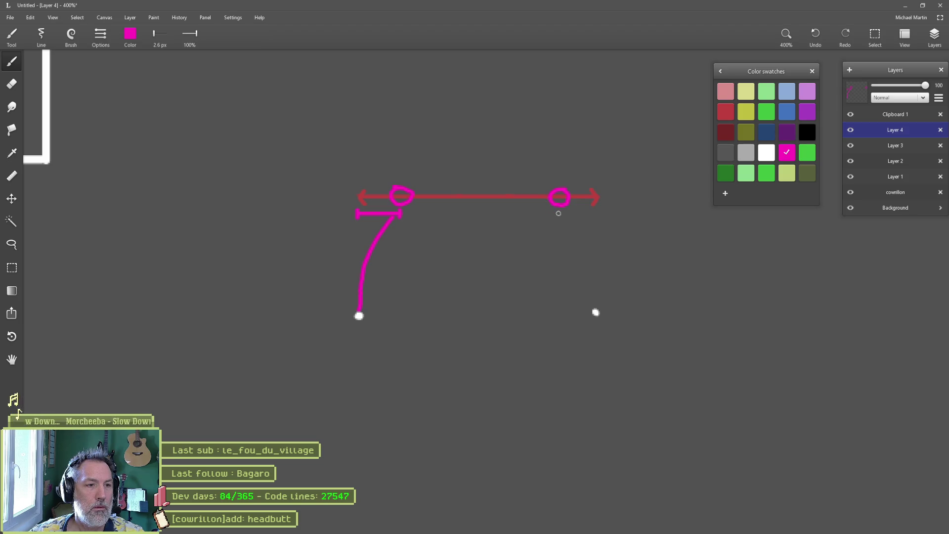
pyautogui.moveTo(557, 226)
pyautogui.mouseDown()
pyautogui.moveTo(357, 225)
pyautogui.moveTo(356, 212)
pyautogui.mouseUp()
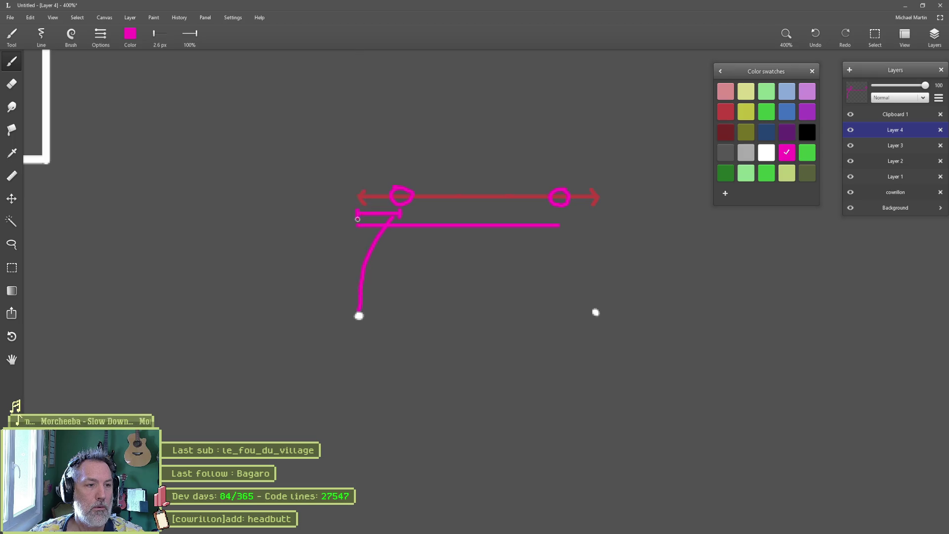
pyautogui.moveTo(559, 221); pyautogui.dragTo(559, 228)
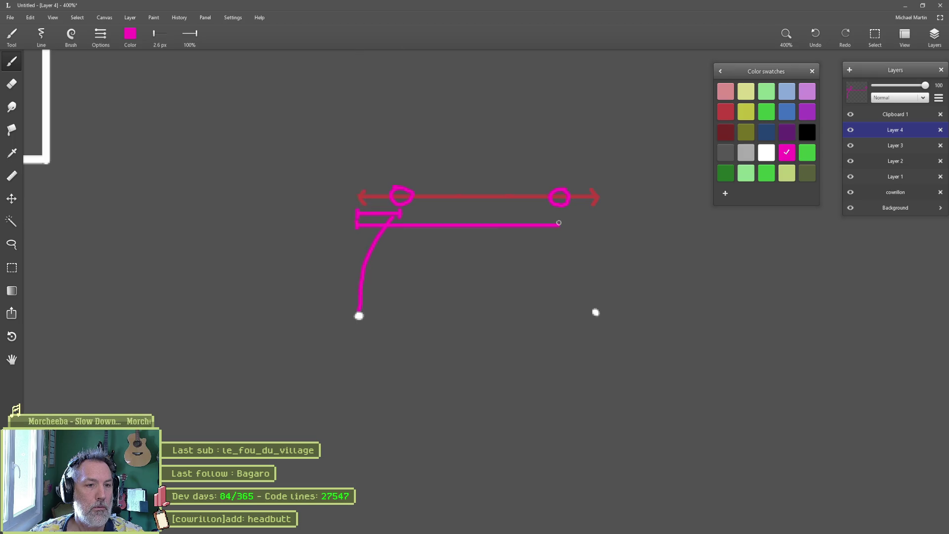
pyautogui.moveTo(554, 229); pyautogui.dragTo(461, 251)
pyautogui.hotkey('ctrl', 'z')
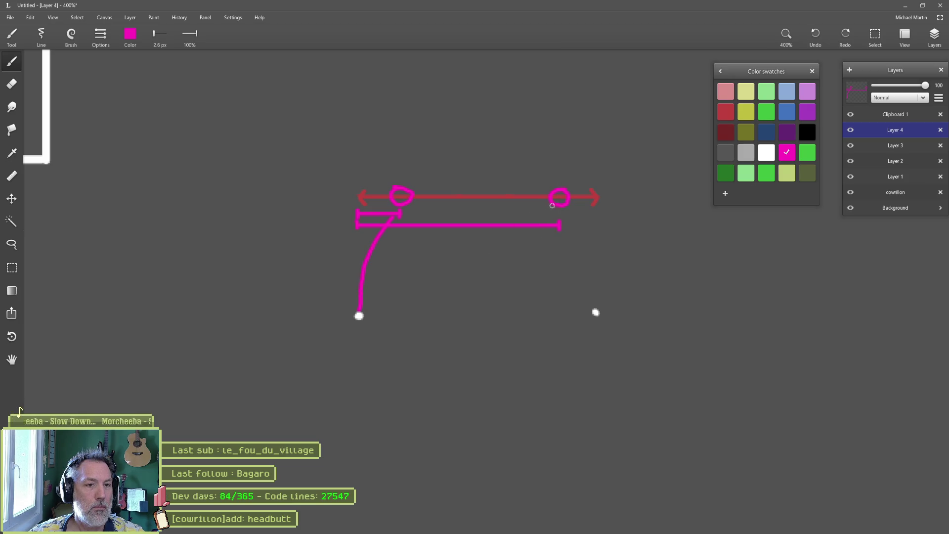
pyautogui.moveTo(556, 214)
pyautogui.mouseDown()
pyautogui.moveTo(461, 229)
pyautogui.moveTo(417, 254)
pyautogui.moveTo(365, 310)
pyautogui.mouseUp()
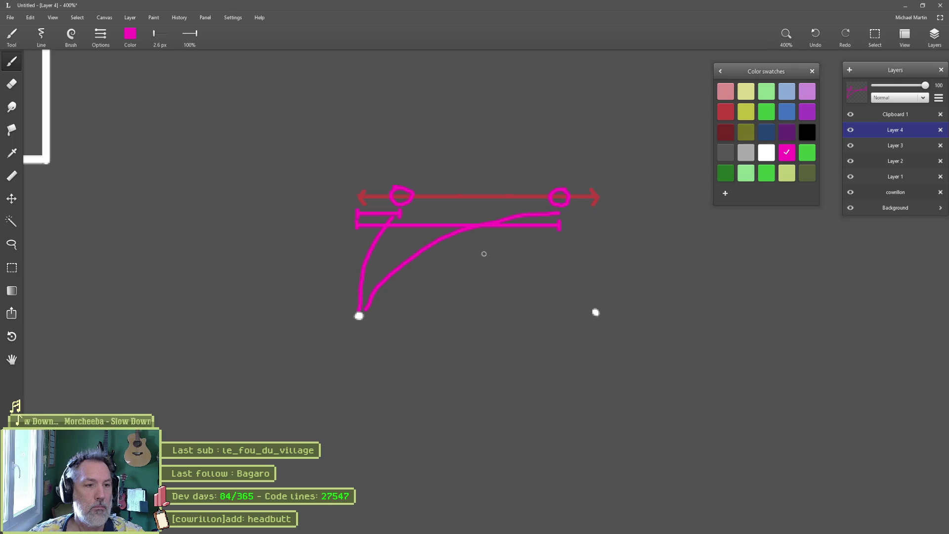
pyautogui.hotkey('ctrl', 'z')
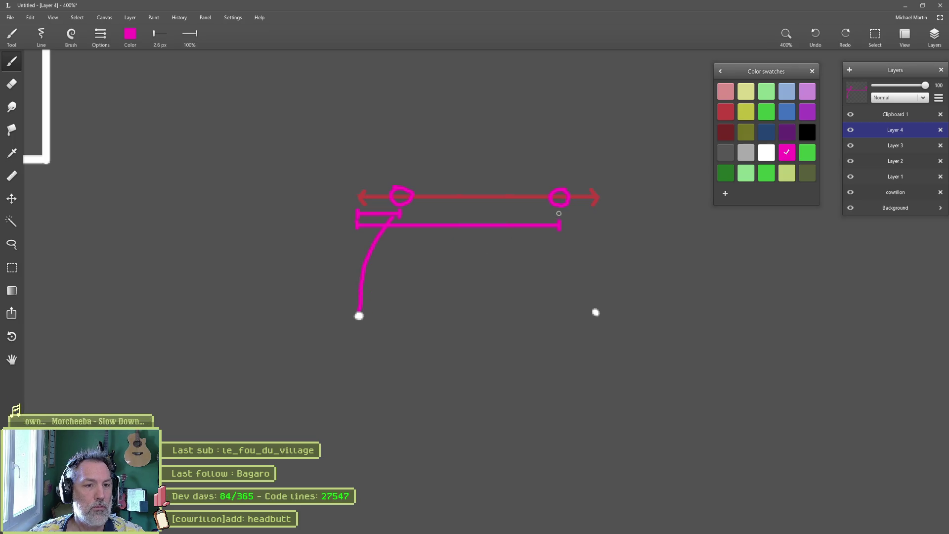
pyautogui.moveTo(556, 212); pyautogui.dragTo(366, 314)
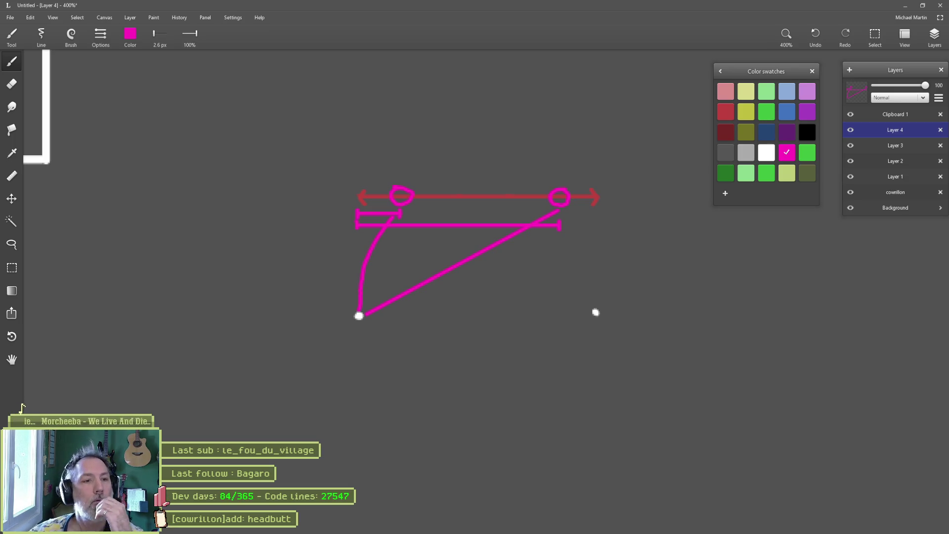
pyautogui.scroll(-1, 339, 246)
# Pan the canvas to show the original boss sketch with its green movement arrow
pyautogui.scroll(-1, 251, 233)
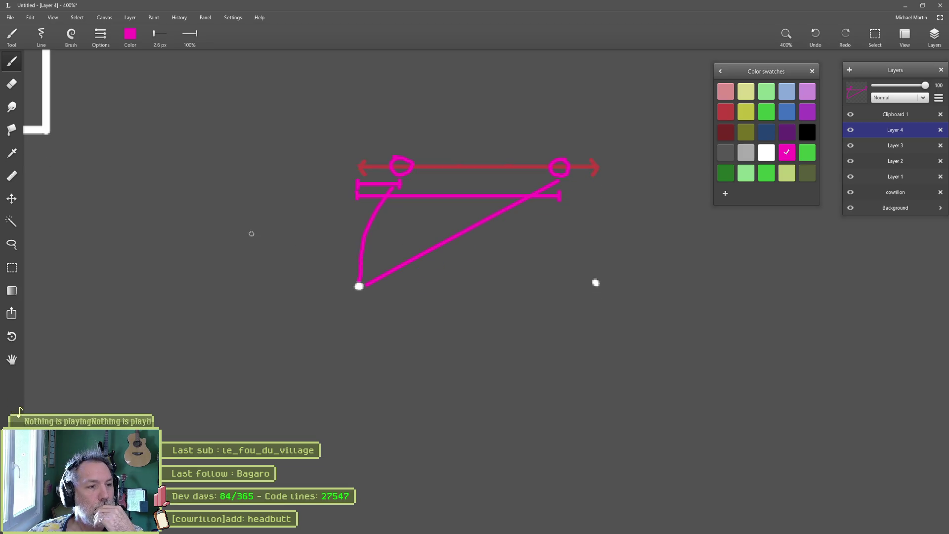
pyautogui.scroll(-2, 424, 249)
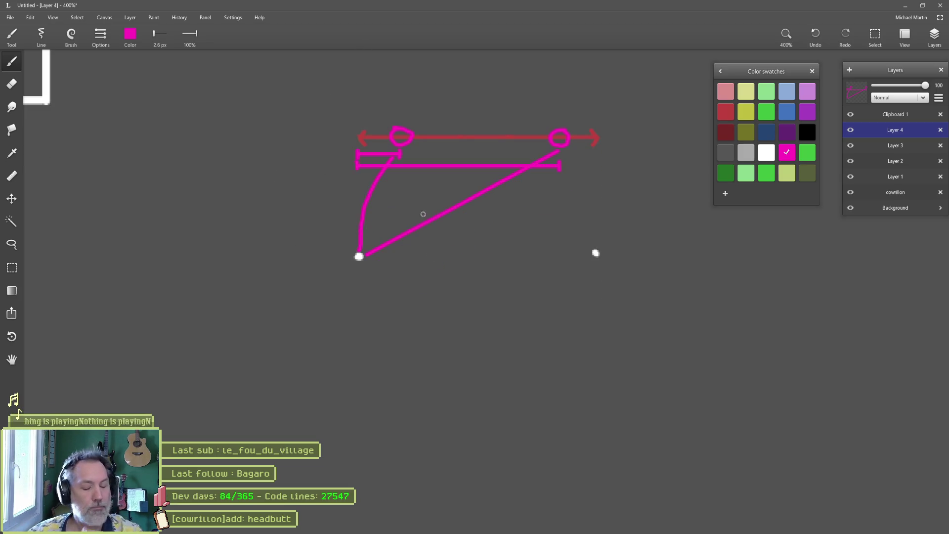
pyautogui.moveTo(354, 178)
pyautogui.mouseDown()
pyautogui.moveTo(595, 335)
pyautogui.moveTo(737, 320)
pyautogui.moveTo(642, 333)
pyautogui.moveTo(727, 393)
pyautogui.mouseUp()
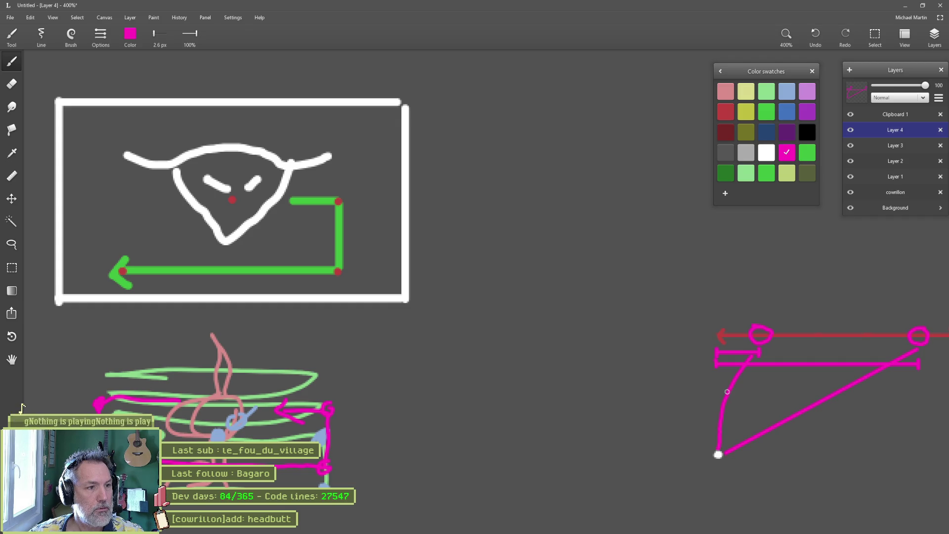
pyautogui.moveTo(523, 525)
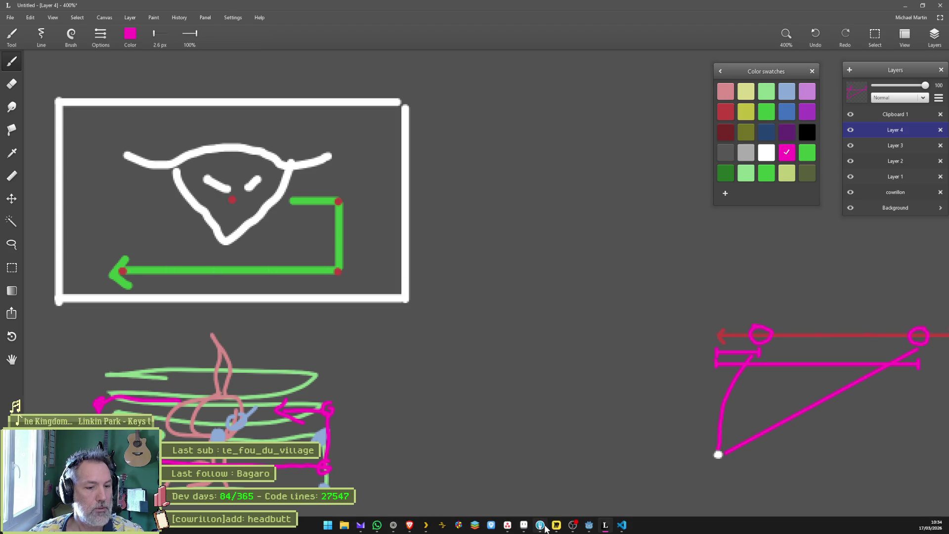
pyautogui.click(589, 525)
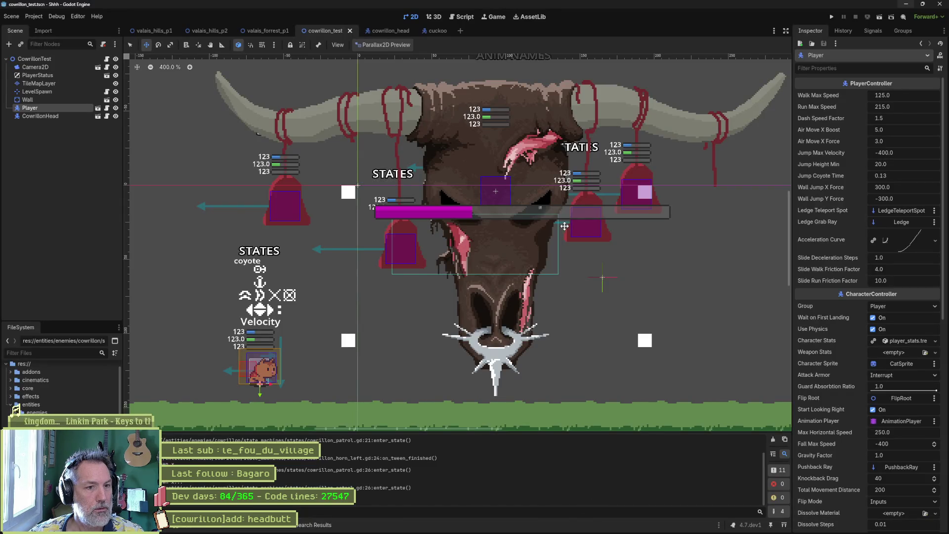
# Switch to the cowrillon_head scene showing the bull head and its bells
pyautogui.moveTo(372, 35)
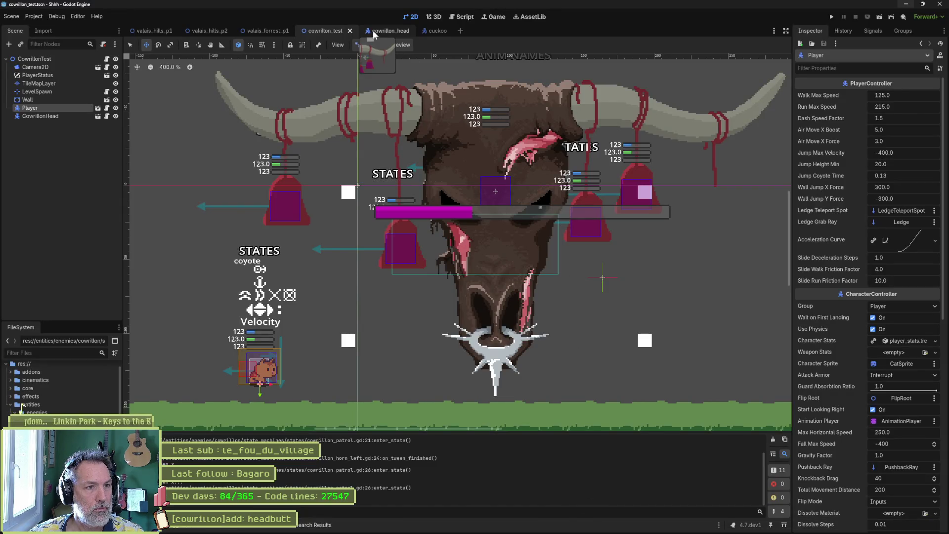
pyautogui.click(384, 30)
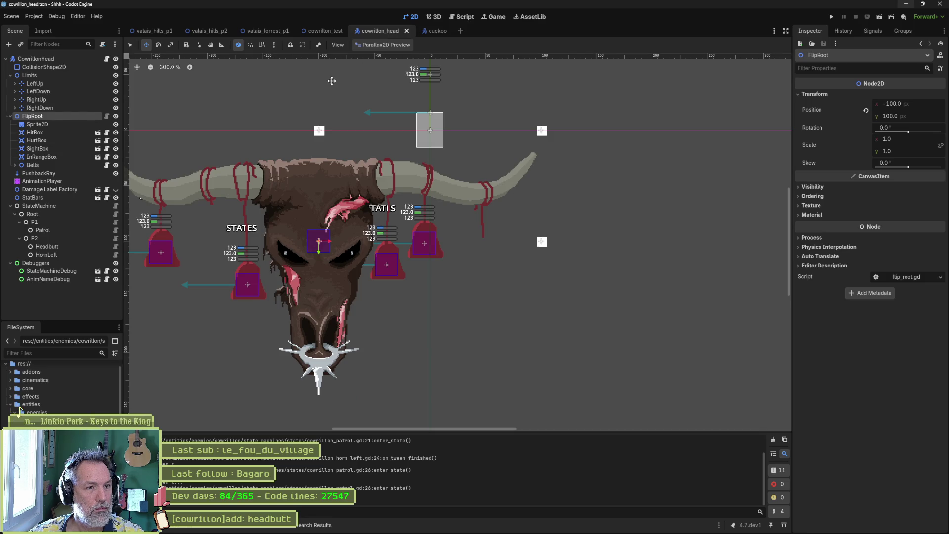
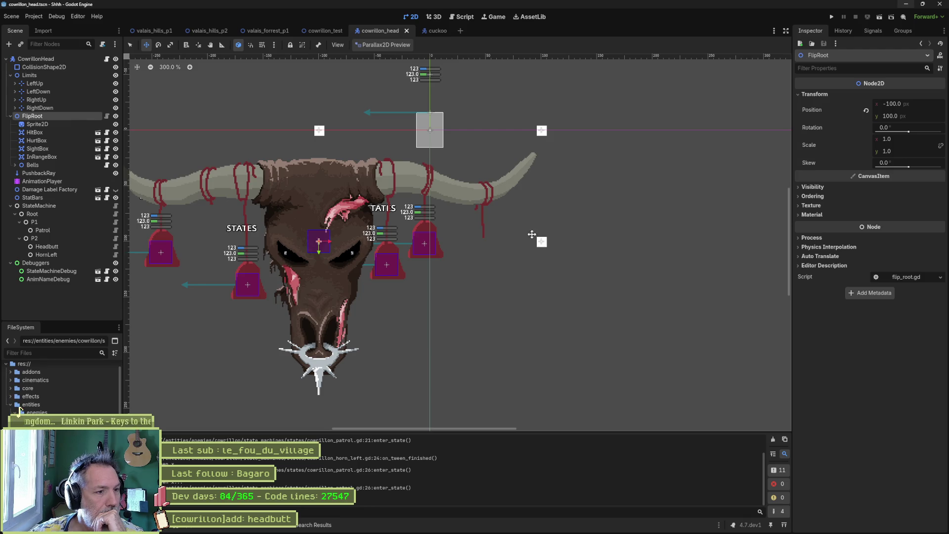
# Pan the bull head canvas and bring up cowrillon_head_controller.gd in the Script workspace
pyautogui.moveTo(264, 156)
pyautogui.mouseDown()
pyautogui.moveTo(286, 179)
pyautogui.moveTo(316, 178)
pyautogui.mouseUp()
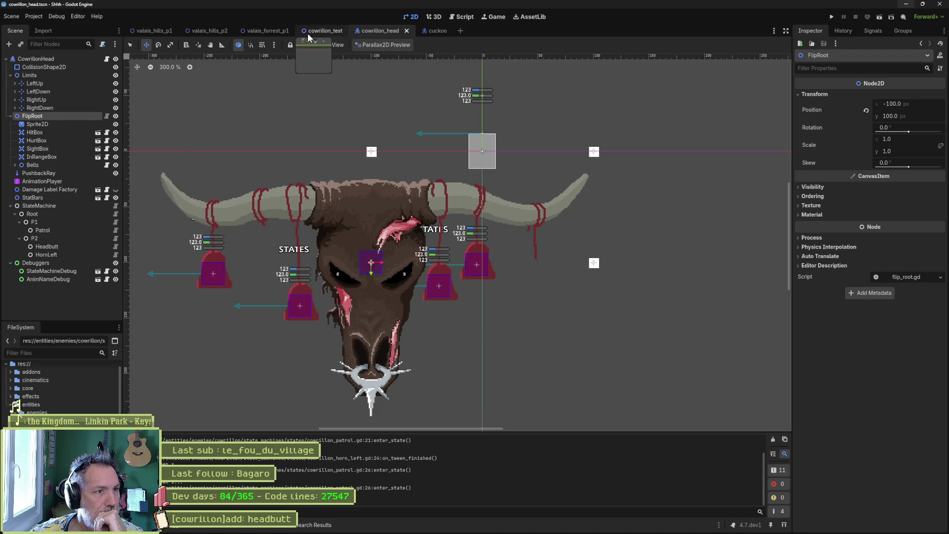
pyautogui.hotkey('ctrl', 'F3')
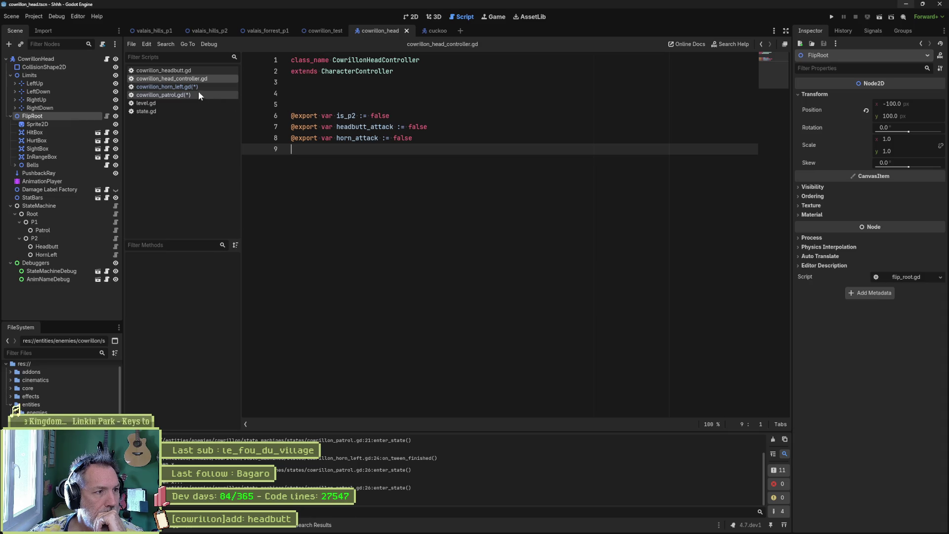
# Review cowrillon_horn_left.gd's tween_property docs and line 29's switch_state call, then return to 2D
pyautogui.click(195, 87)
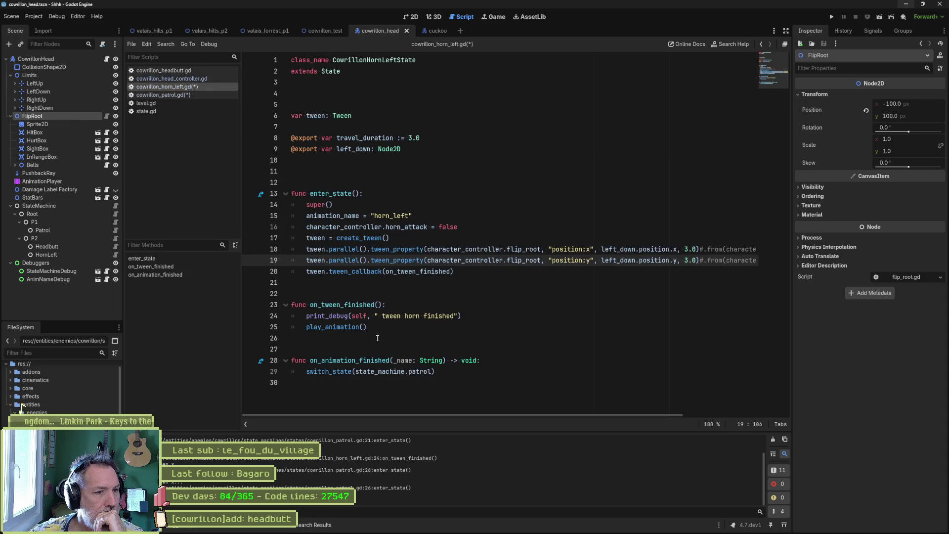
pyautogui.moveTo(373, 251)
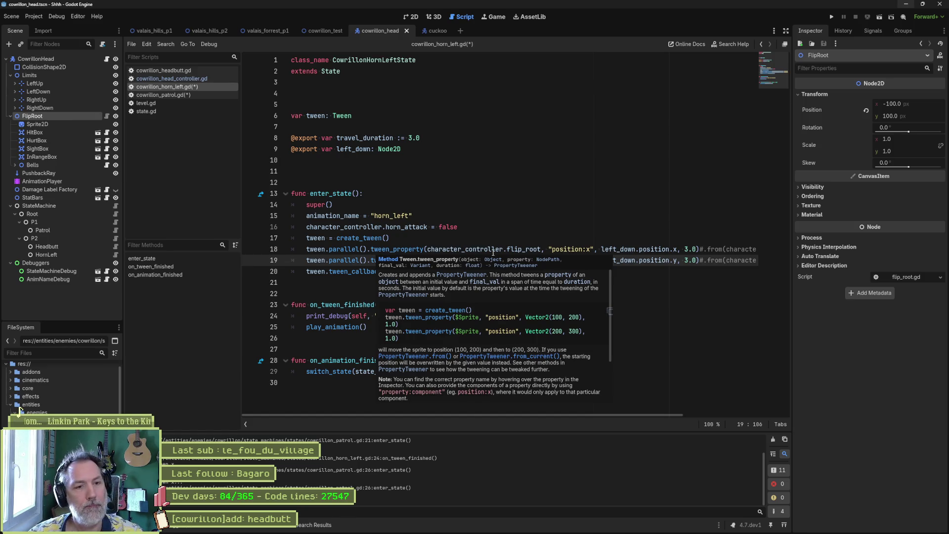
pyautogui.click(485, 238)
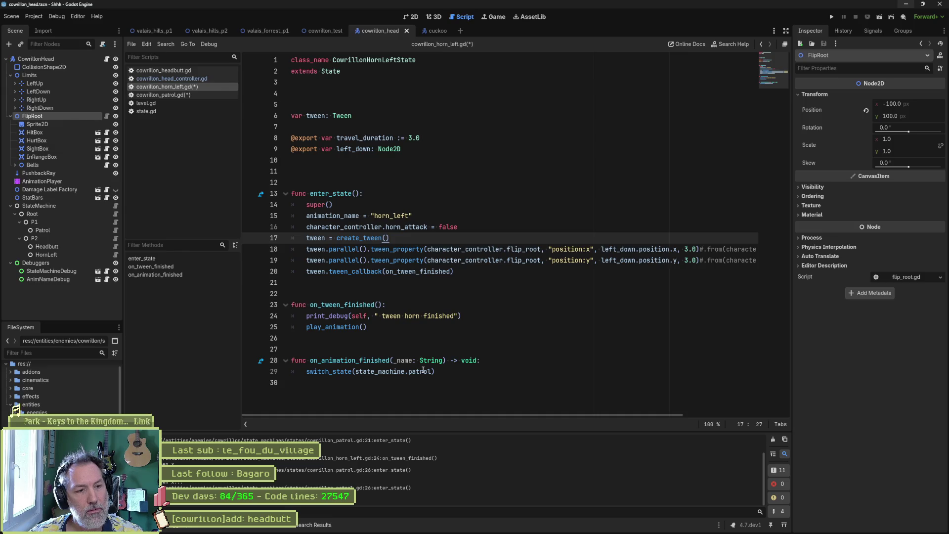
pyautogui.moveTo(438, 371); pyautogui.dragTo(306, 372)
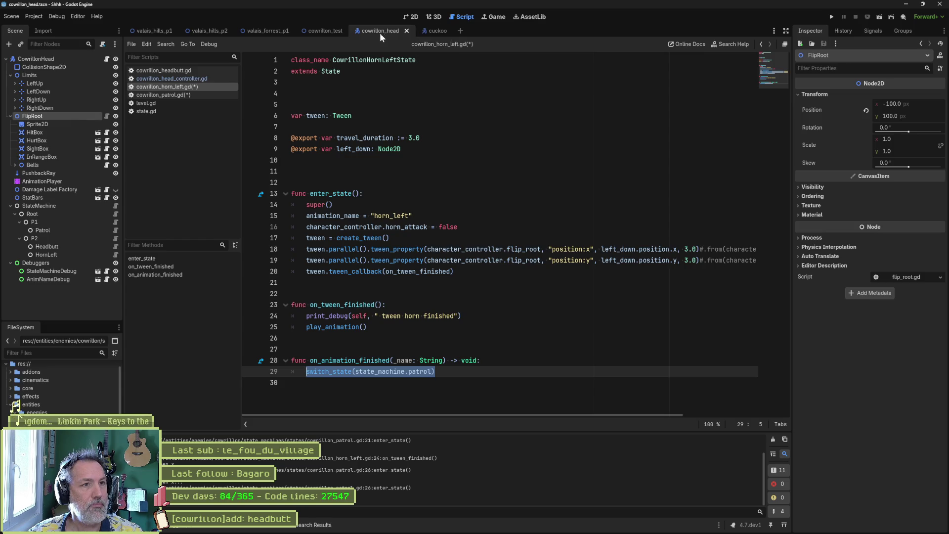
pyautogui.click(413, 19)
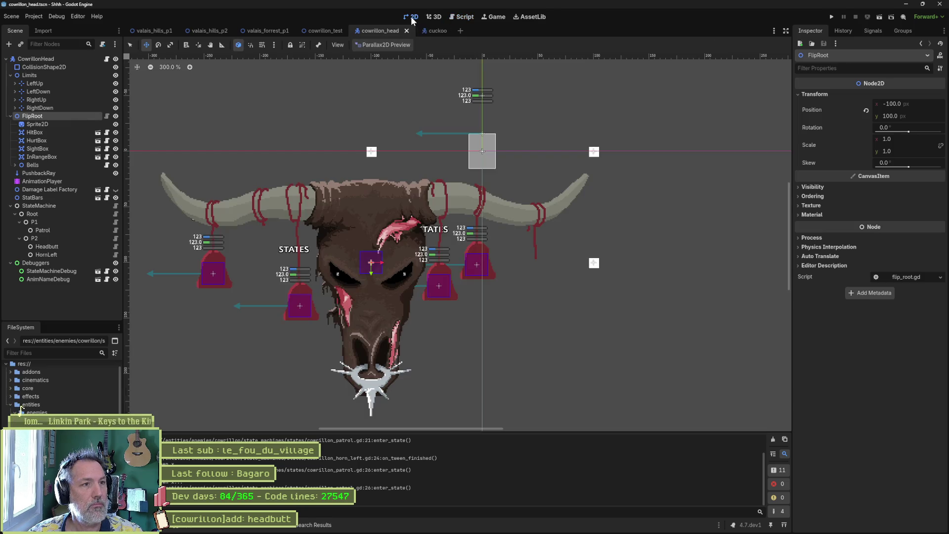
# Inspect CowrillonHead in the cowrillon_test scene, then go back to the cowrillon_head scene
pyautogui.click(331, 31)
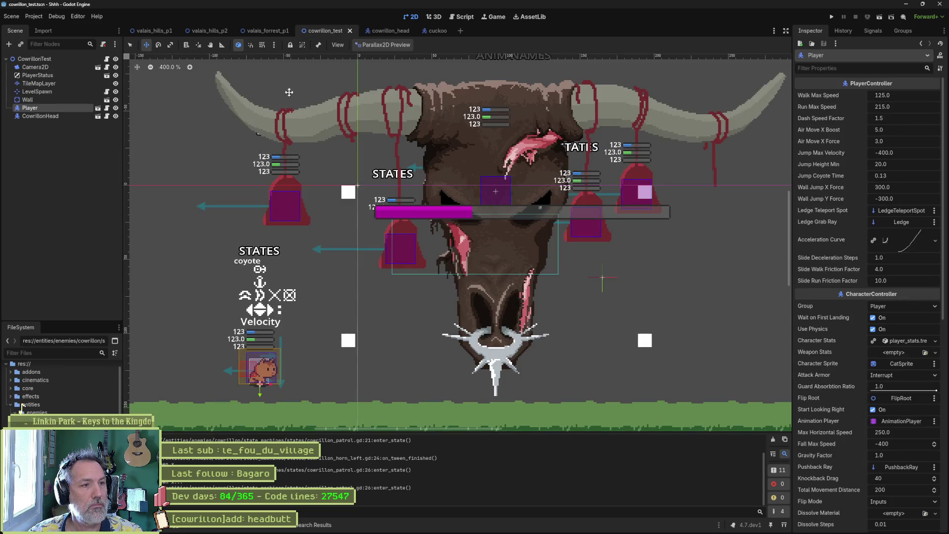
pyautogui.click(40, 116)
pyautogui.scroll(-2, 400, 174)
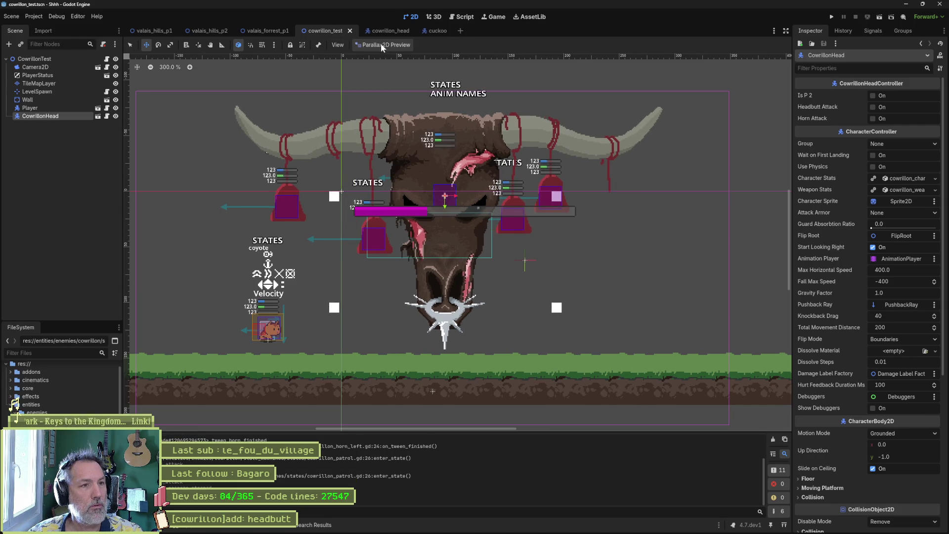
pyautogui.hotkey('ctrl', 'Tab')
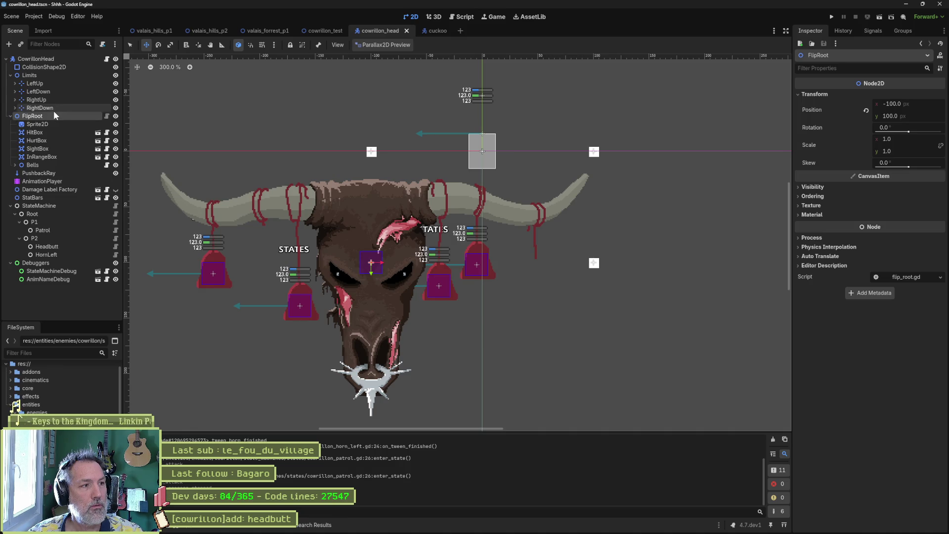
# Reset FlipRoot's position to 0, 0 on the cowrillon_head canvas
pyautogui.moveTo(222, 142); pyautogui.dragTo(268, 137)
pyautogui.moveTo(427, 203)
pyautogui.mouseDown()
pyautogui.moveTo(550, 93)
pyautogui.moveTo(537, 93)
pyautogui.moveTo(489, 119)
pyautogui.moveTo(436, 198)
pyautogui.moveTo(641, 204)
pyautogui.moveTo(645, 157)
pyautogui.moveTo(624, 100)
pyautogui.moveTo(472, 91)
pyautogui.moveTo(581, 99)
pyautogui.moveTo(618, 122)
pyautogui.moveTo(642, 72)
pyautogui.moveTo(524, 74)
pyautogui.moveTo(472, 104)
pyautogui.moveTo(482, 88)
pyautogui.moveTo(562, 97)
pyautogui.moveTo(632, 152)
pyautogui.moveTo(472, 210)
pyautogui.moveTo(506, 96)
pyautogui.moveTo(591, 85)
pyautogui.moveTo(620, 176)
pyautogui.moveTo(607, 87)
pyautogui.moveTo(459, 97)
pyautogui.moveTo(487, 103)
pyautogui.moveTo(431, 218)
pyautogui.moveTo(579, 210)
pyautogui.moveTo(623, 131)
pyautogui.moveTo(534, 91)
pyautogui.moveTo(443, 93)
pyautogui.moveTo(576, 95)
pyautogui.moveTo(482, 96)
pyautogui.moveTo(569, 108)
pyautogui.moveTo(606, 199)
pyautogui.moveTo(424, 161)
pyautogui.moveTo(519, 105)
pyautogui.moveTo(608, 108)
pyautogui.moveTo(531, 101)
pyautogui.moveTo(633, 195)
pyautogui.moveTo(437, 173)
pyautogui.moveTo(554, 95)
pyautogui.mouseUp()
pyautogui.hotkey('ctrl', 'z')
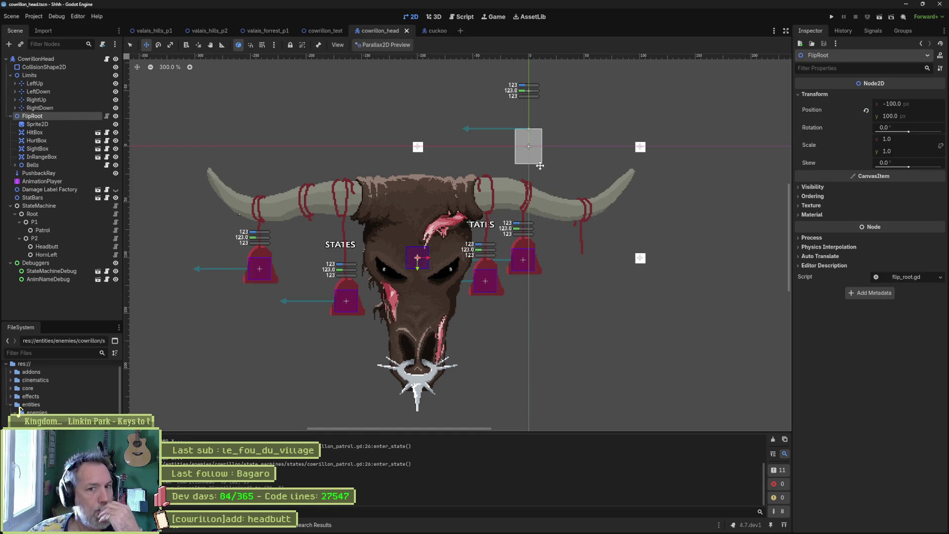
pyautogui.click(865, 110)
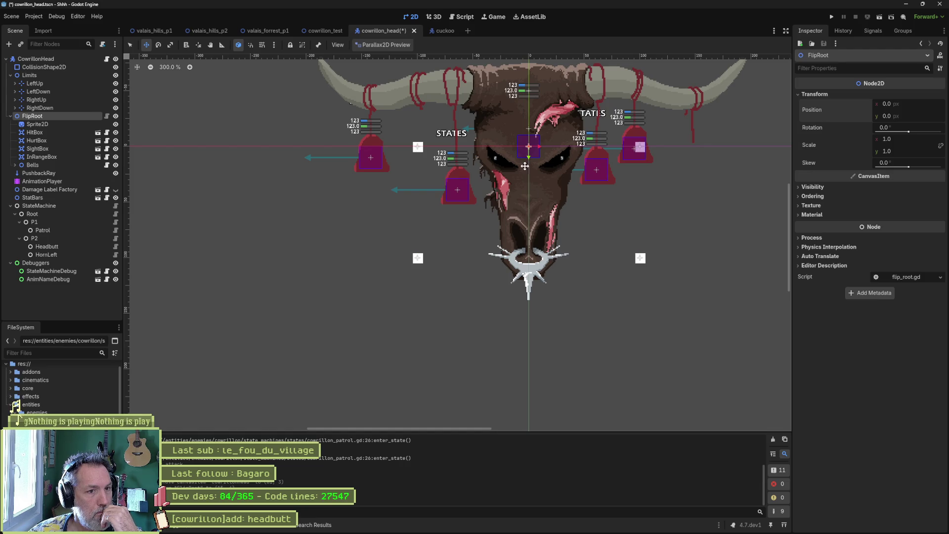
pyautogui.moveTo(552, 160); pyautogui.dragTo(444, 270)
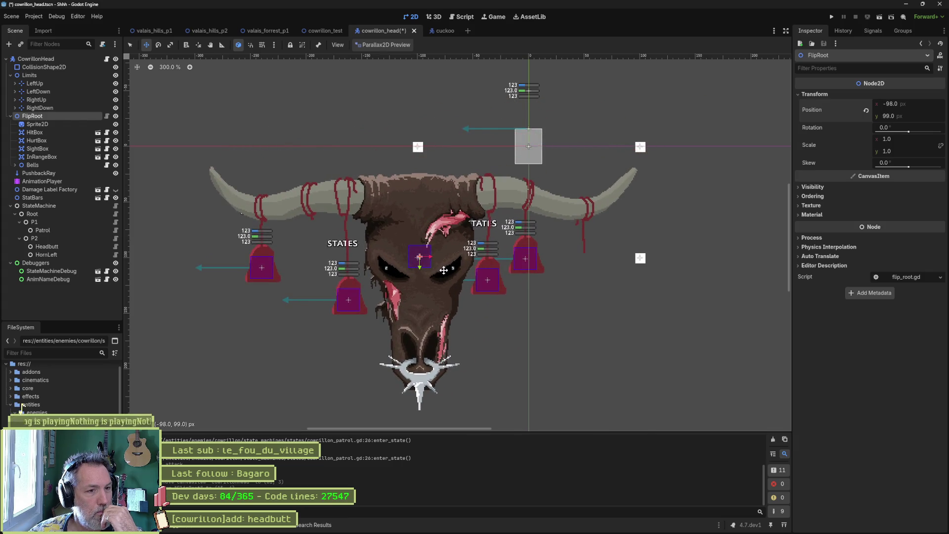
pyautogui.moveTo(444, 270)
pyautogui.mouseDown()
pyautogui.moveTo(548, 169)
pyautogui.moveTo(454, 267)
pyautogui.mouseUp()
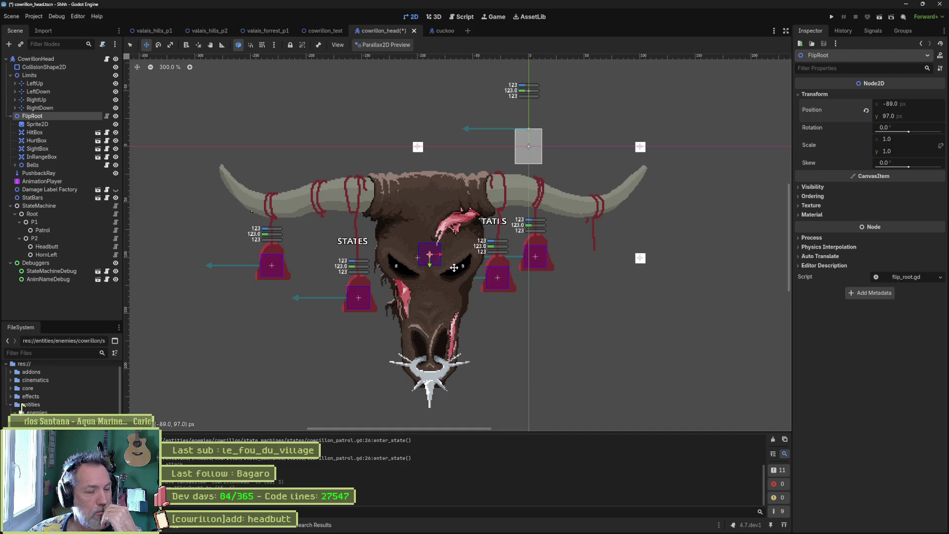
pyautogui.moveTo(453, 267)
pyautogui.mouseDown()
pyautogui.moveTo(621, 270)
pyautogui.moveTo(608, 213)
pyautogui.moveTo(514, 161)
pyautogui.moveTo(561, 218)
pyautogui.moveTo(564, 163)
pyautogui.mouseUp()
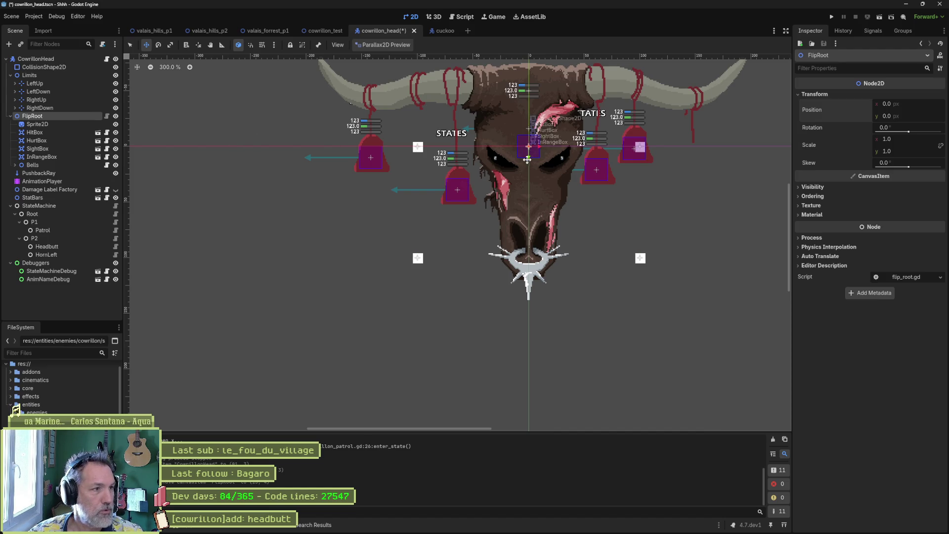
pyautogui.click(459, 17)
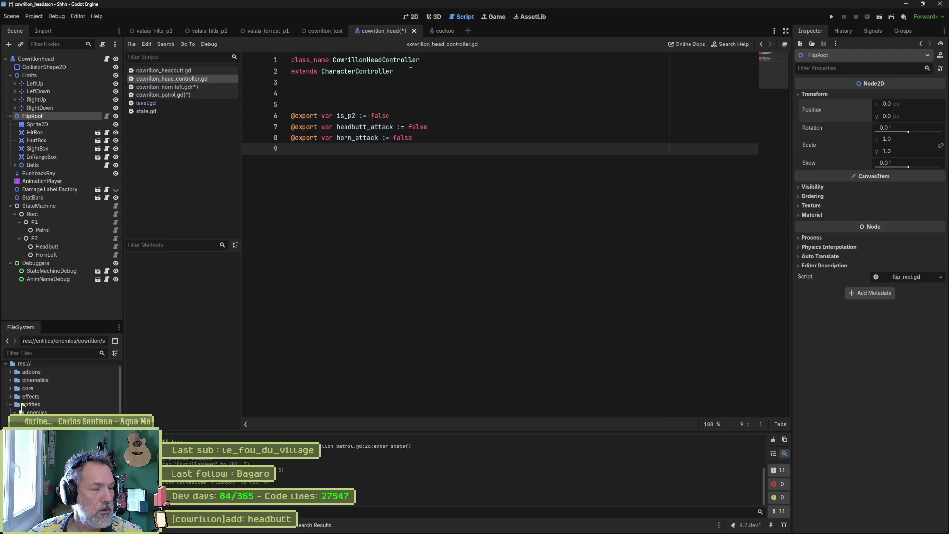
# Open cowrillon_patrol.gd and locate the horn_attack check
pyautogui.click(209, 87)
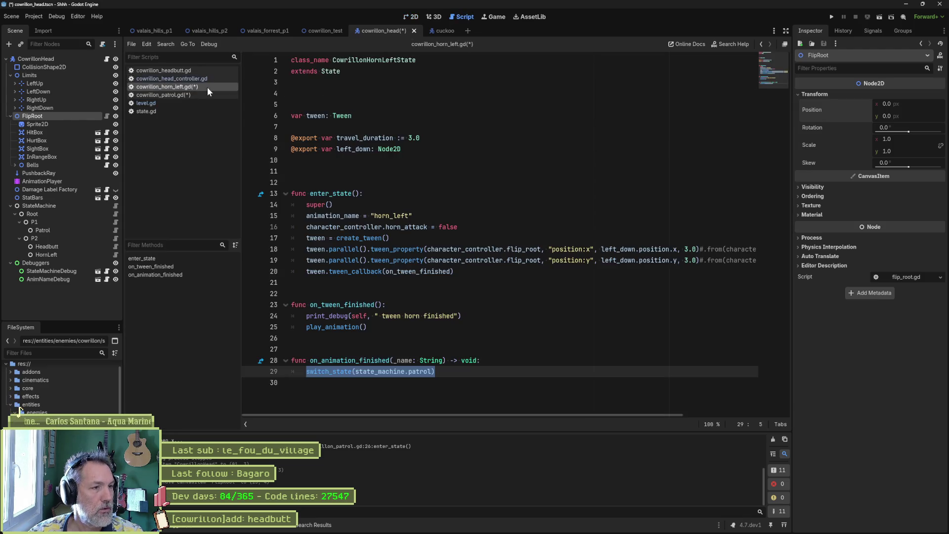
pyautogui.click(198, 95)
pyautogui.scroll(-2, 389, 262)
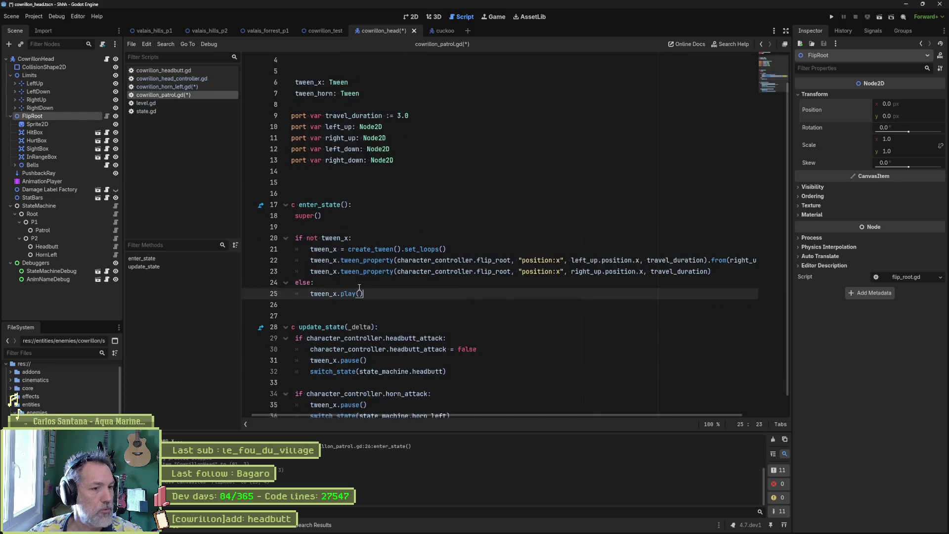
pyautogui.moveTo(416, 318); pyautogui.dragTo(417, 350)
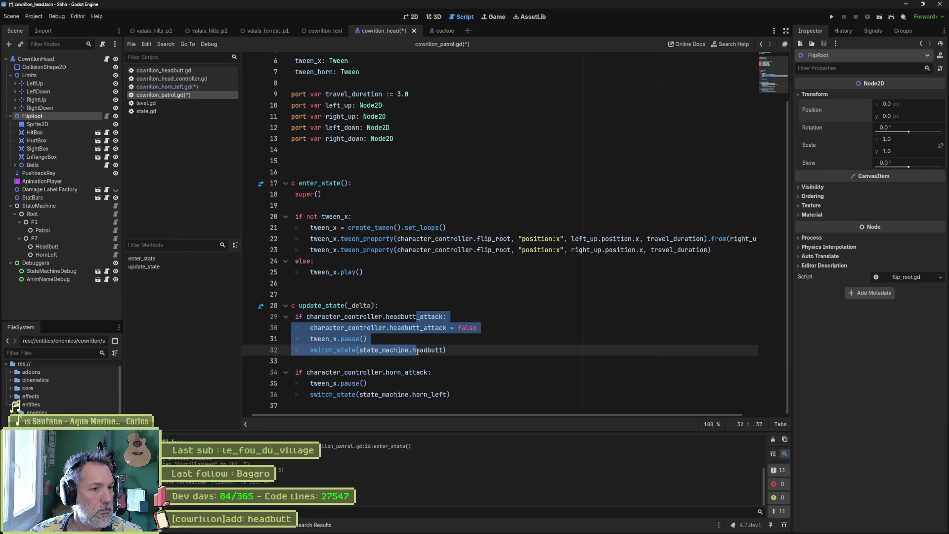
pyautogui.click(417, 372)
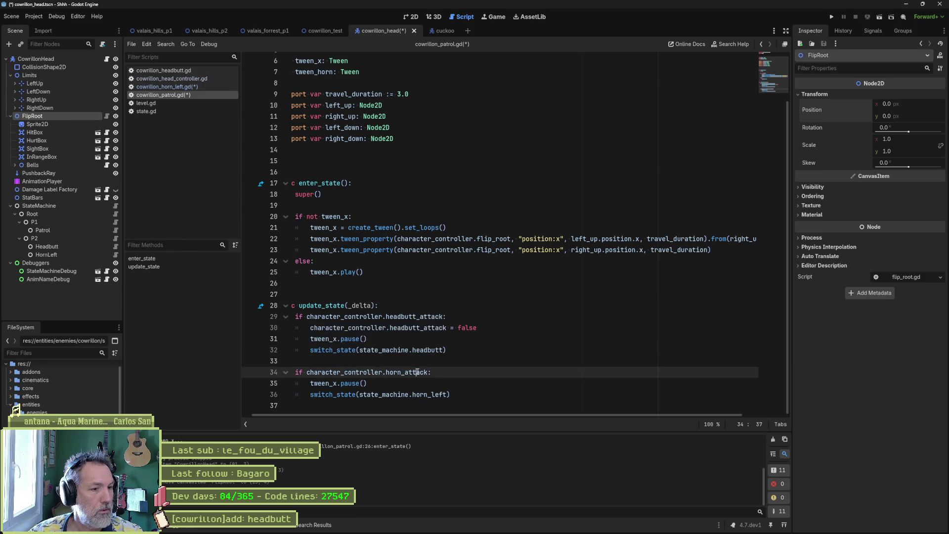
pyautogui.moveTo(417, 414); pyautogui.dragTo(396, 415)
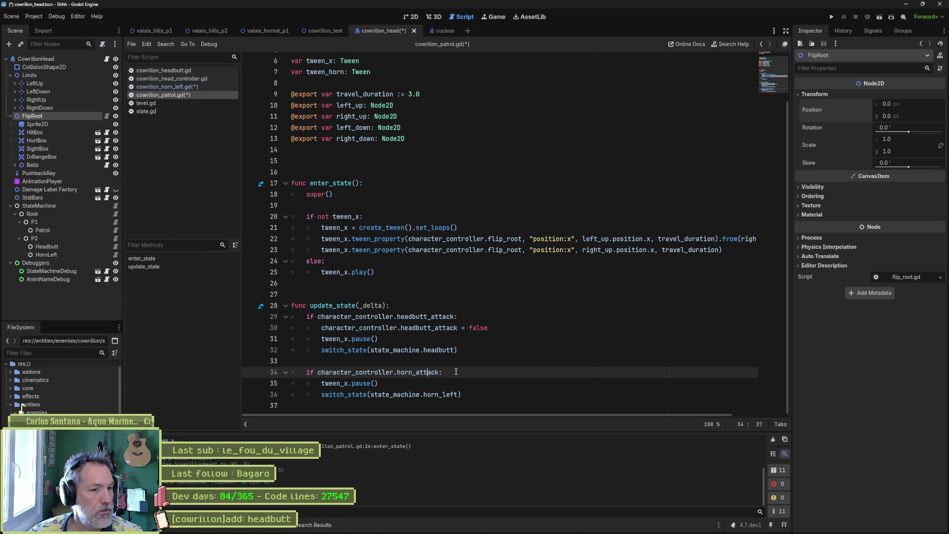
# Add 'character_controller.flip_root.position.x = 0.0' under the horn_attack check, then save and test-run
pyautogui.press('Return')
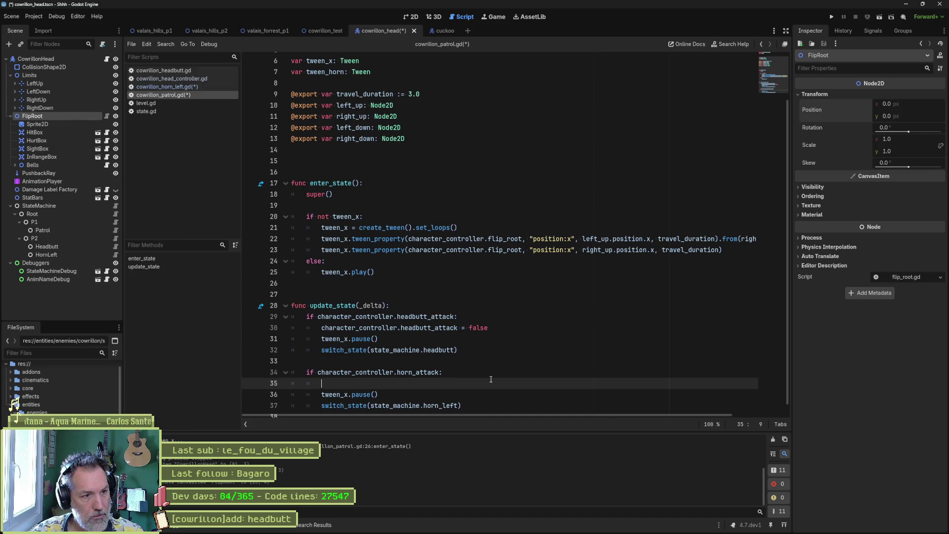
pyautogui.write('cha')
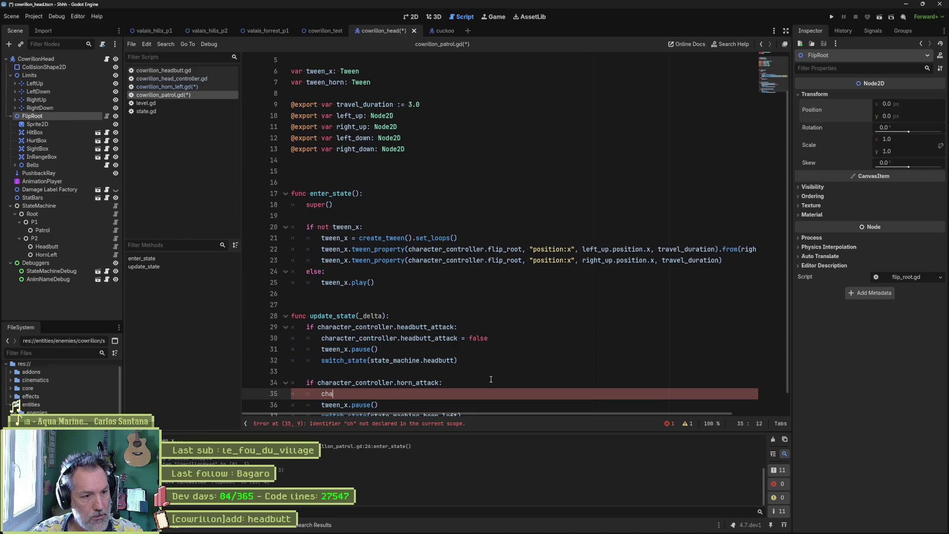
pyautogui.press('Return')
pyautogui.write('.fli')
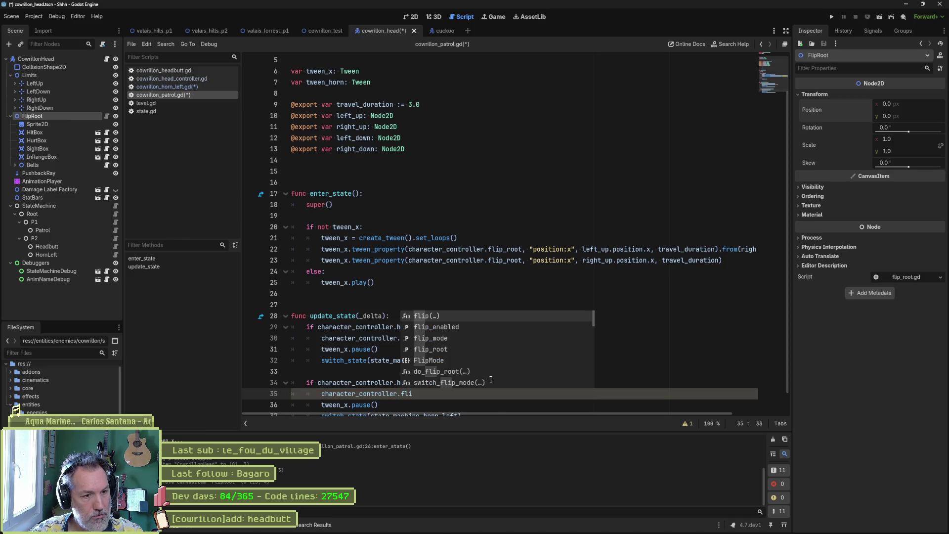
pyautogui.press('Down')
pyautogui.press('Down')
pyautogui.press('Down')
pyautogui.press('Return')
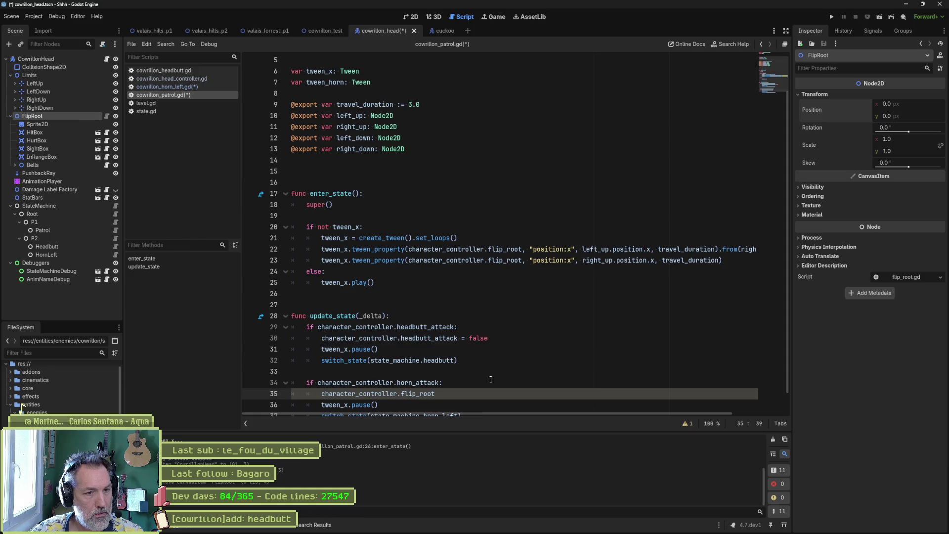
pyautogui.write('.')
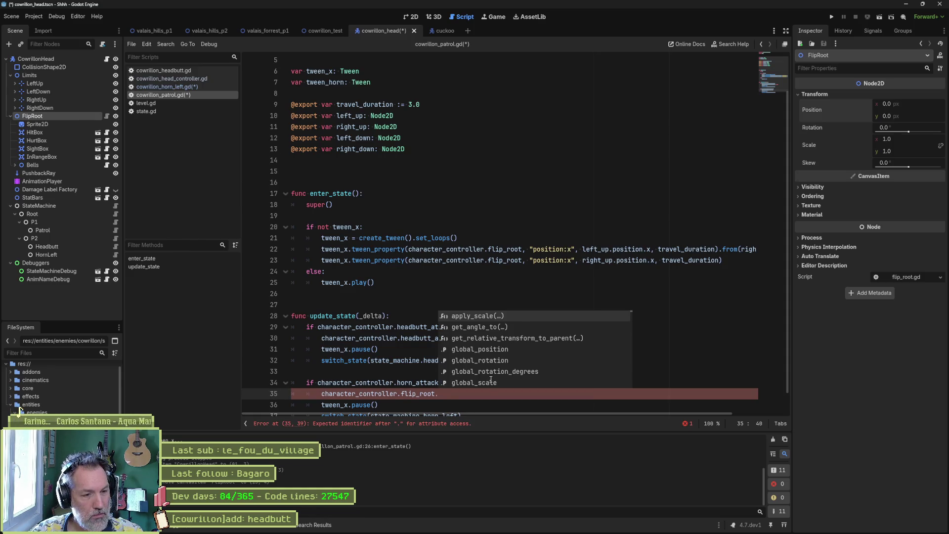
pyautogui.write('position = Ve')
pyautogui.press('Escape')
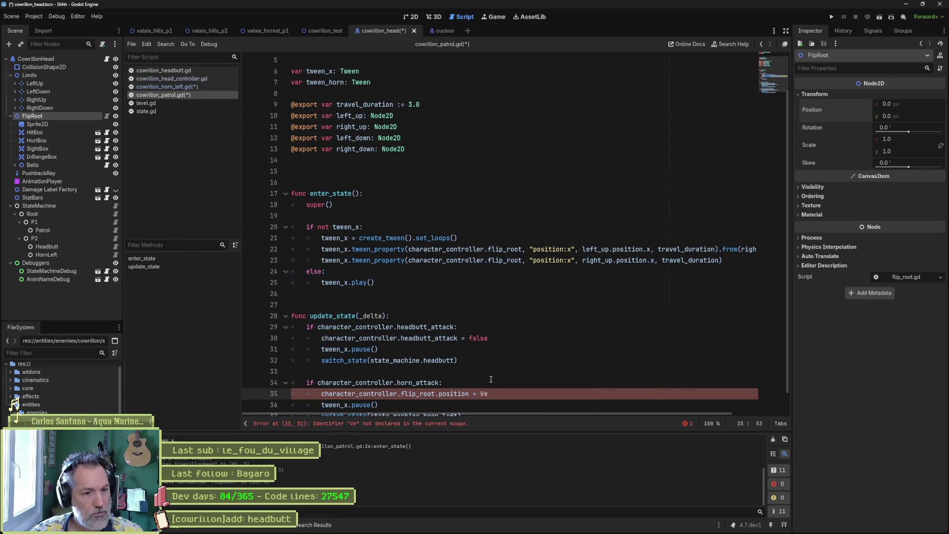
pyautogui.press('BackSpace')
pyautogui.press('BackSpace')
pyautogui.press('BackSpace')
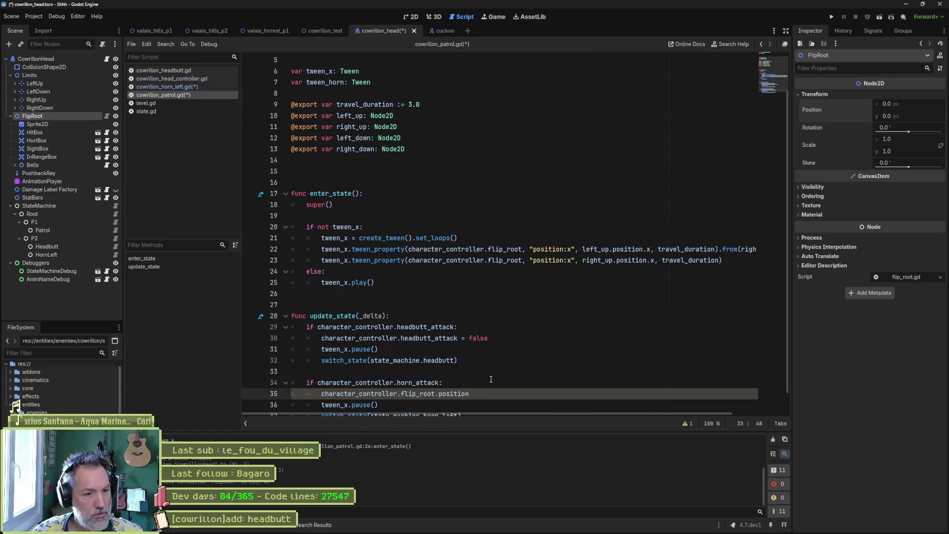
pyautogui.write('.x = 0.0')
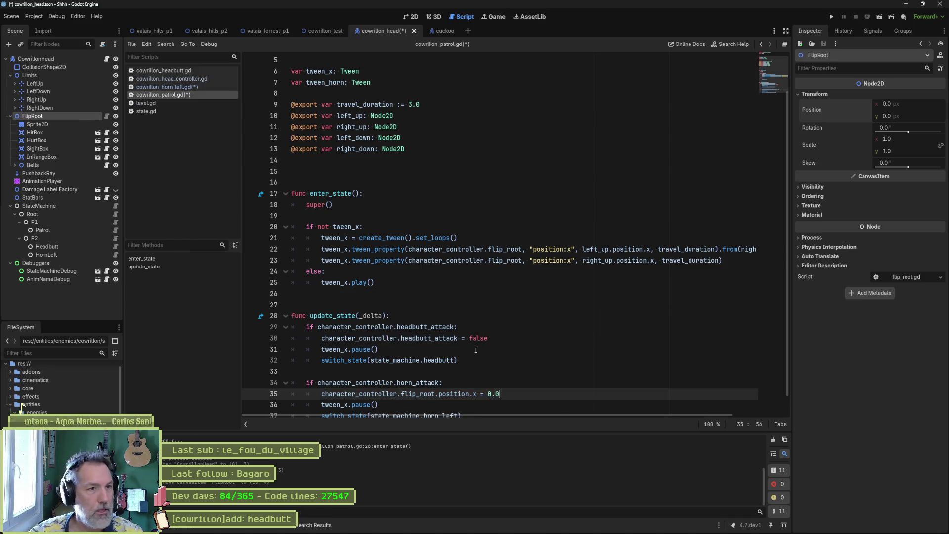
pyautogui.press('F5')
pyautogui.press('F8')
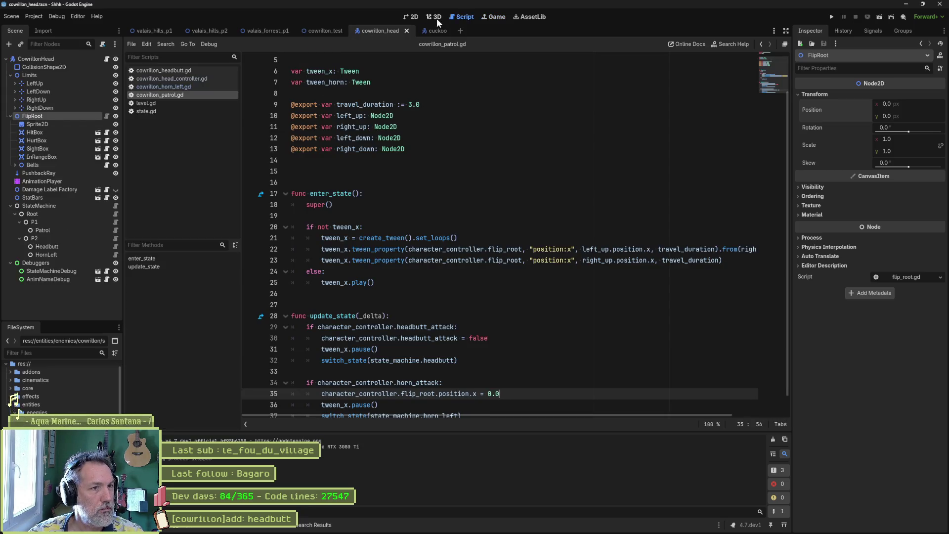
# Preview the AnimationPlayer's horn_left animation at 1.2 seconds in cowrillon_head
pyautogui.click(411, 17)
pyautogui.click(44, 181)
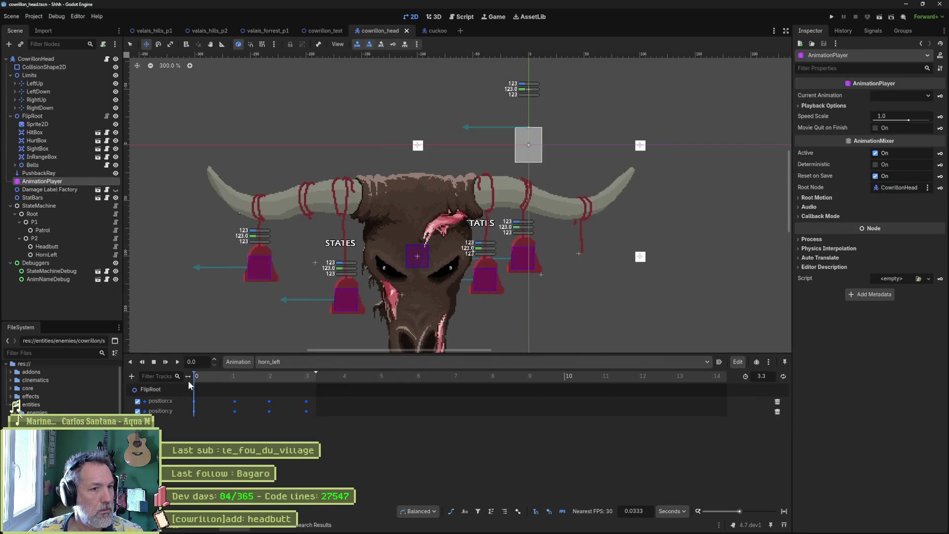
pyautogui.moveTo(194, 380)
pyautogui.mouseDown()
pyautogui.moveTo(311, 390)
pyautogui.moveTo(185, 388)
pyautogui.moveTo(330, 393)
pyautogui.mouseUp()
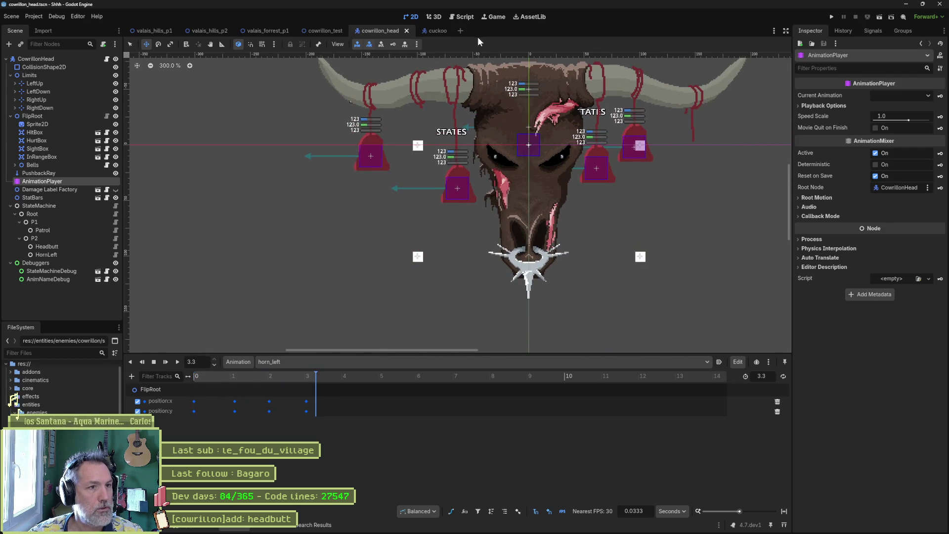
# Run cowrillon_test, tick Horn Attack on the remote CowrillonHead, and stop the game
pyautogui.click(337, 32)
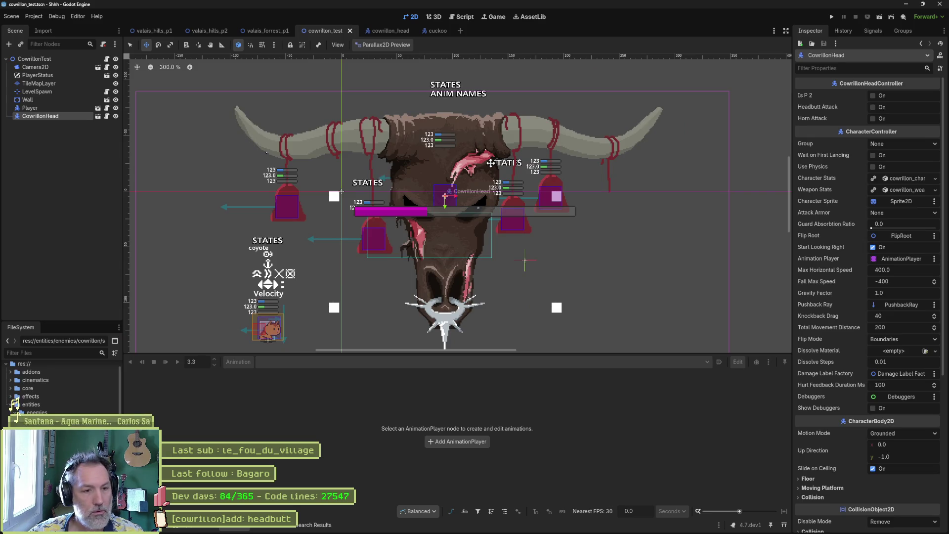
pyautogui.press('F6')
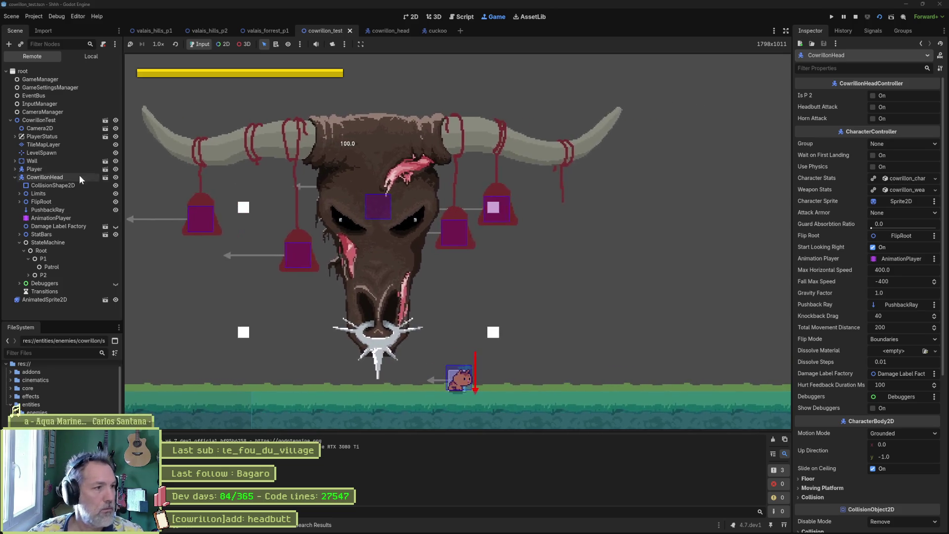
pyautogui.click(81, 177)
pyautogui.scroll(-5, 882, 323)
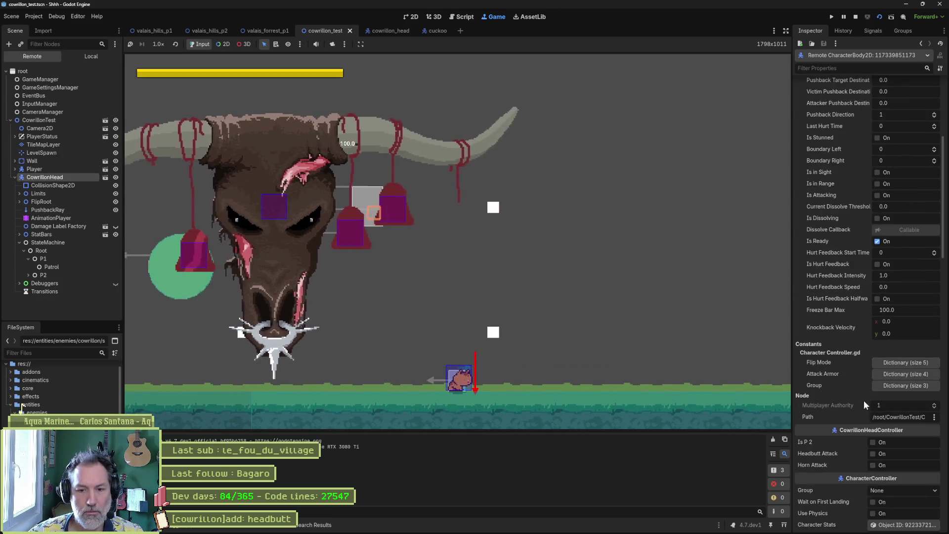
pyautogui.click(873, 465)
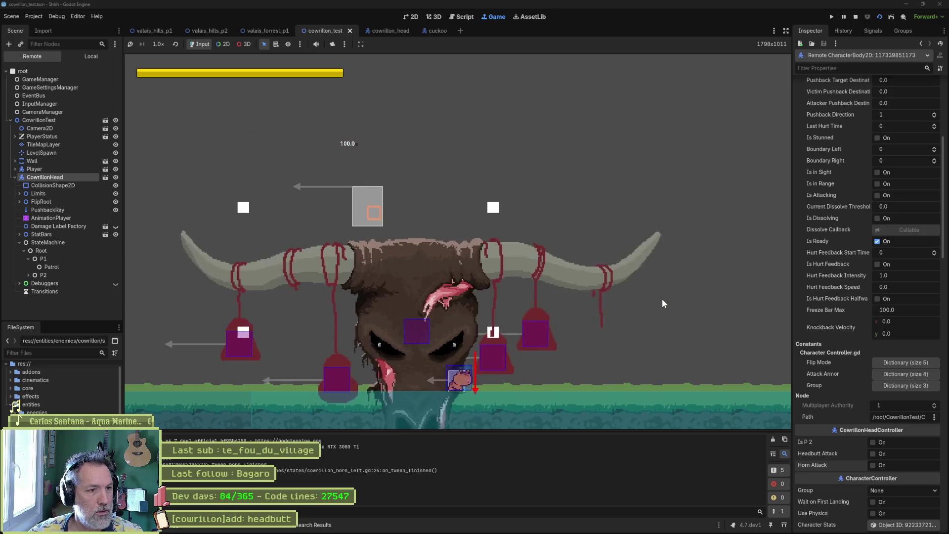
pyautogui.press('F8')
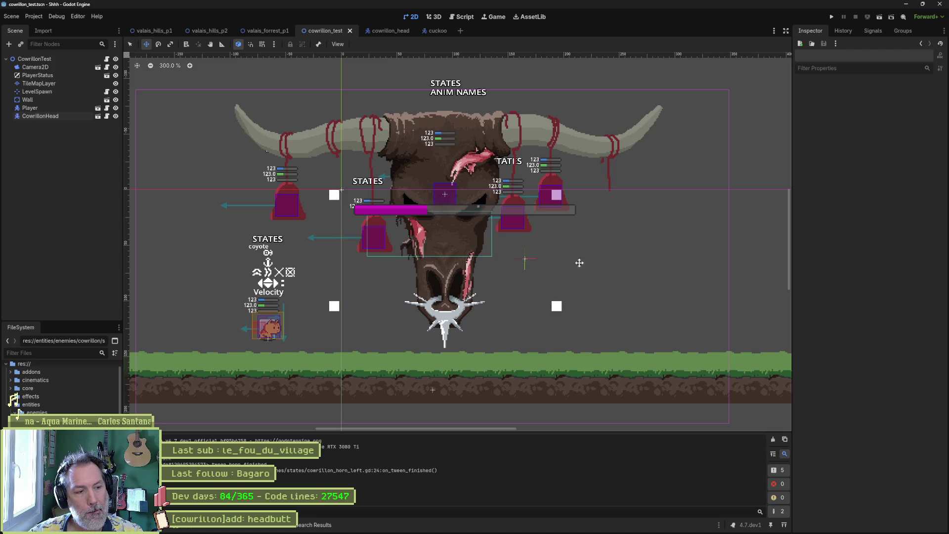
# Review the right_up.position.x tween in cowrillon_patrol.gd, then open cowrillon_horn_left.gd at on_animation_finished
pyautogui.click(383, 33)
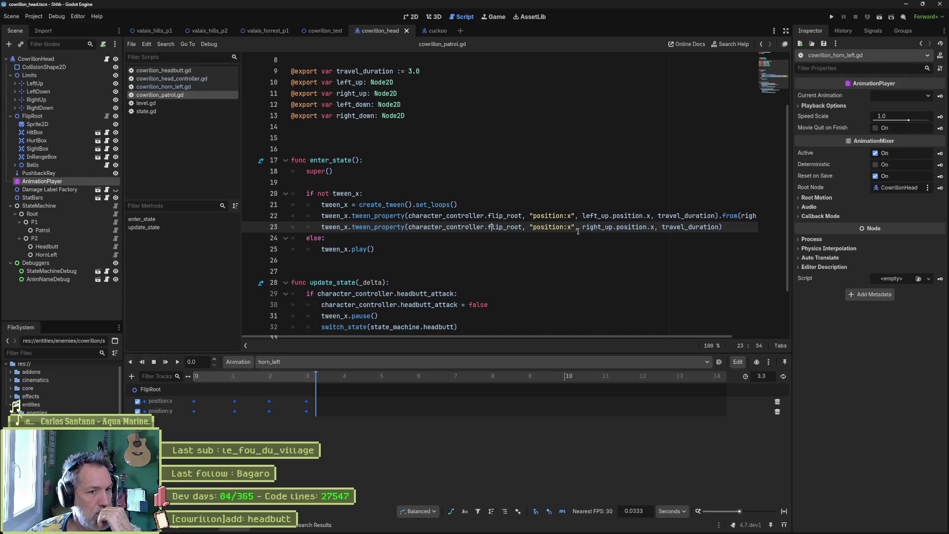
pyautogui.moveTo(582, 230); pyautogui.dragTo(654, 228)
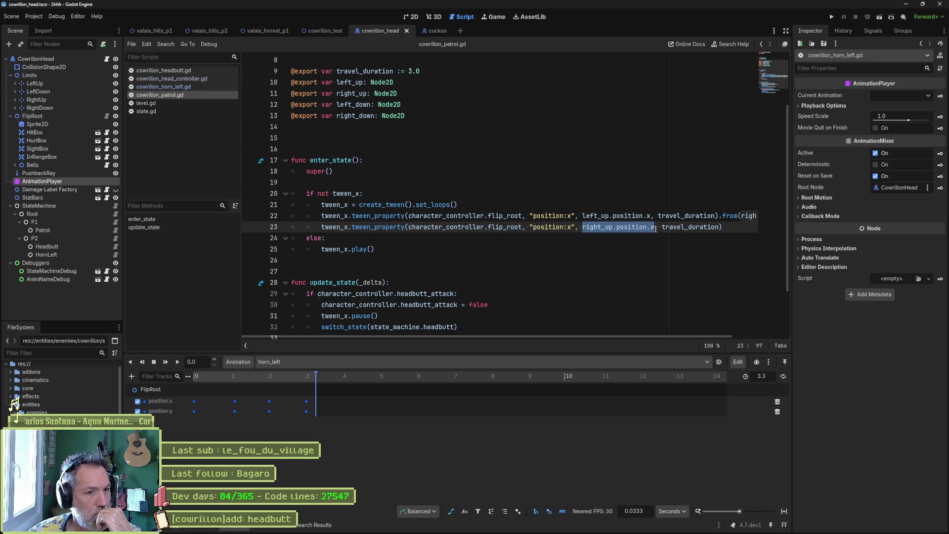
pyautogui.scroll(-2, 586, 243)
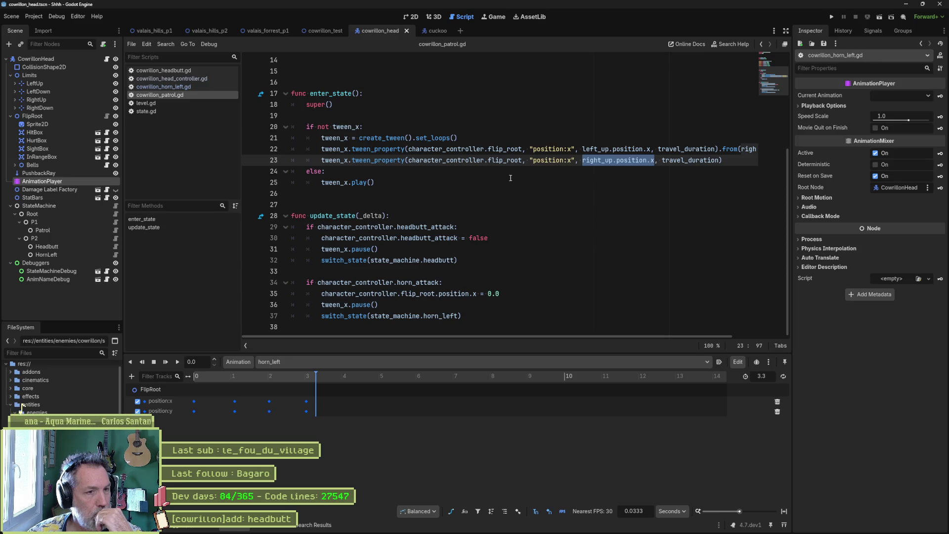
pyautogui.click(183, 88)
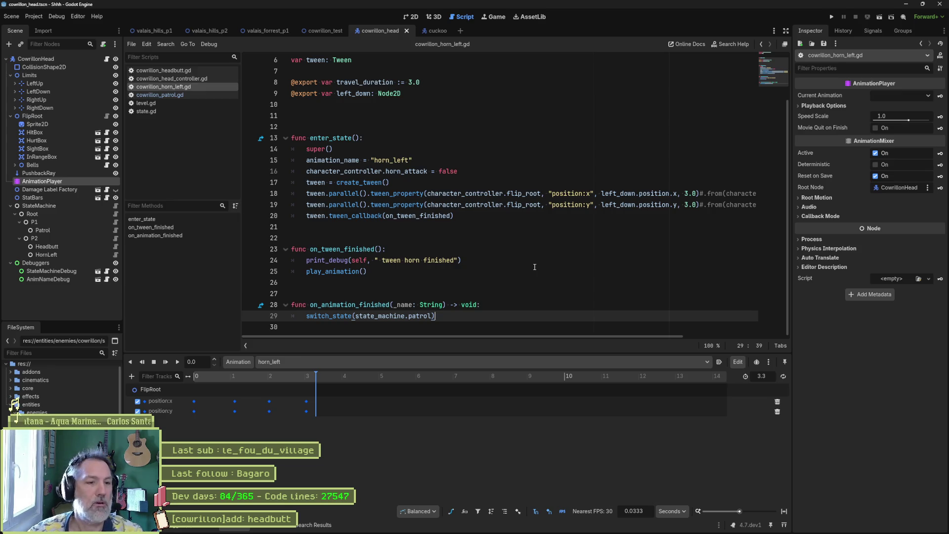
pyautogui.click(498, 304)
# Add 'character_controller.flip_root.position.y = 0.0' in on_animation_finished
pyautogui.press('Return')
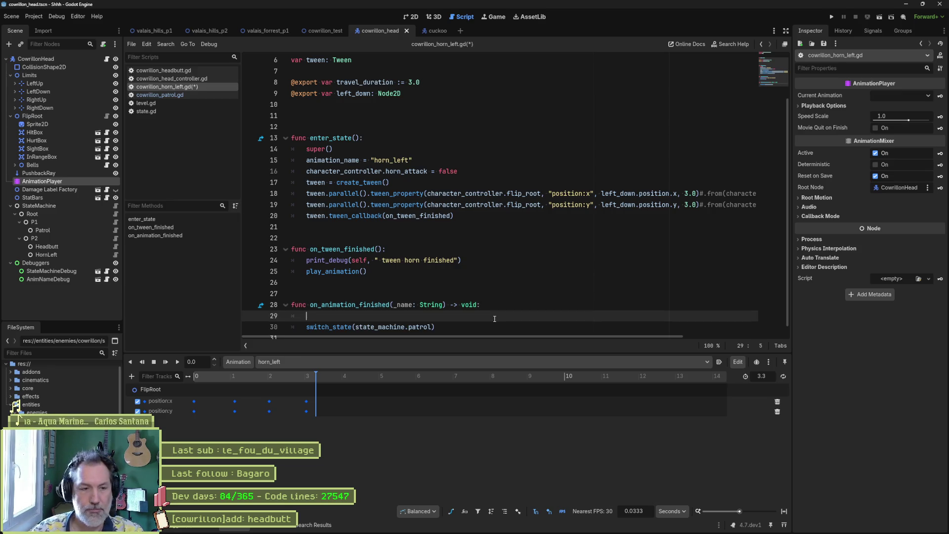
pyautogui.write('character_controller.flip_root.po')
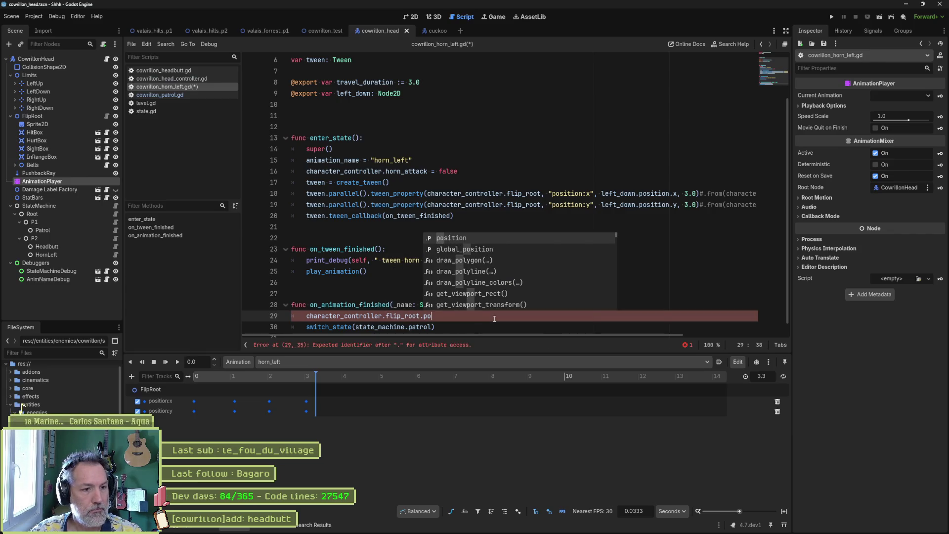
pyautogui.press('Return')
pyautogui.write('.y =')
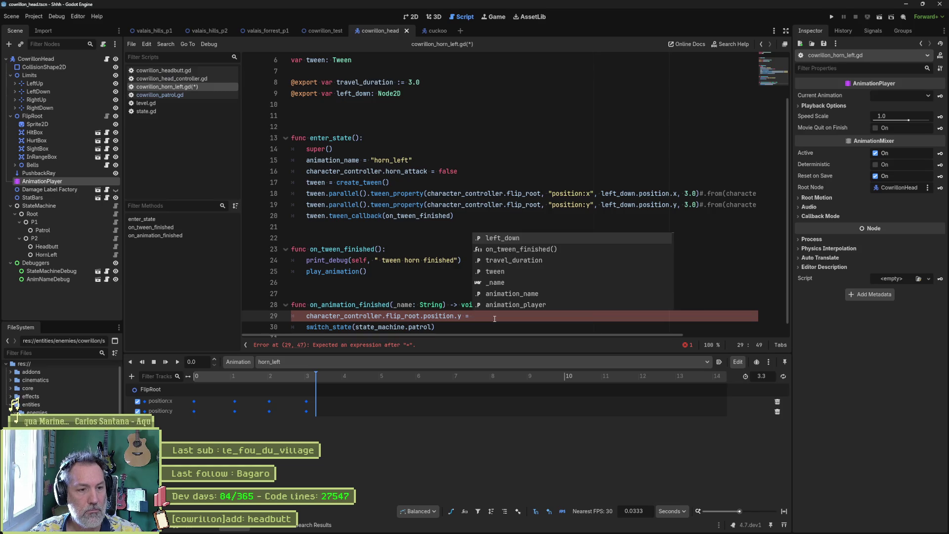
pyautogui.write('0.0')
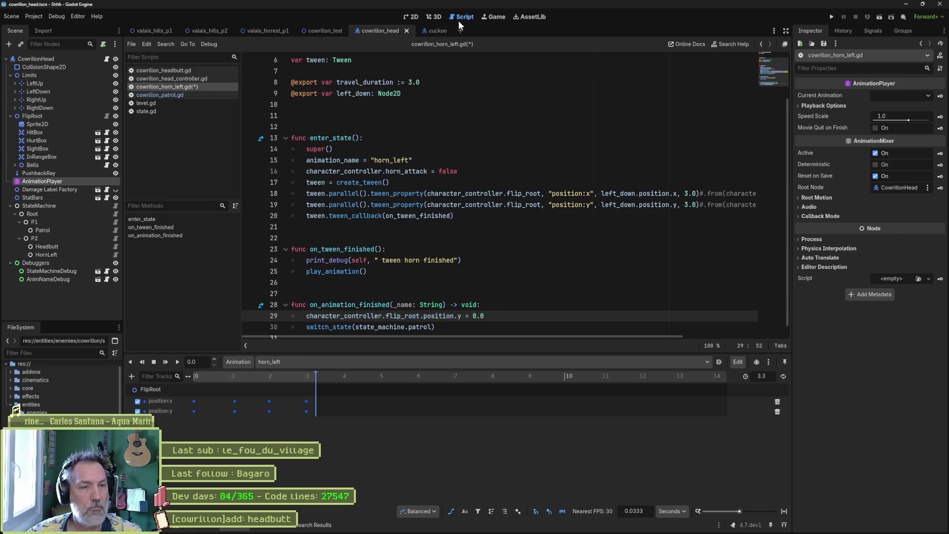
# Revert FlipRoot's Position to 0, 0 in the cowrillon_head scene
pyautogui.click(414, 18)
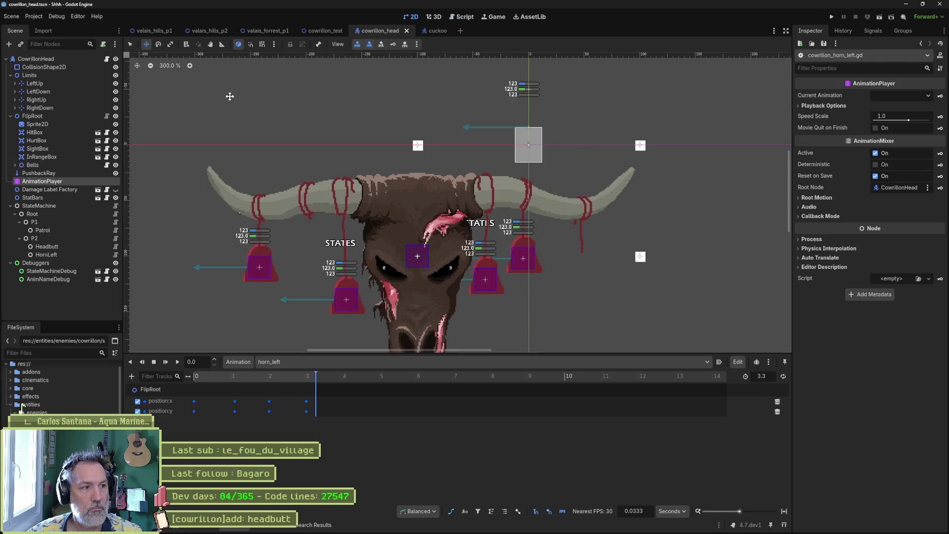
pyautogui.click(50, 116)
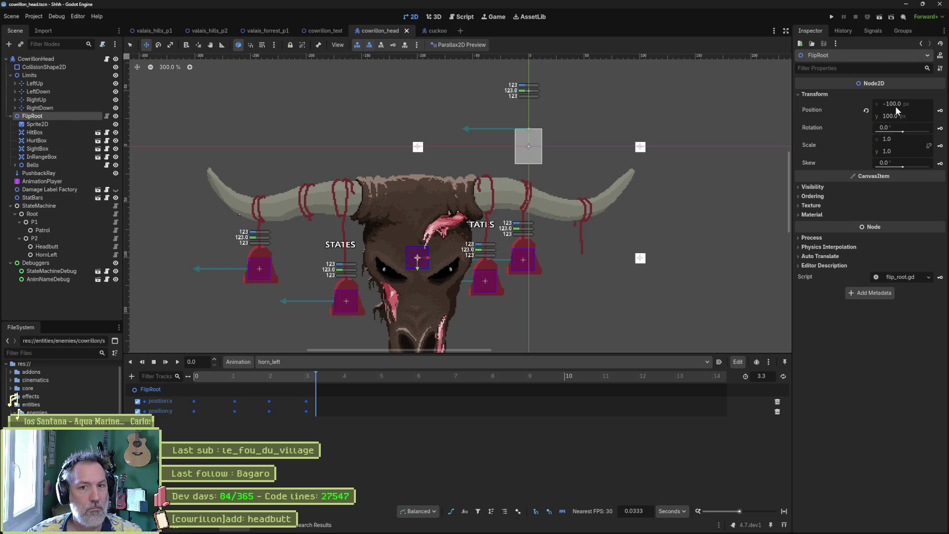
pyautogui.click(865, 109)
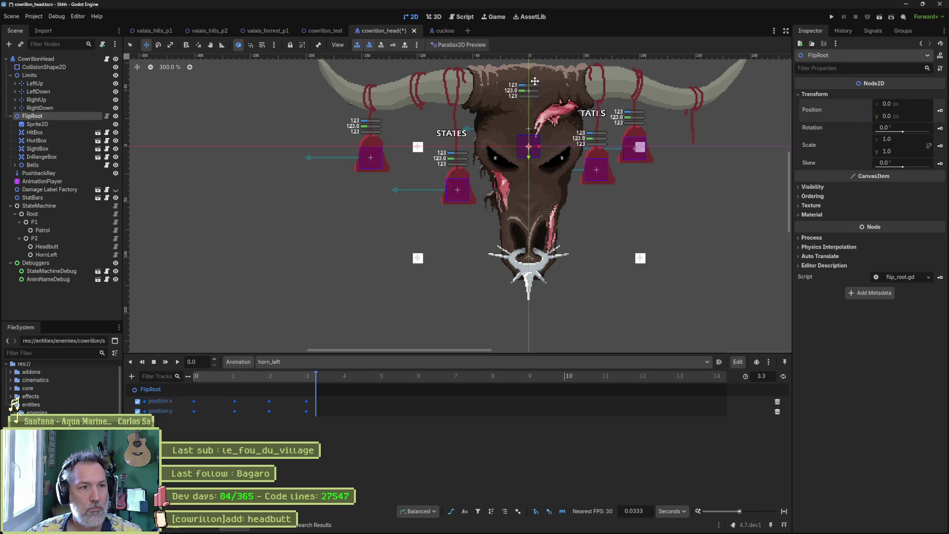
# Run cowrillon_test with F6, watch the boss's horn attack, then stop with F8
pyautogui.click(324, 30)
pyautogui.press('F6')
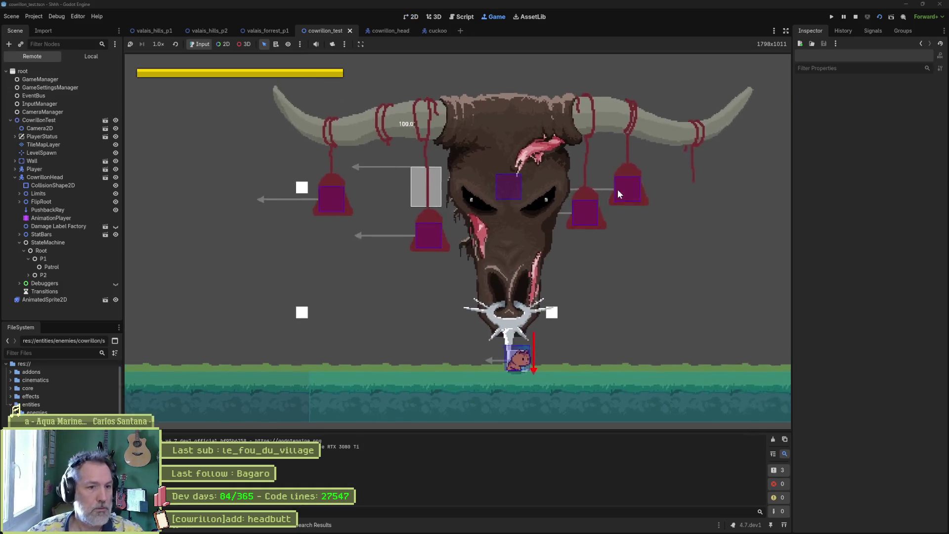
pyautogui.scroll(-5, 849, 360)
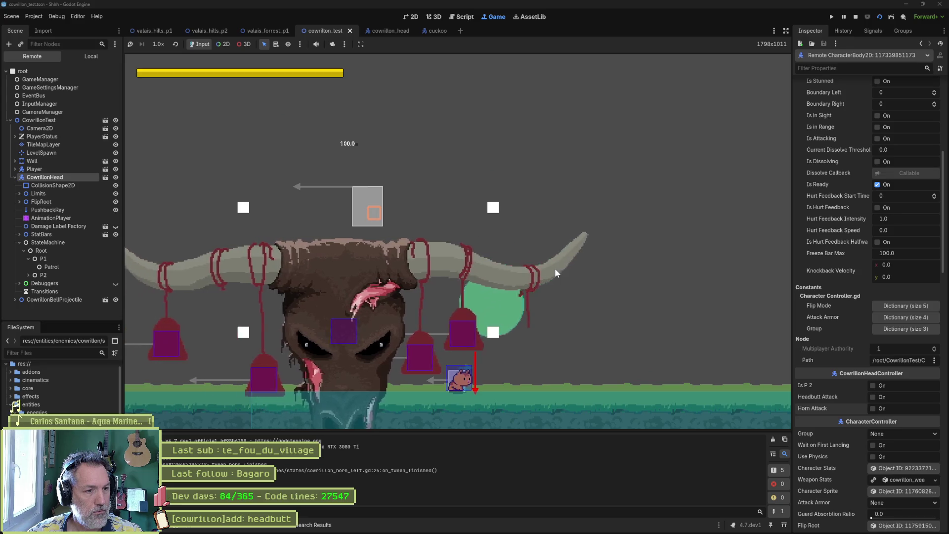
pyautogui.press('F8')
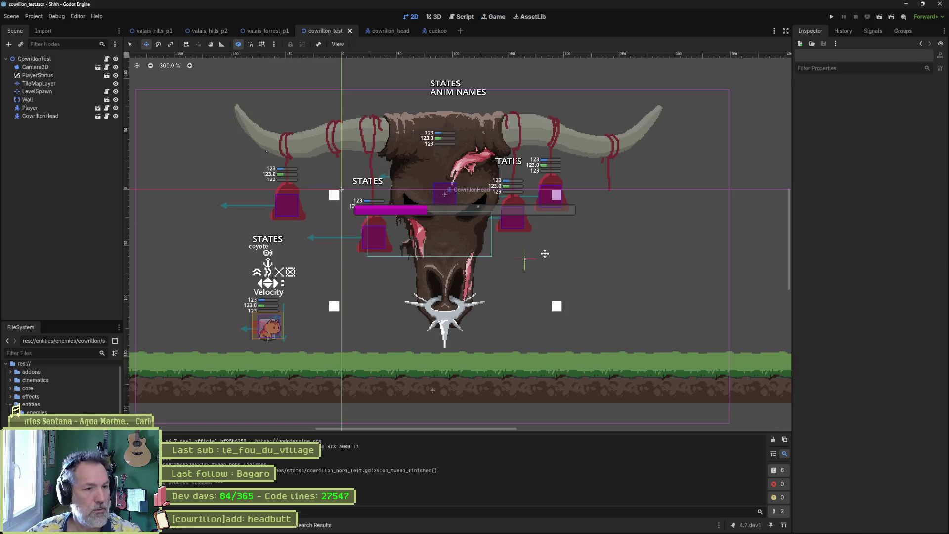
# Delete the flip_root.position.y line and the print_debug line from cowrillon_horn_left.gd
pyautogui.click(457, 17)
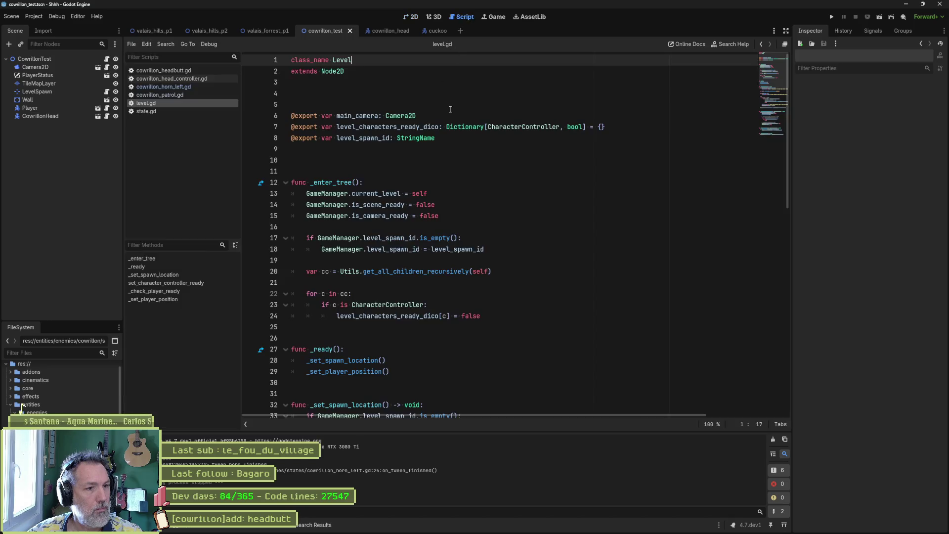
pyautogui.scroll(-6, 442, 308)
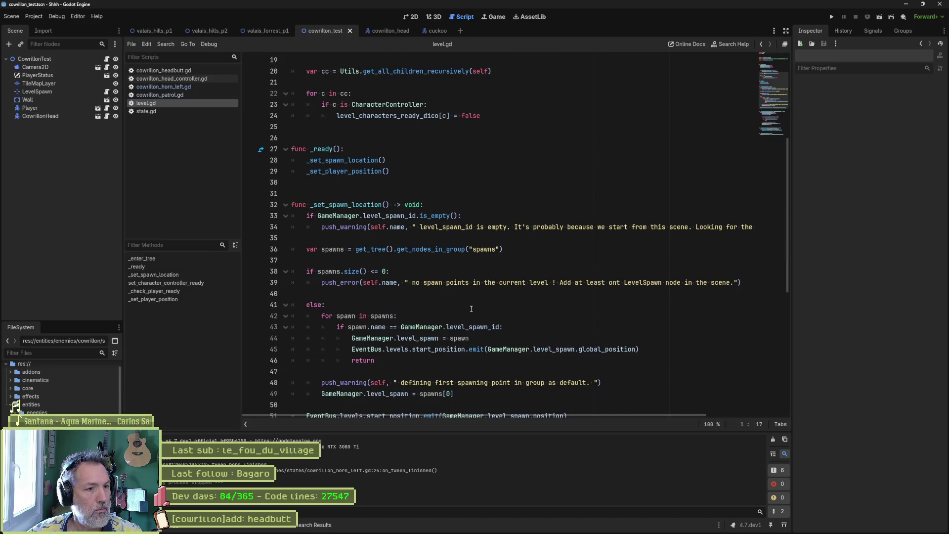
pyautogui.click(198, 87)
pyautogui.hotkey('ctrl', 'shift', 'k')
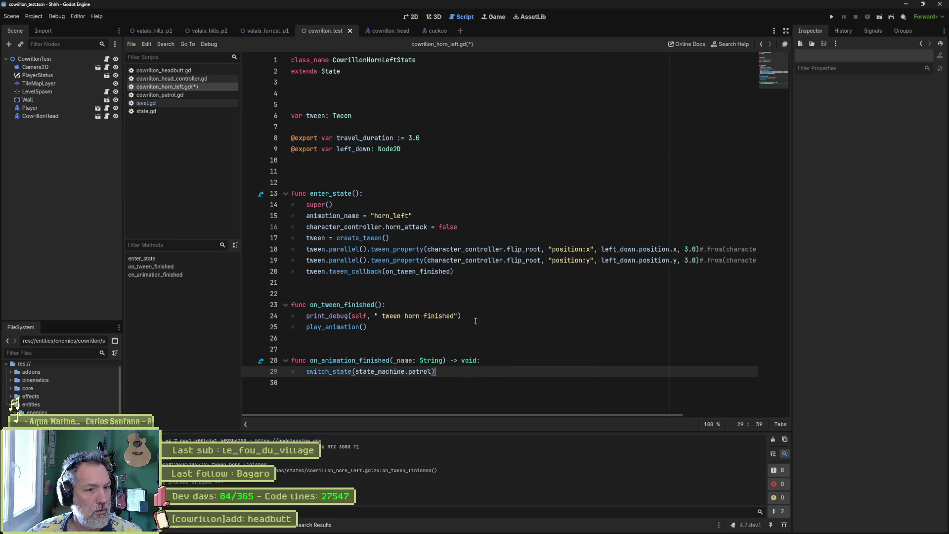
pyautogui.click(475, 321)
pyautogui.hotkey('ctrl', 'shift', 'k')
# Check the tween play line in cowrillon_patrol.gd, then reopen cowrillon_horn_left.gd
pyautogui.click(213, 94)
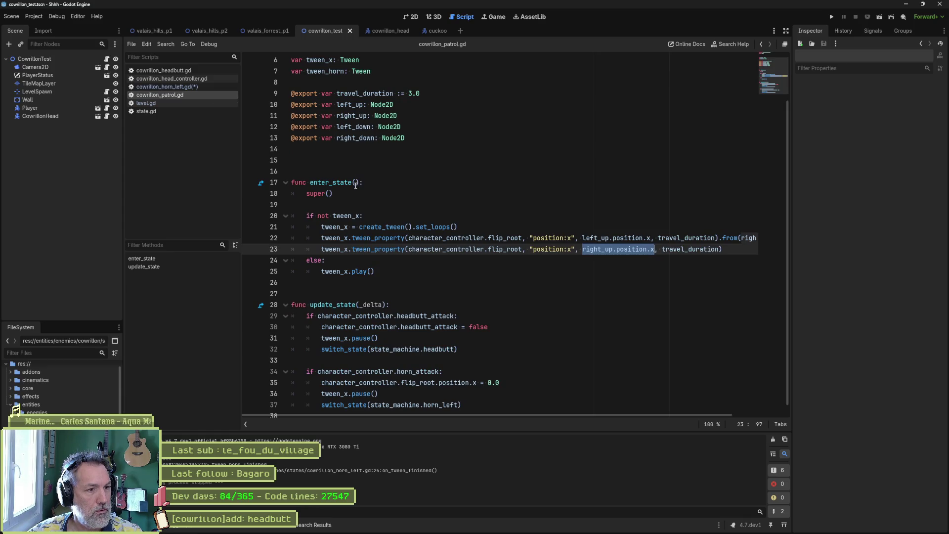
pyautogui.click(383, 272)
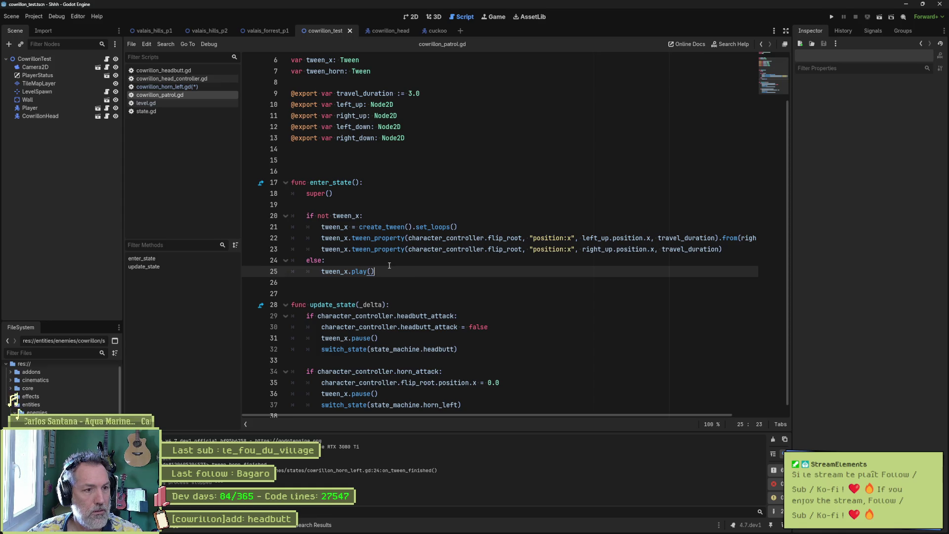
pyautogui.moveTo(361, 272)
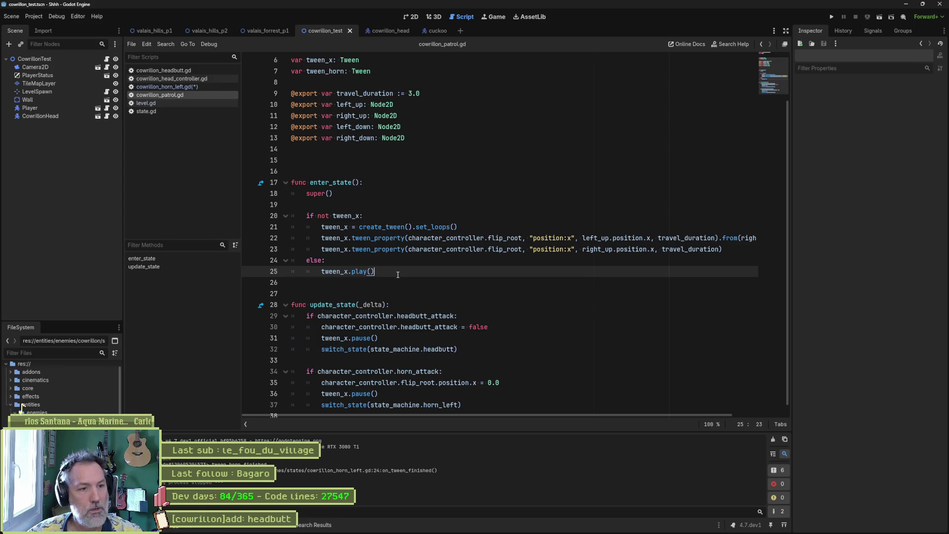
pyautogui.click(196, 88)
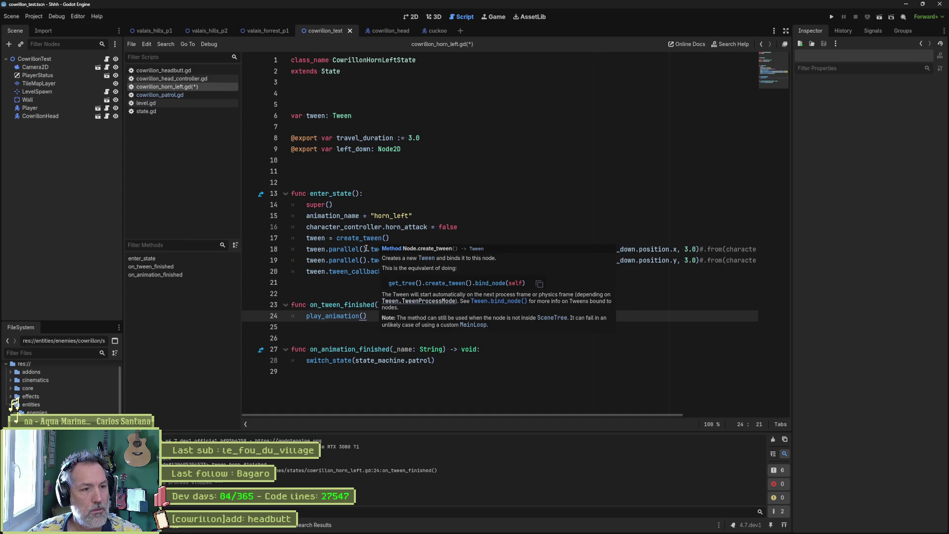
# Add tween.kill() at the start of on_animation_finished and run the scene with F6
pyautogui.click(447, 307)
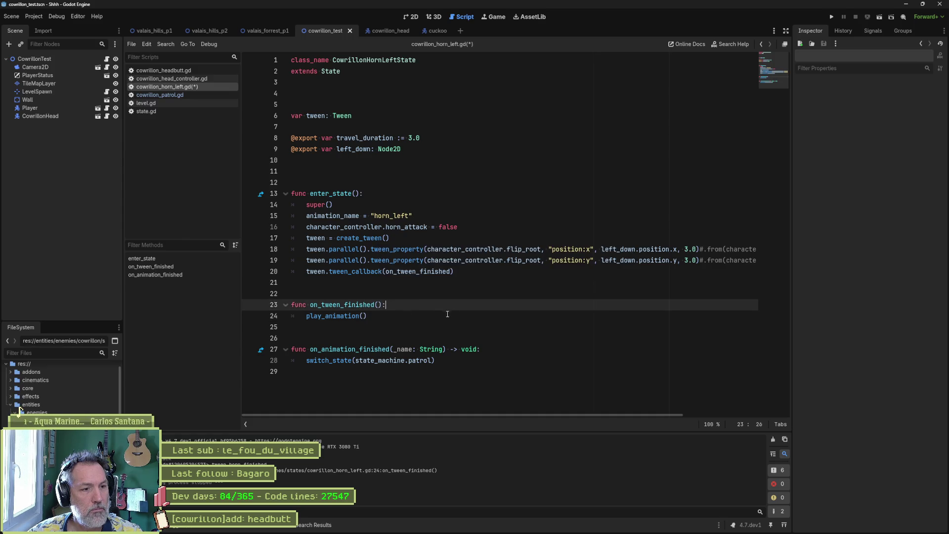
pyautogui.click(483, 350)
pyautogui.press('Return')
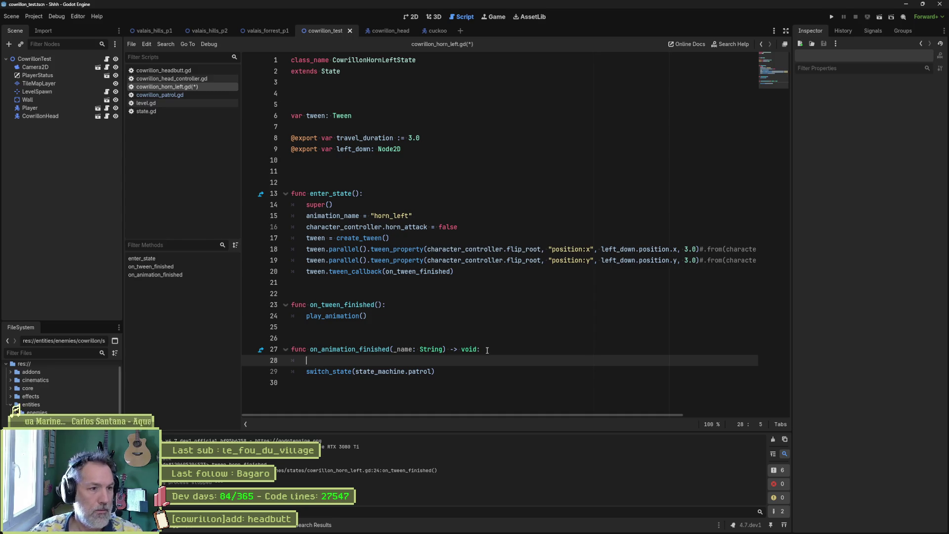
pyautogui.write('ween.k')
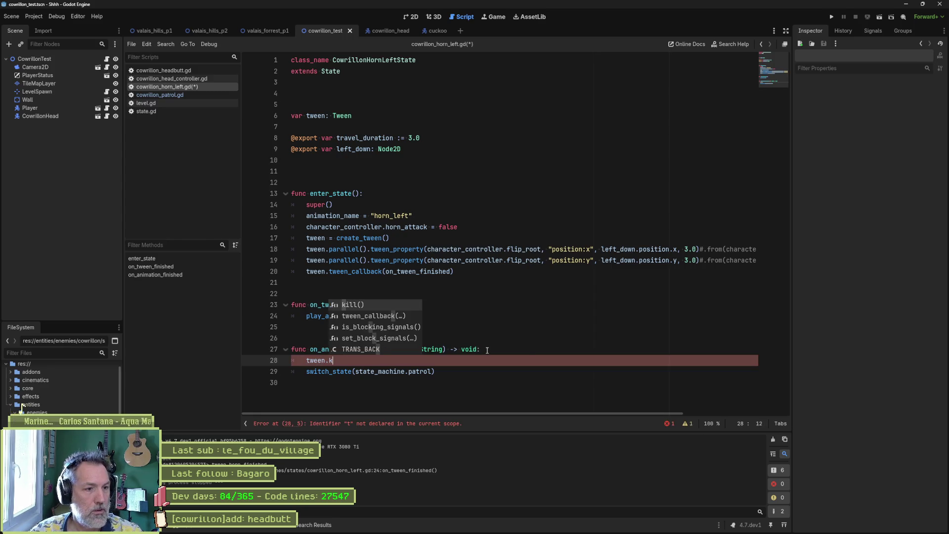
pyautogui.press('Return')
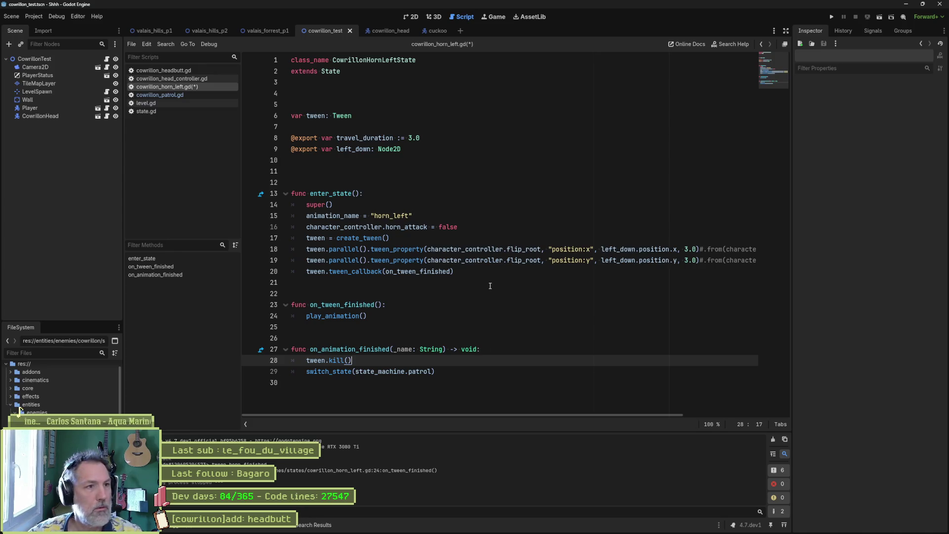
pyautogui.press('F6')
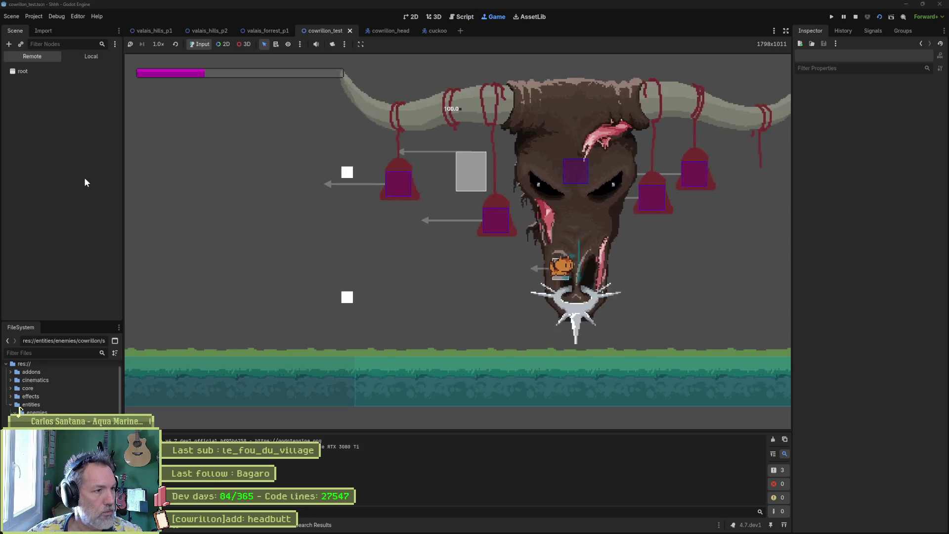
pyautogui.click(68, 178)
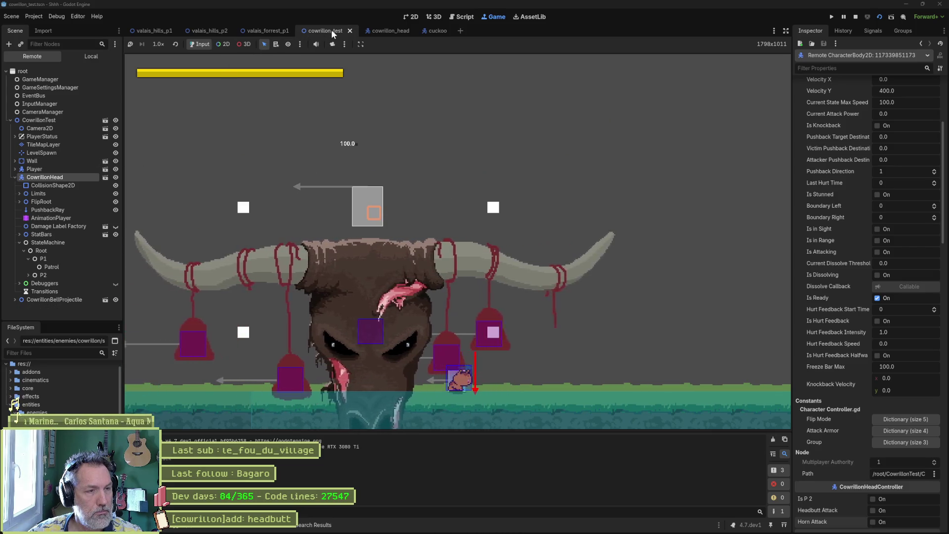
# Read the live CowrillonHead properties, then the live FlipRoot node's position in the remote tree
pyautogui.click(69, 177)
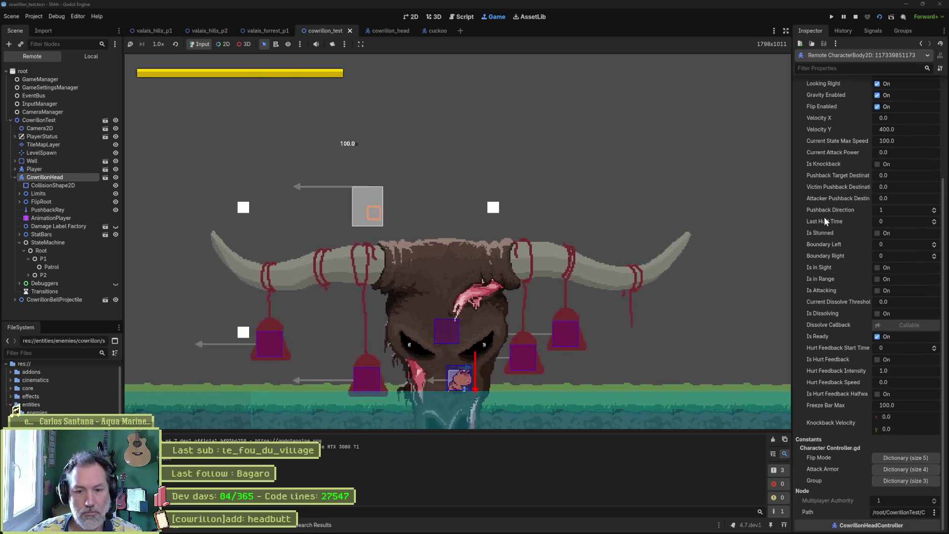
pyautogui.scroll(5, 822, 247)
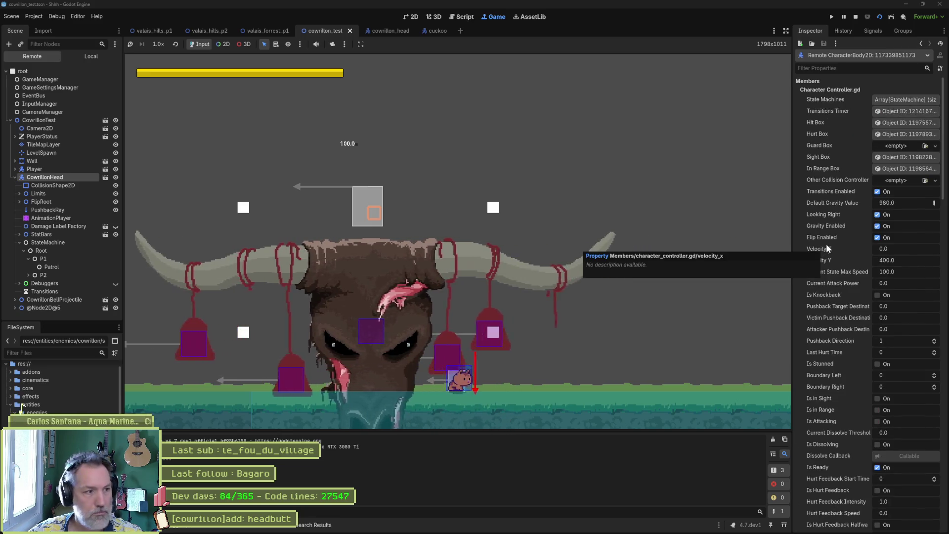
pyautogui.scroll(-5, 839, 287)
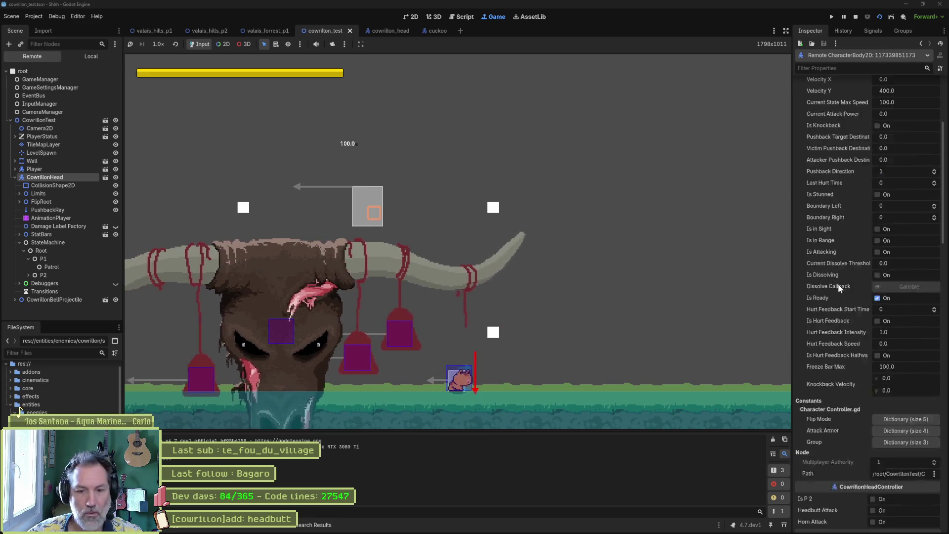
pyautogui.scroll(-15, 847, 380)
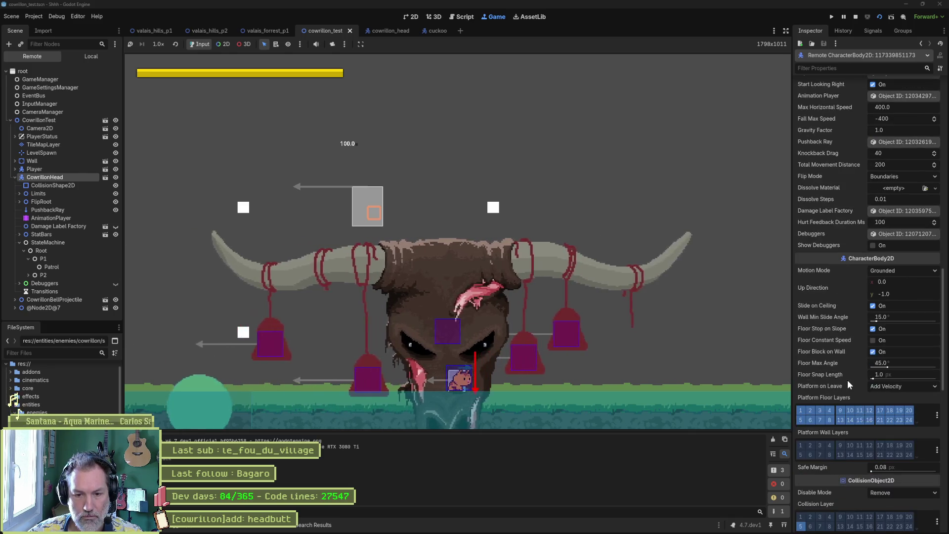
pyautogui.scroll(-10, 844, 370)
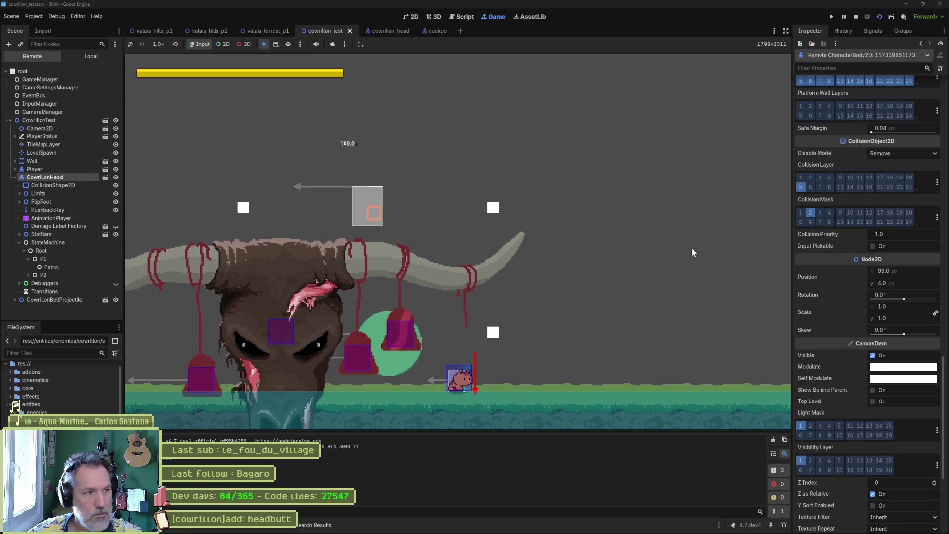
pyautogui.click(51, 202)
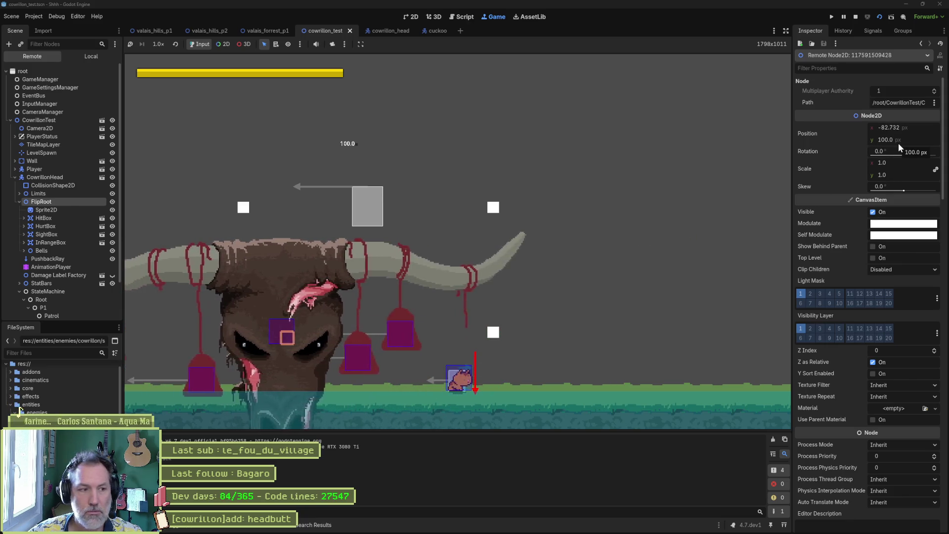
# Recheck the live CowrillonHead properties and stop the running game
pyautogui.click(65, 177)
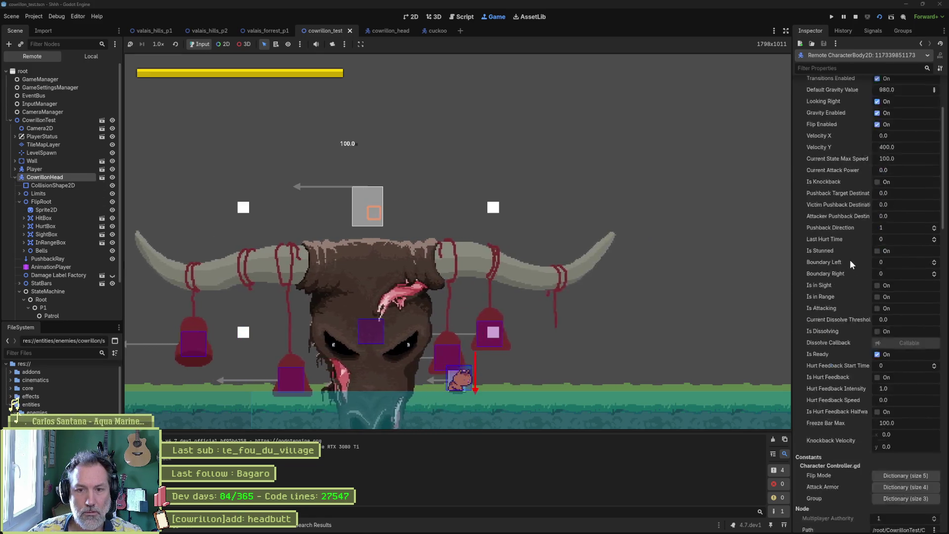
pyautogui.scroll(-10, 849, 258)
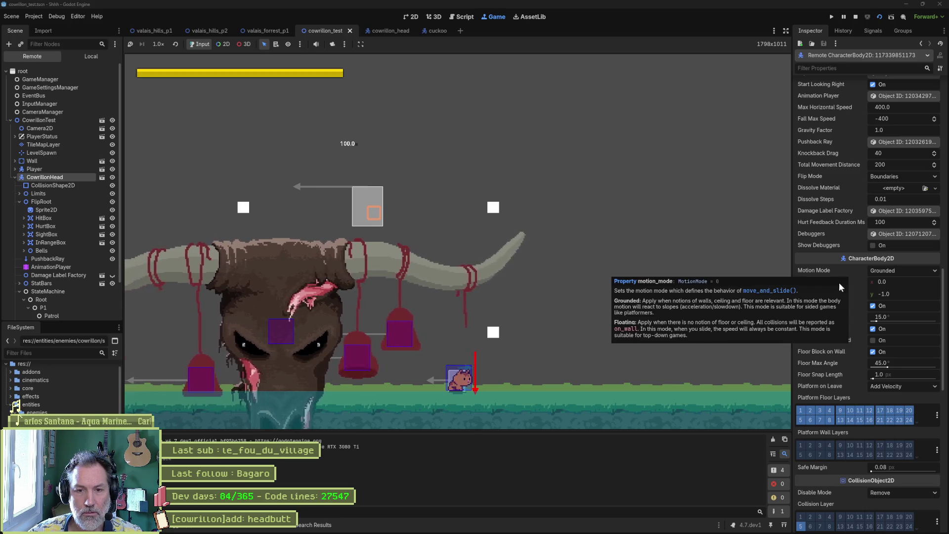
pyautogui.scroll(-4, 834, 211)
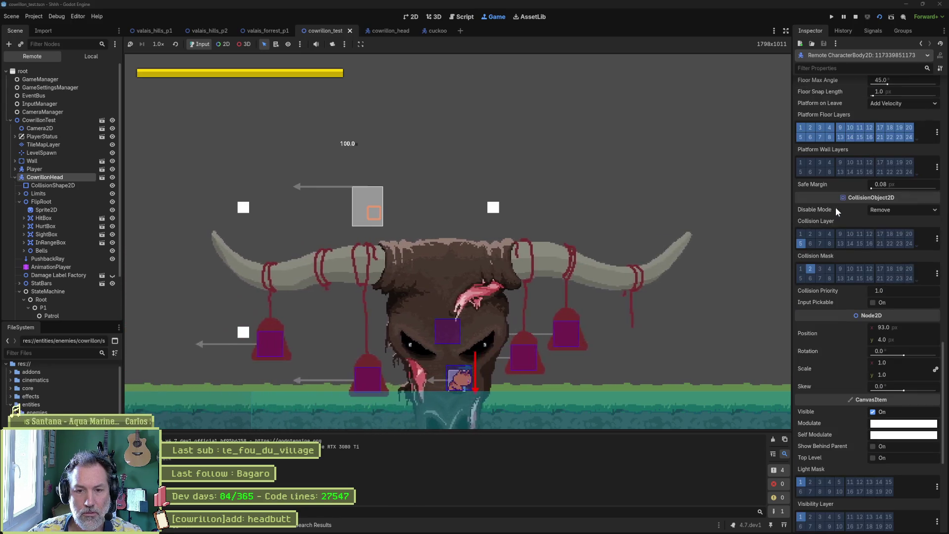
pyautogui.moveTo(846, 207)
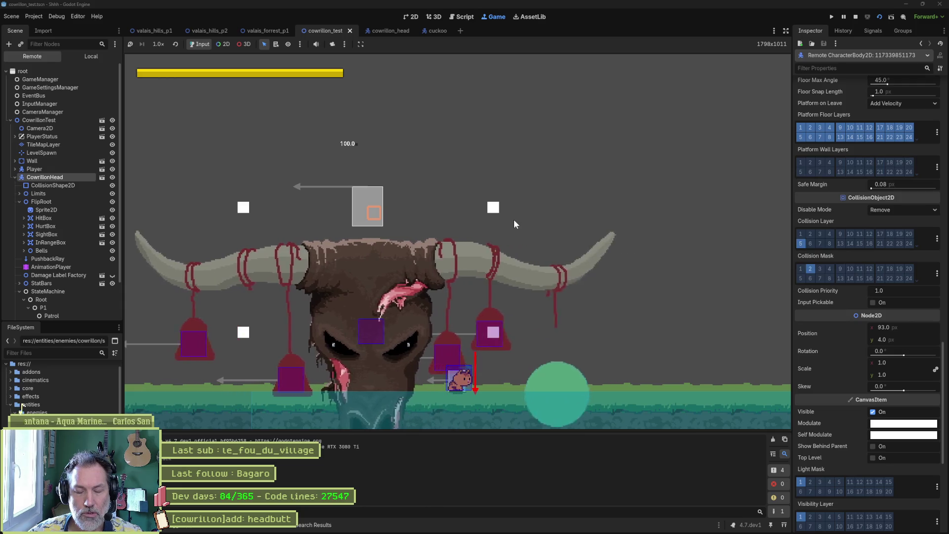
pyautogui.press('F8')
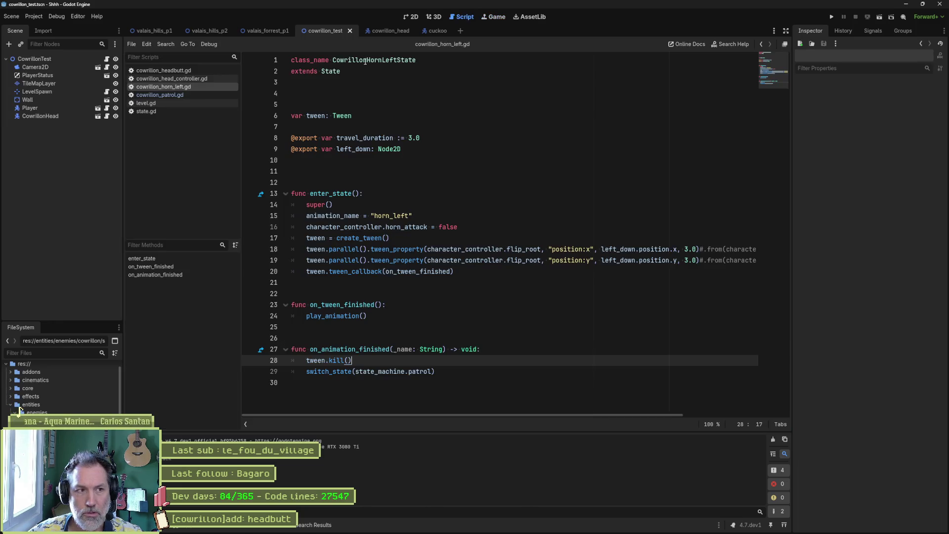
pyautogui.click(409, 16)
pyautogui.click(33, 59)
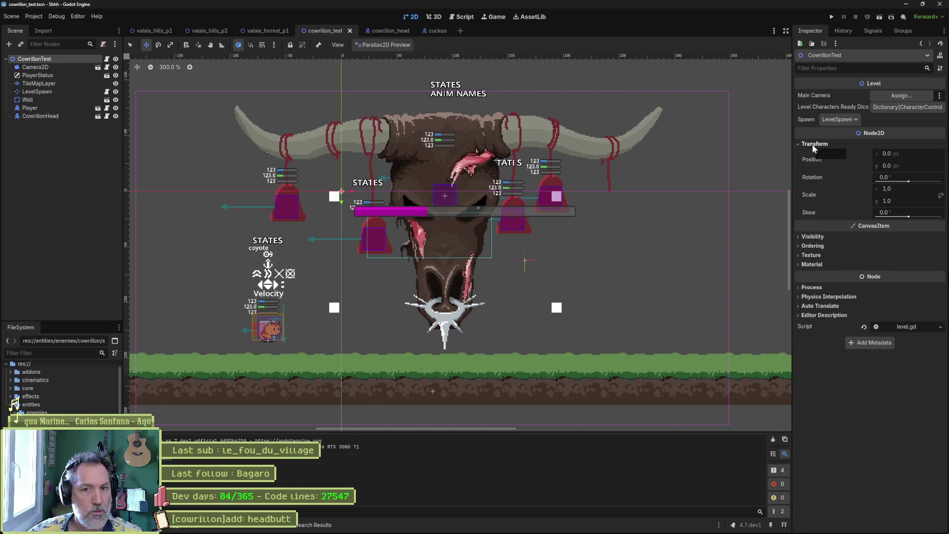
pyautogui.click(398, 30)
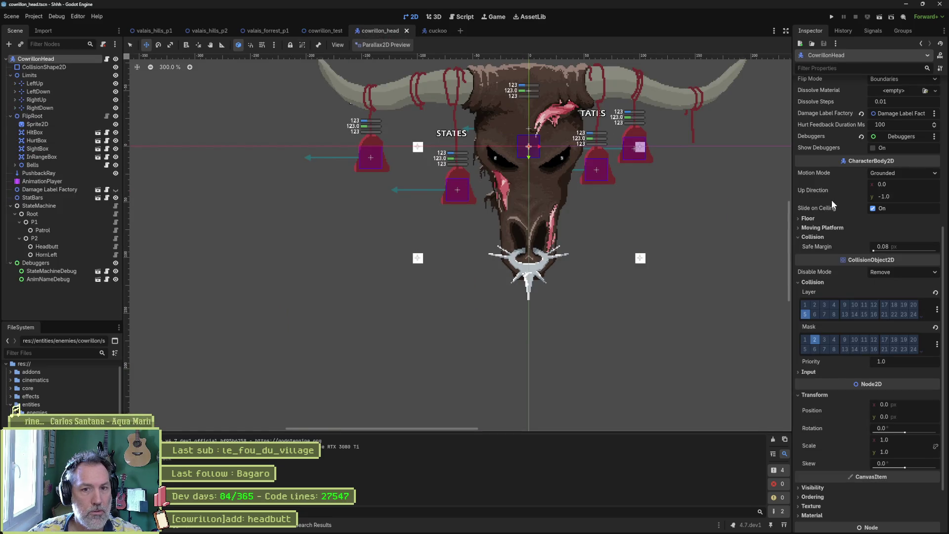
pyautogui.scroll(-3, 831, 204)
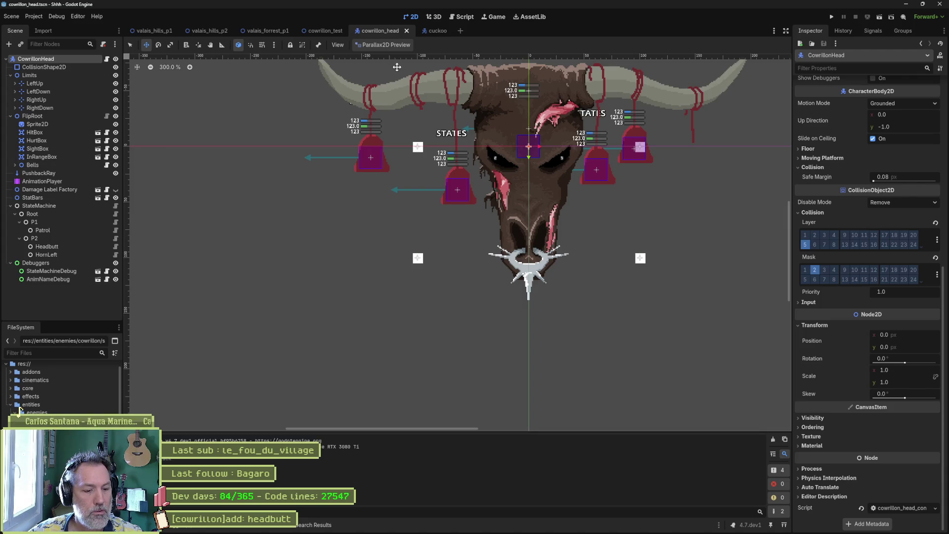
pyautogui.click(321, 30)
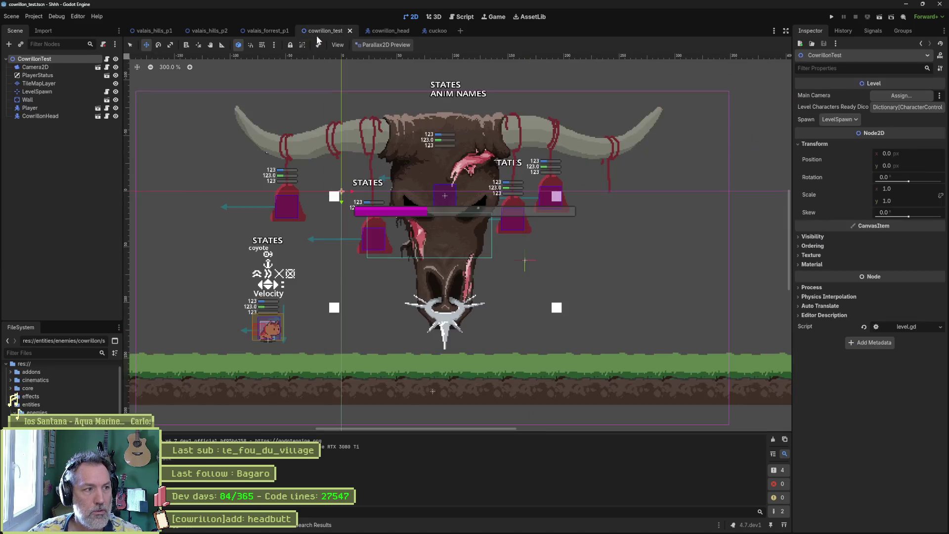
pyautogui.click(462, 17)
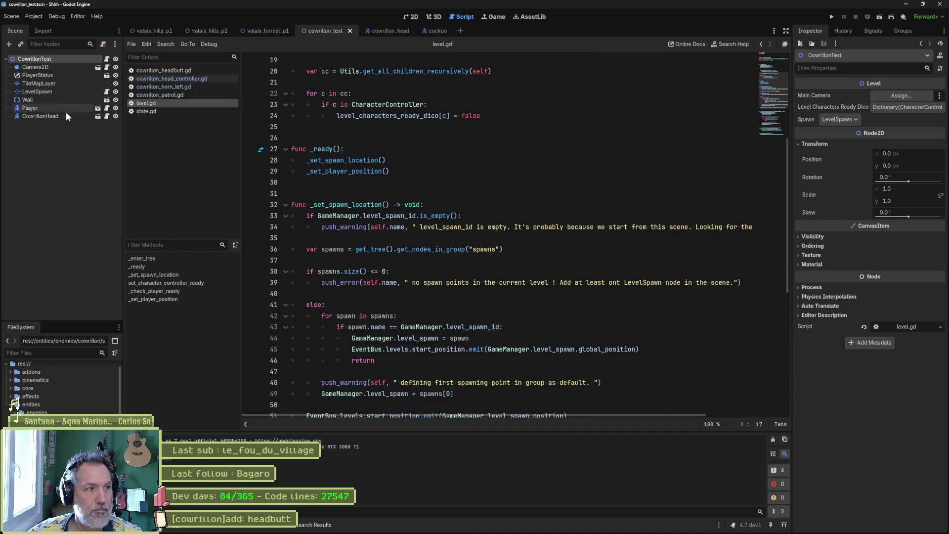
pyautogui.click(191, 87)
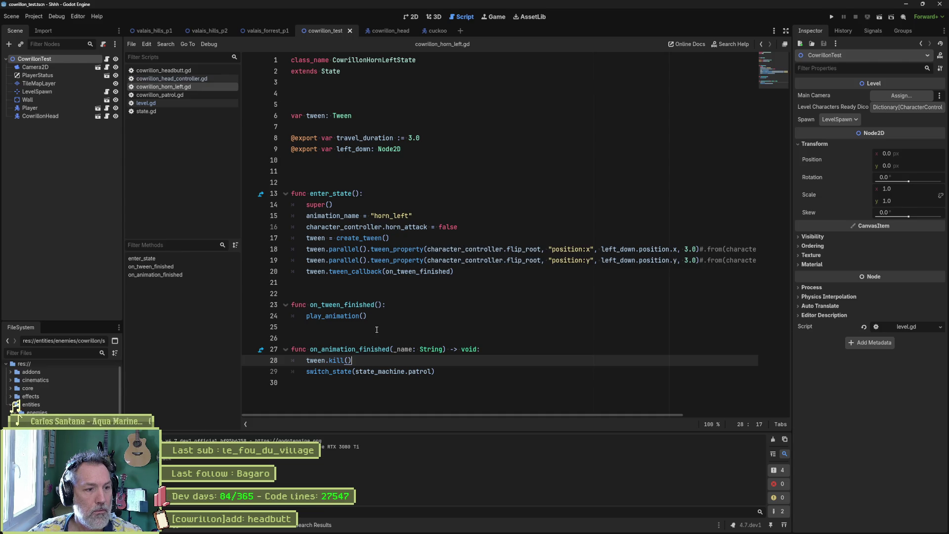
# Move tween.kill() from on_animation_finished into the start of on_tween_finished, then run the test scene
pyautogui.keyDown('shift'); pyautogui.click(487, 349); pyautogui.keyUp('shift')
pyautogui.hotkey('ctrl', 'x')
pyautogui.click(408, 305)
pyautogui.hotkey('ctrl', 'v')
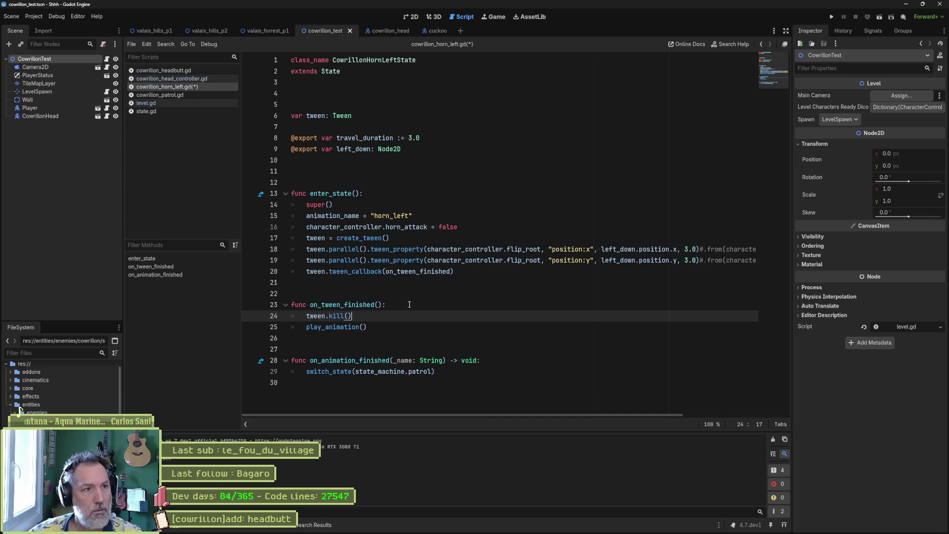
pyautogui.press('F6')
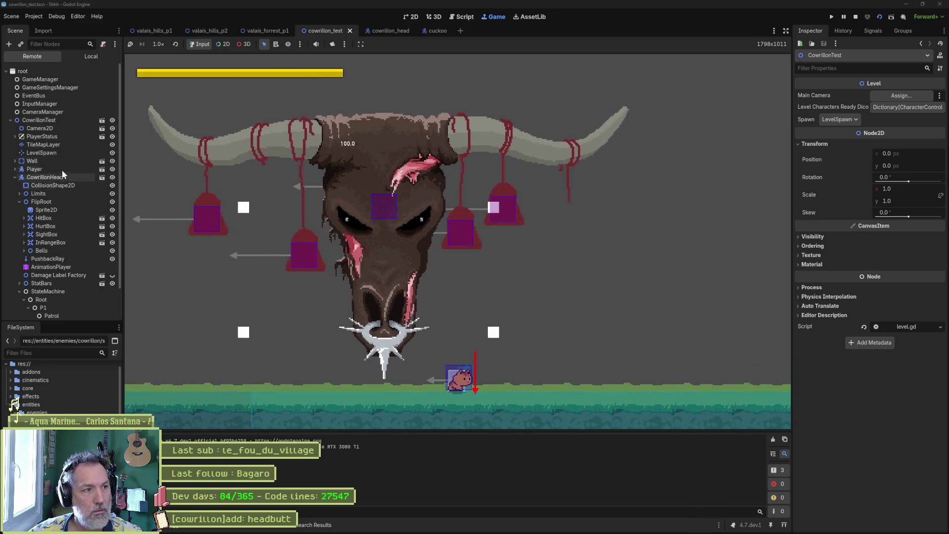
# Scroll through the running CowrillonHead's live Inspector properties, then stop the game
pyautogui.click(50, 177)
pyautogui.scroll(-6, 873, 383)
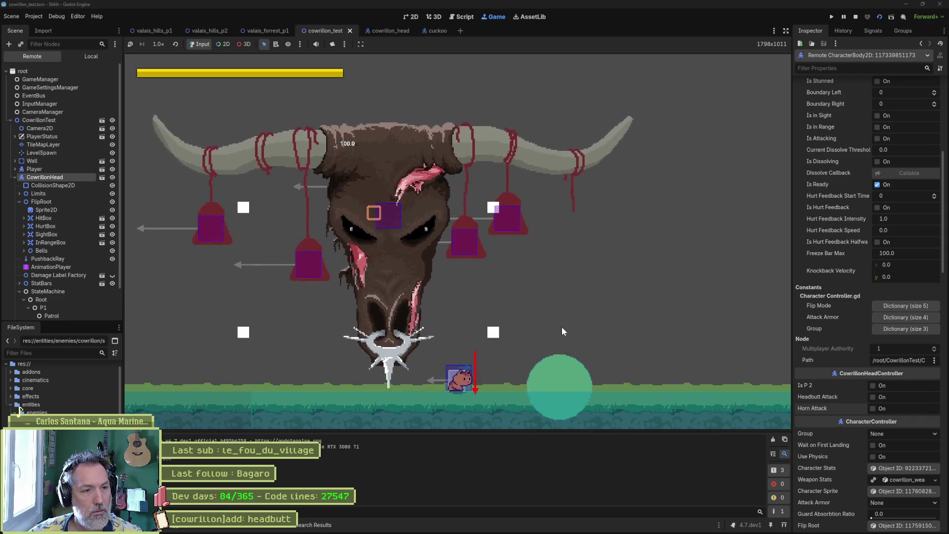
pyautogui.press('F8')
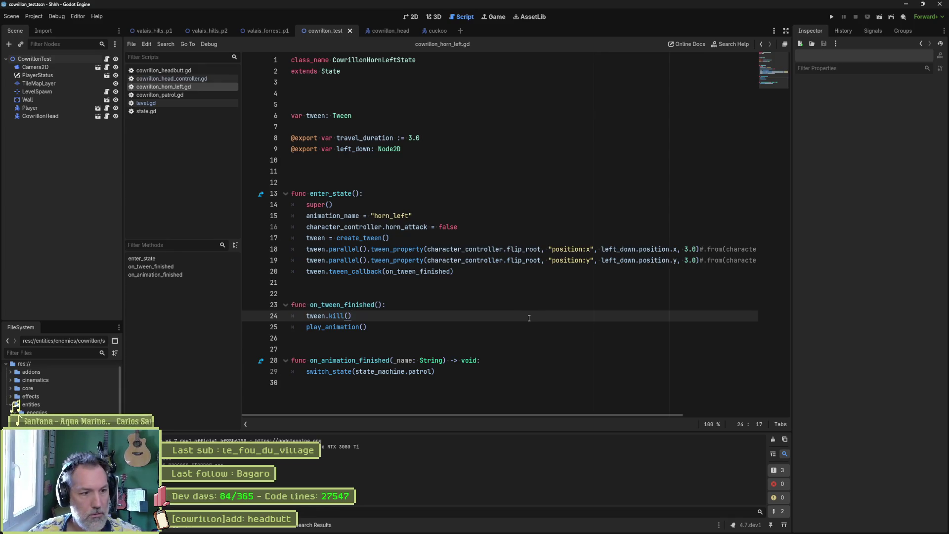
# Add a print_debug of character_controller.flip_root.position.y at the top of on_animation_finished and run the scene
pyautogui.click(486, 360)
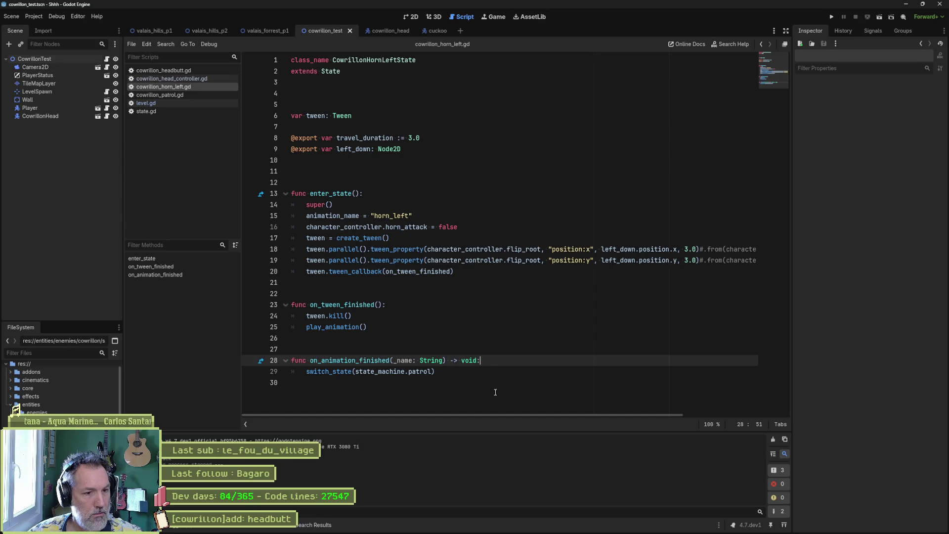
pyautogui.press('Return')
pyautogui.write('print_d')
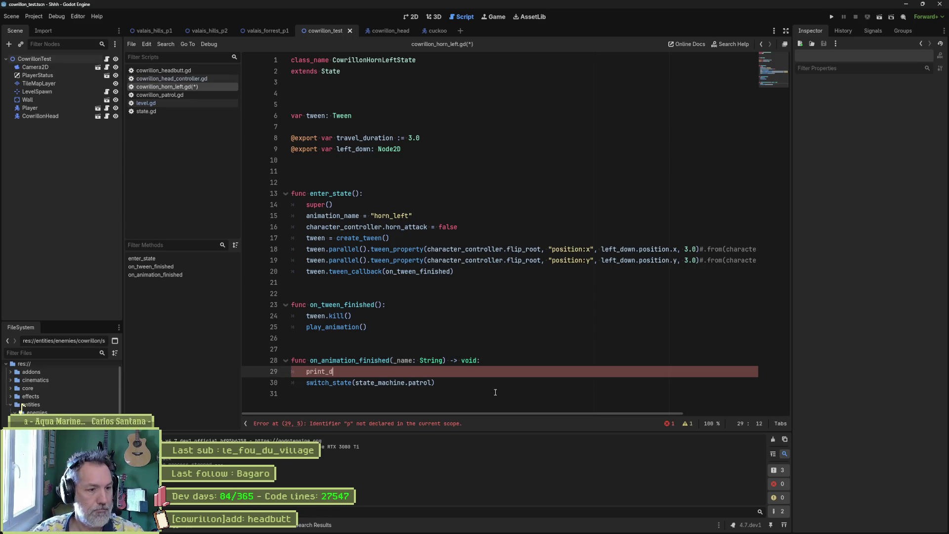
pyautogui.write('g(se')
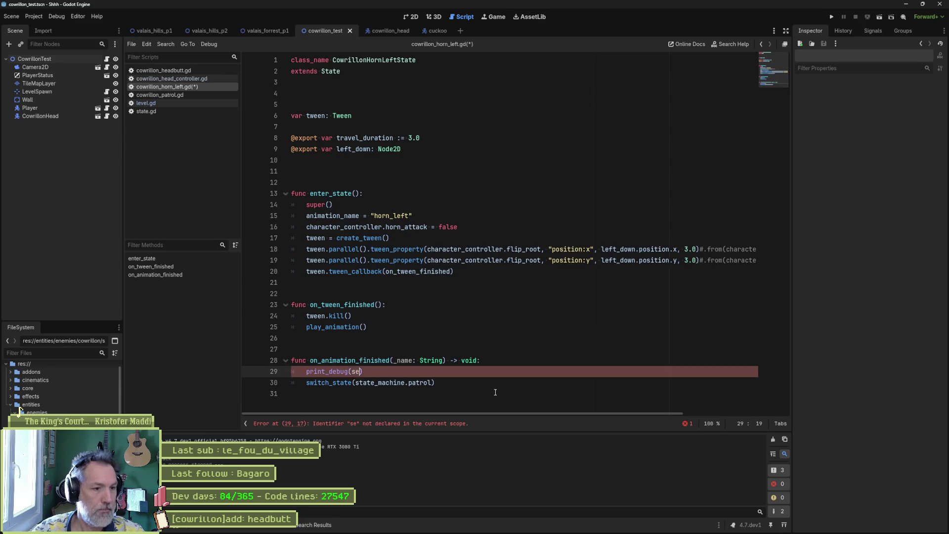
pyautogui.write('sition: ", ')
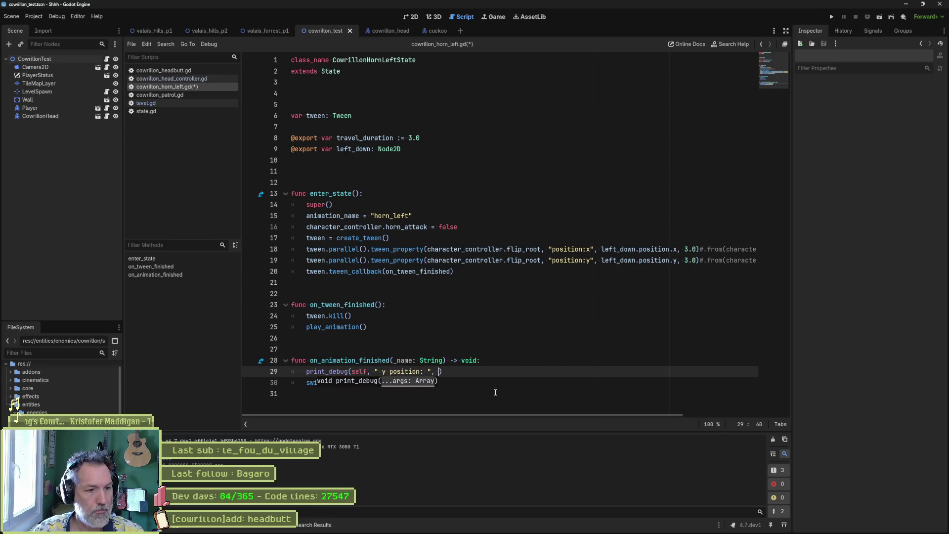
pyautogui.write('ara')
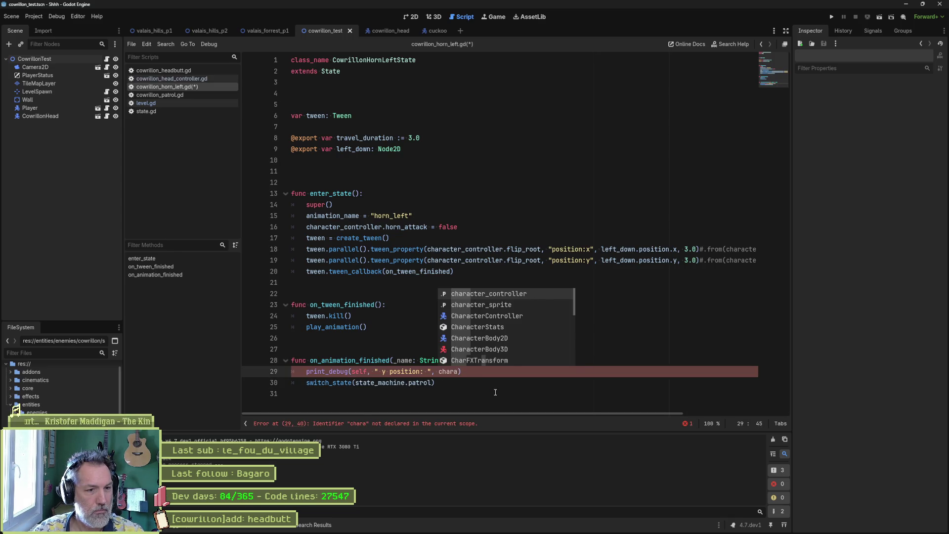
pyautogui.press('Return')
pyautogui.write('.flip_root.position.y')
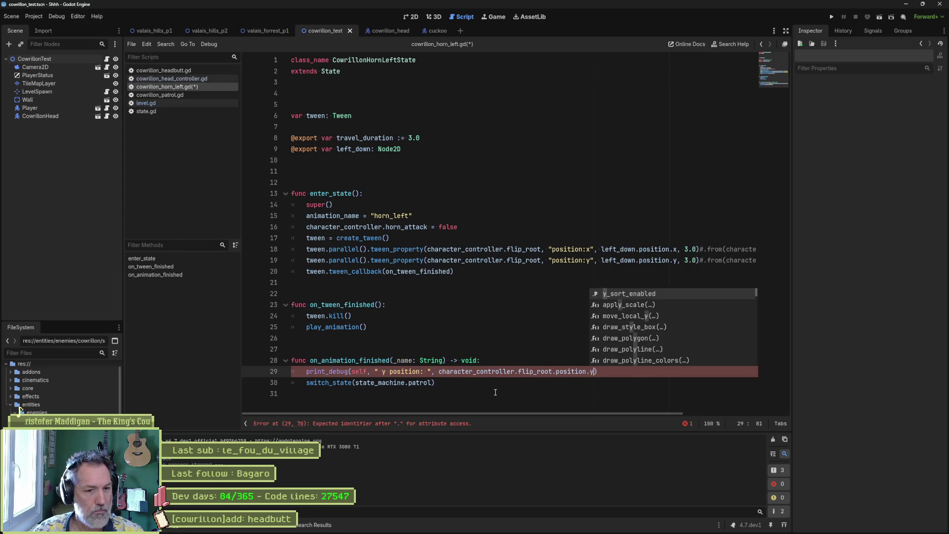
pyautogui.press('Escape')
pyautogui.press('F6')
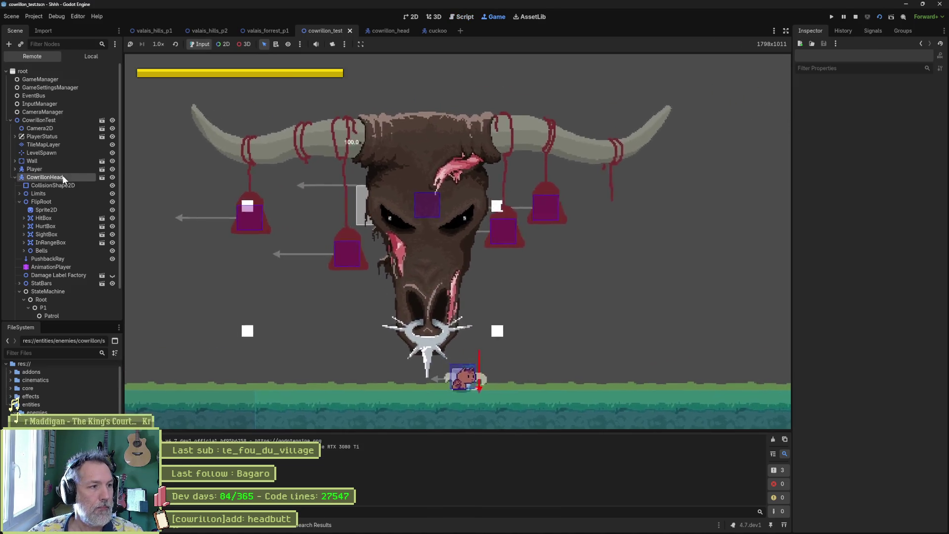
# Watch the horn attack with CowrillonHead selected, stop the game, select the print_debug line, and open cowrillon_patrol.gd
pyautogui.click(65, 177)
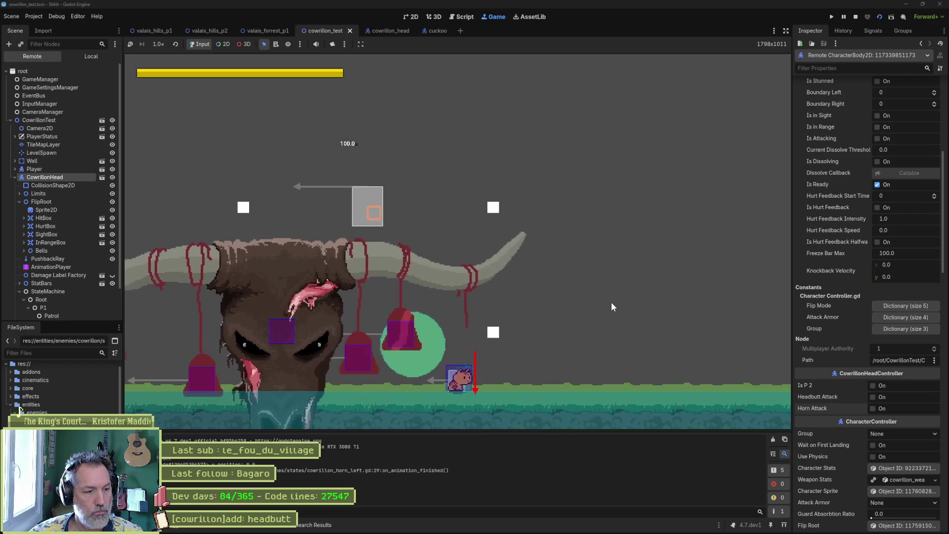
pyautogui.press('F8')
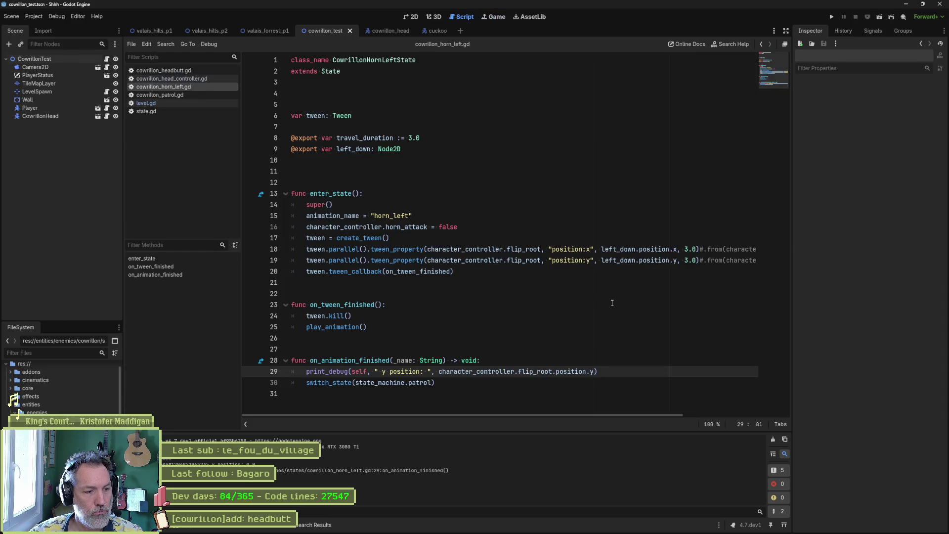
pyautogui.moveTo(603, 372); pyautogui.dragTo(603, 361)
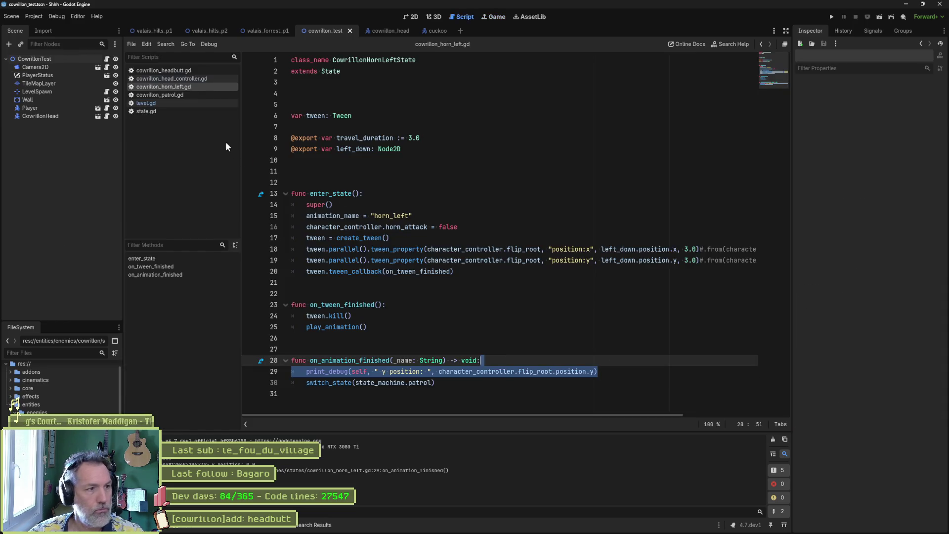
pyautogui.click(184, 93)
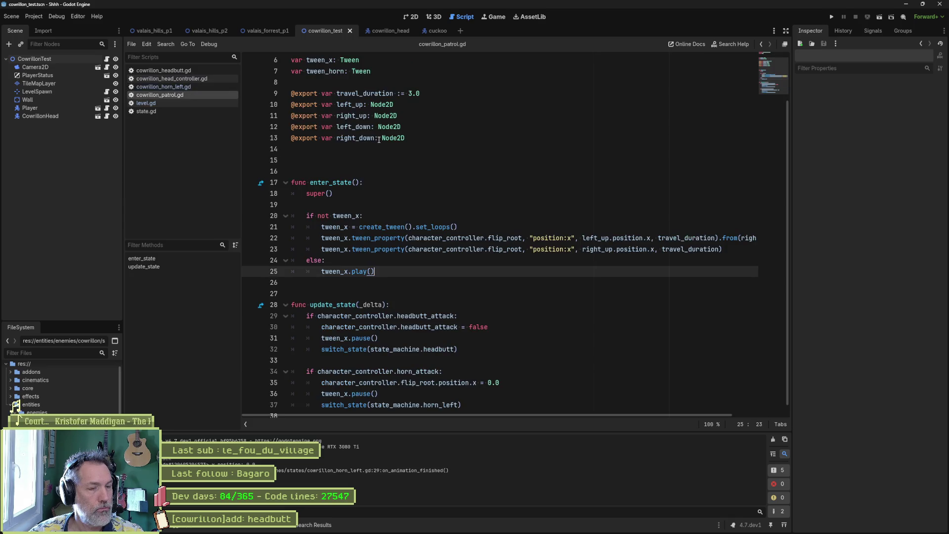
# Paste the y-position print_debug after the tween resume and play-test the boss's horn attack
pyautogui.press('Return')
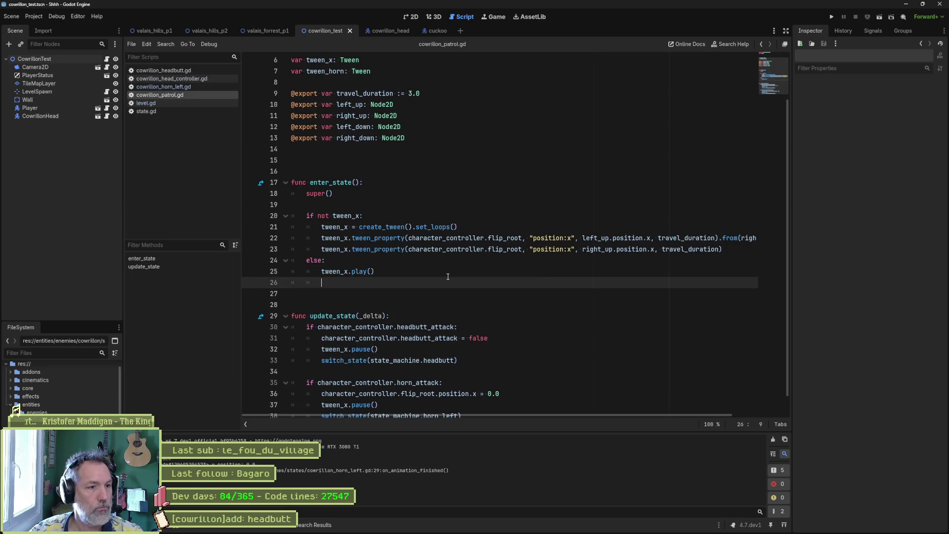
pyautogui.hotkey('ctrl', 'v')
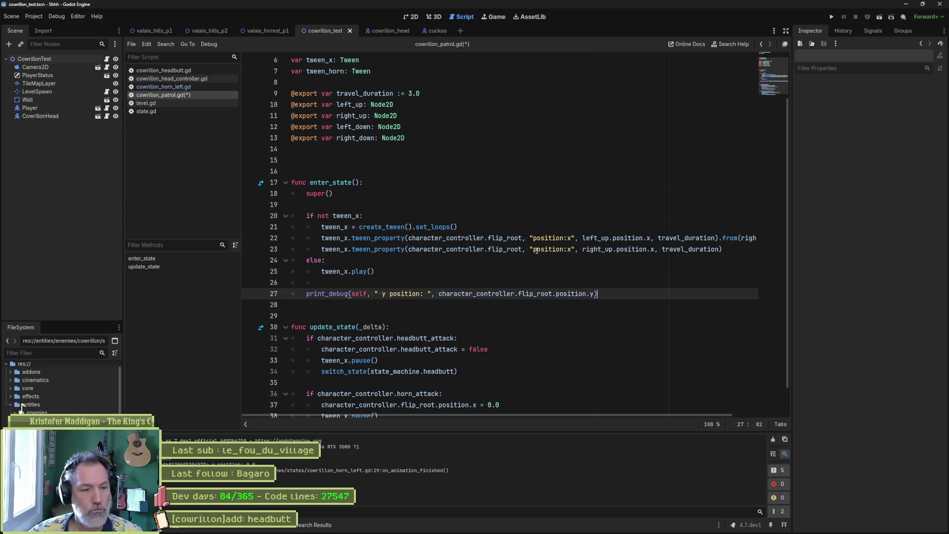
pyautogui.press('F6')
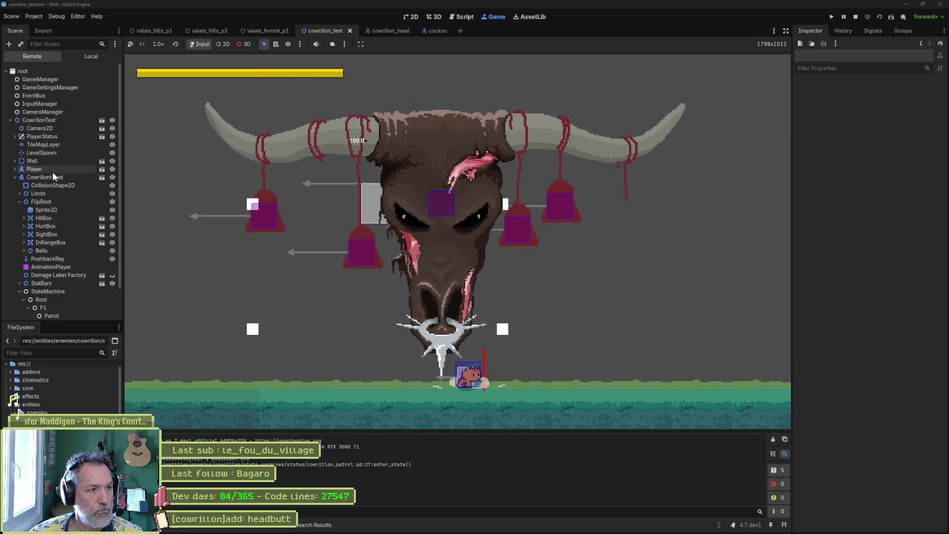
pyautogui.click(51, 176)
pyautogui.scroll(-5, 840, 454)
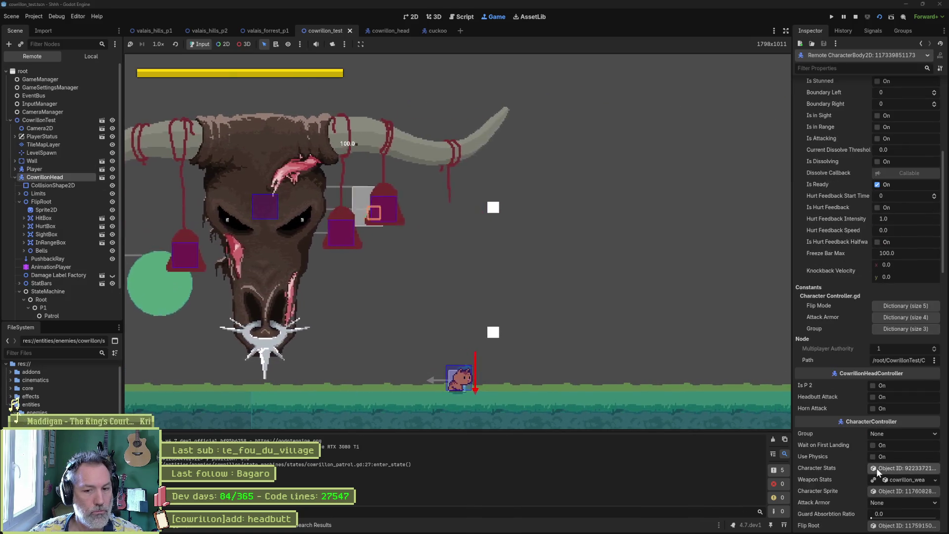
pyautogui.click(873, 408)
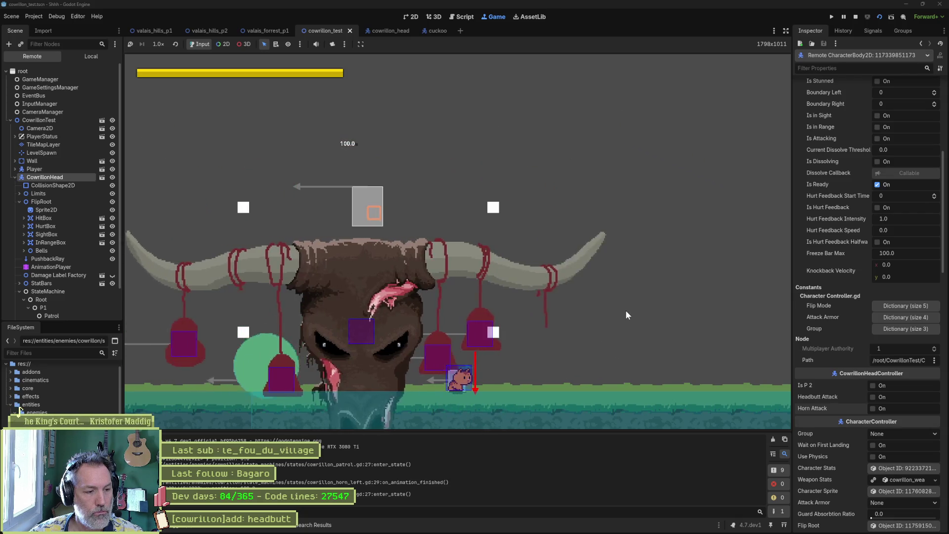
pyautogui.press('F8')
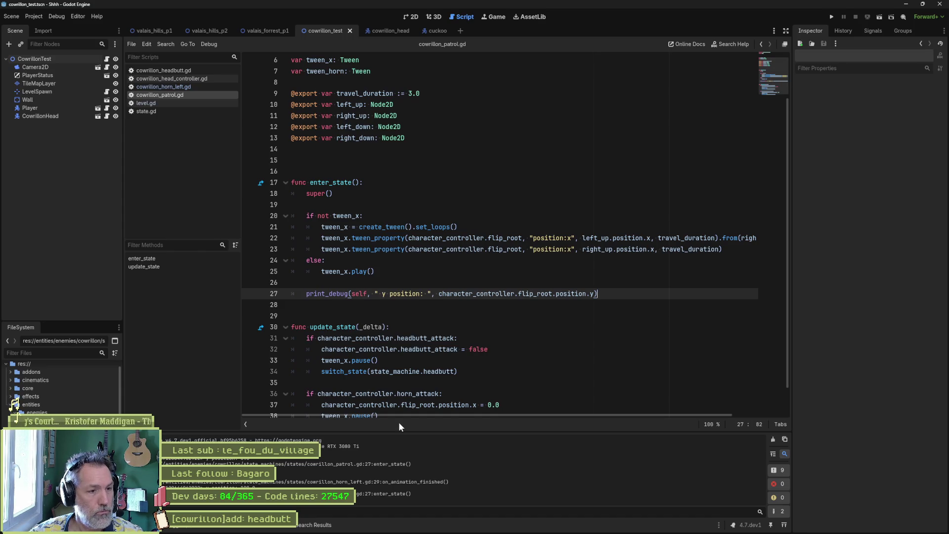
# Duplicate the debug print before the tween check, labelling the copies 'b4' and 'lefter'
pyautogui.hotkey('shift', 'Up')
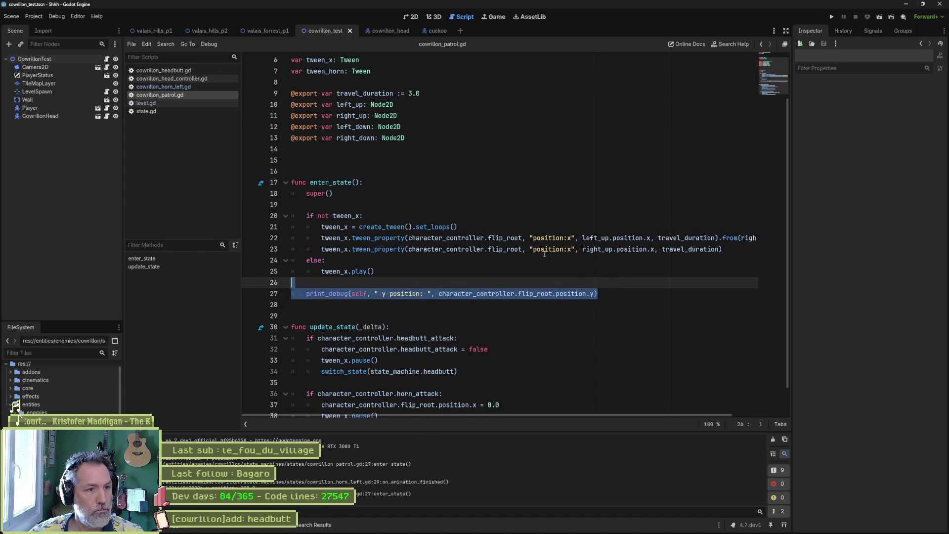
pyautogui.hotkey('ctrl', 'c')
pyautogui.click(461, 202)
pyautogui.hotkey('ctrl', 'v')
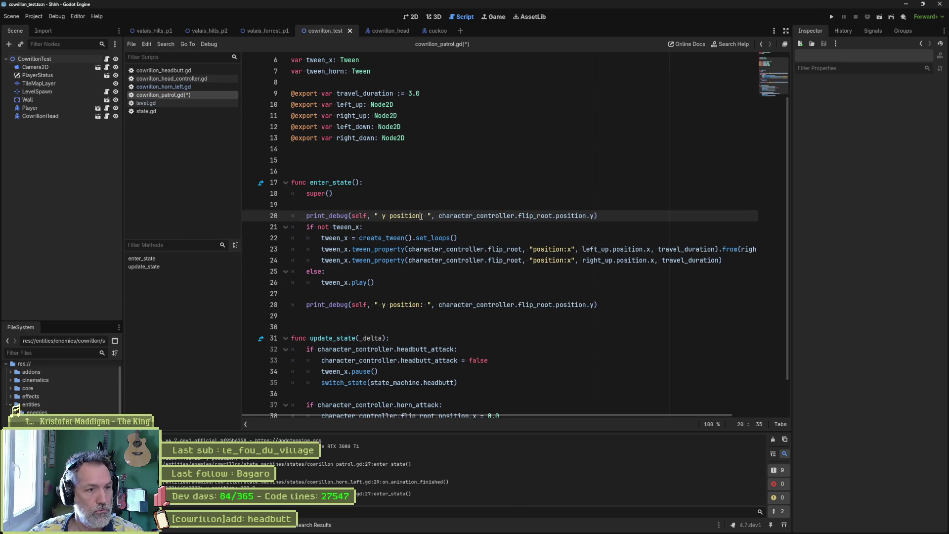
pyautogui.write('b4')
pyautogui.click(423, 305)
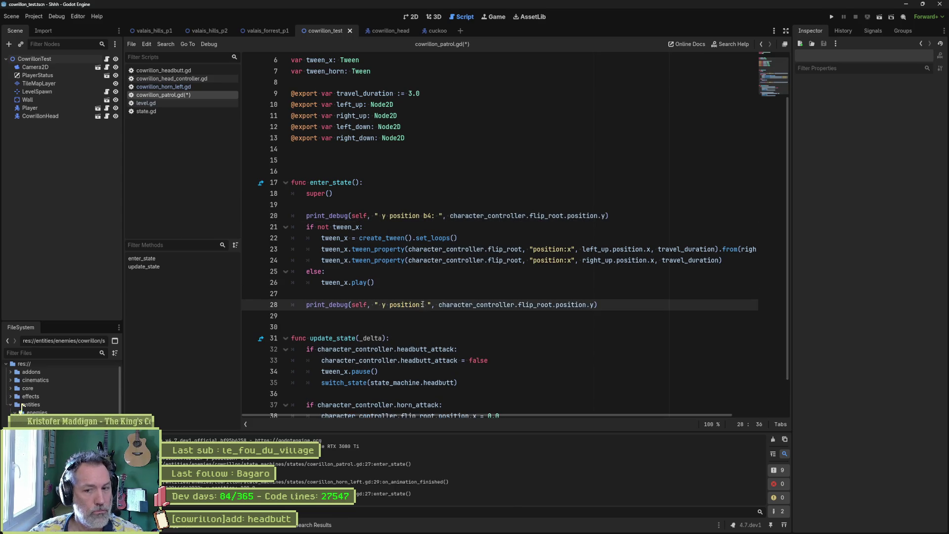
pyautogui.write('left')
pyautogui.write('er')
# Rerun the game with CowrillonHead selected to read the before/after logs, then stop it
pyautogui.press('F6')
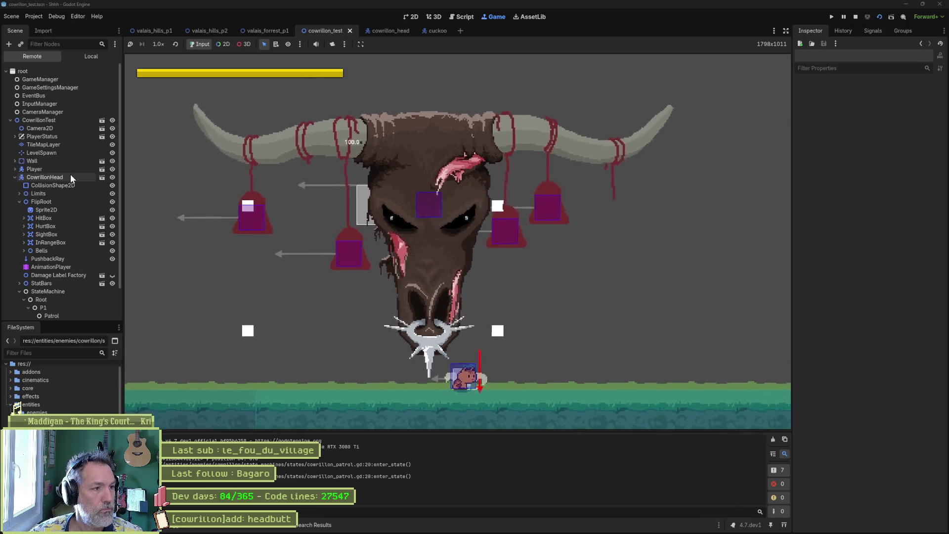
pyautogui.click(70, 176)
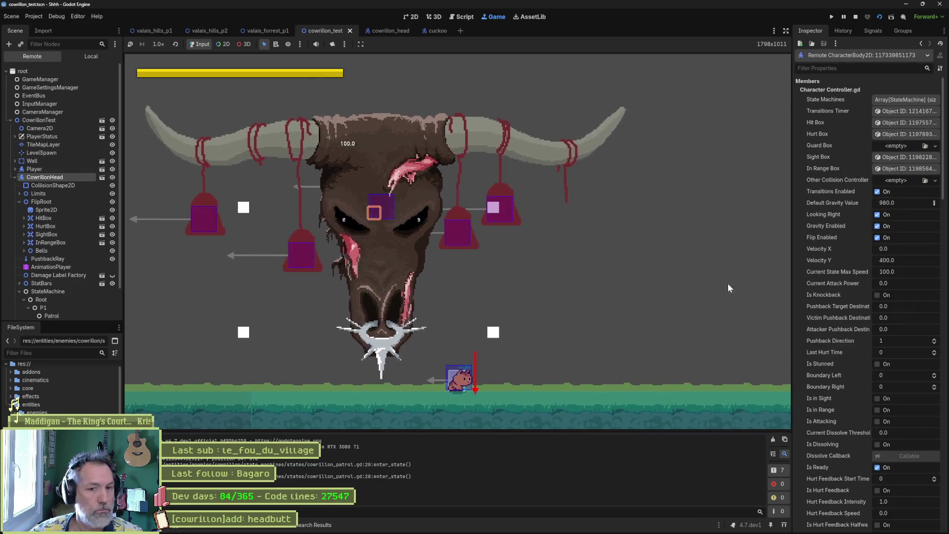
pyautogui.scroll(-3, 865, 247)
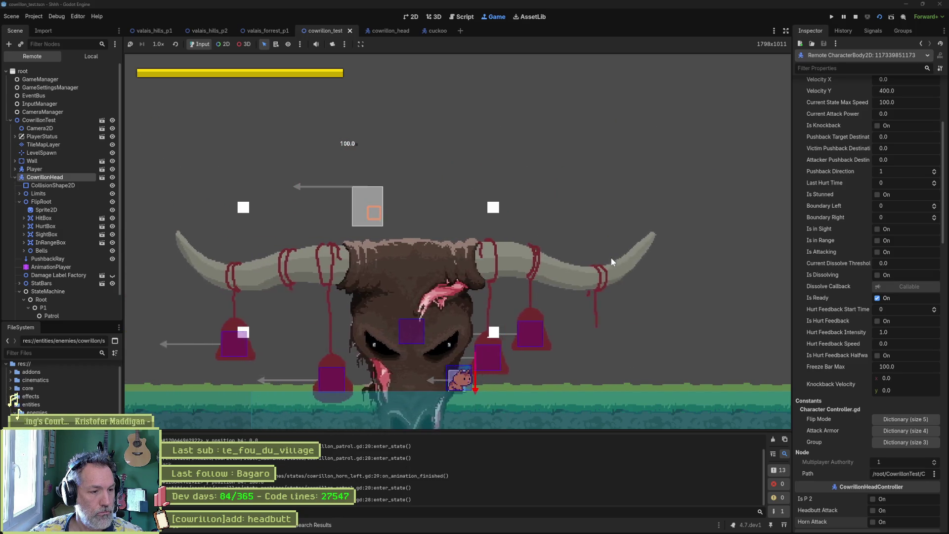
pyautogui.press('F8')
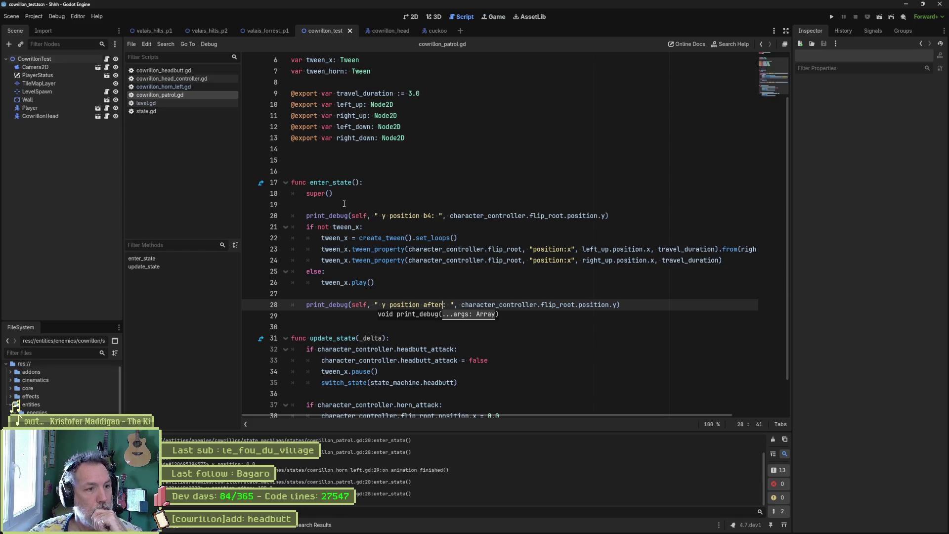
pyautogui.moveTo(317, 183); pyautogui.dragTo(315, 193)
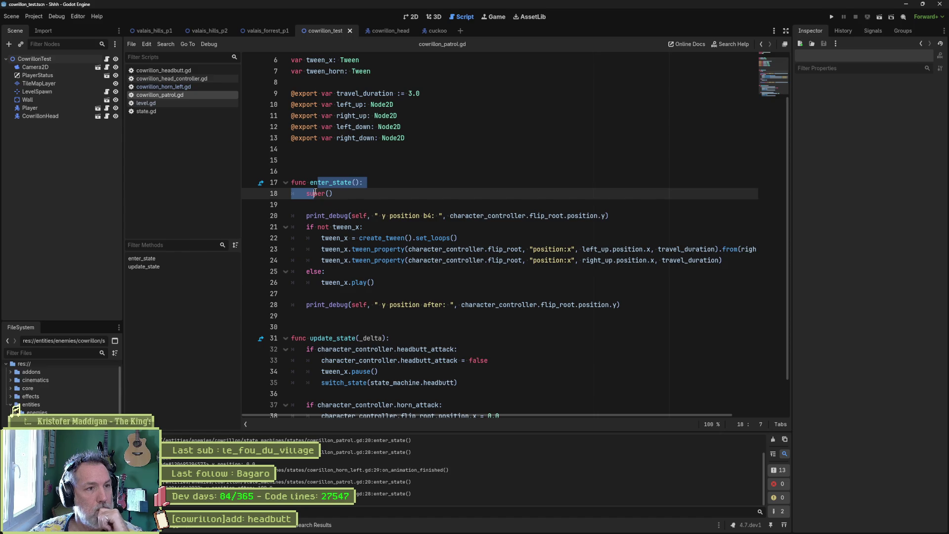
pyautogui.scroll(2, 315, 193)
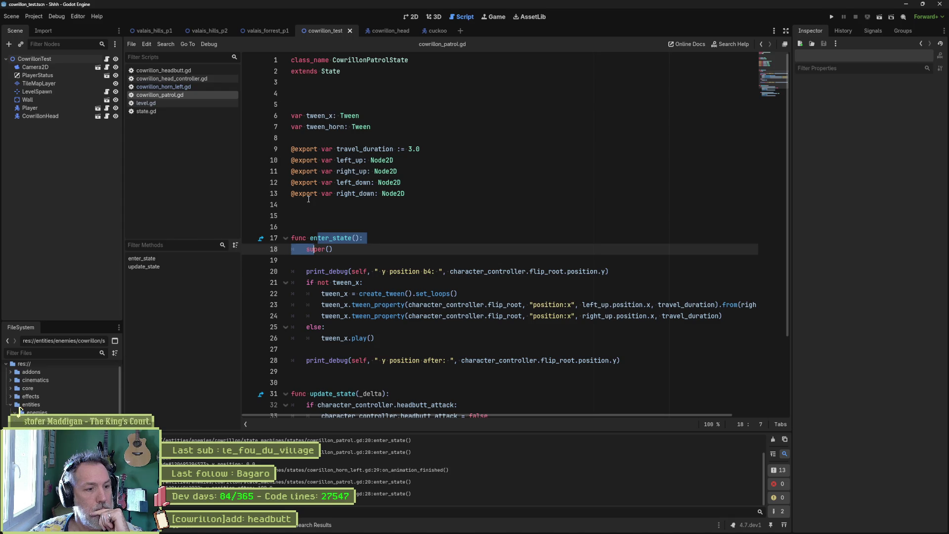
pyautogui.moveTo(309, 199)
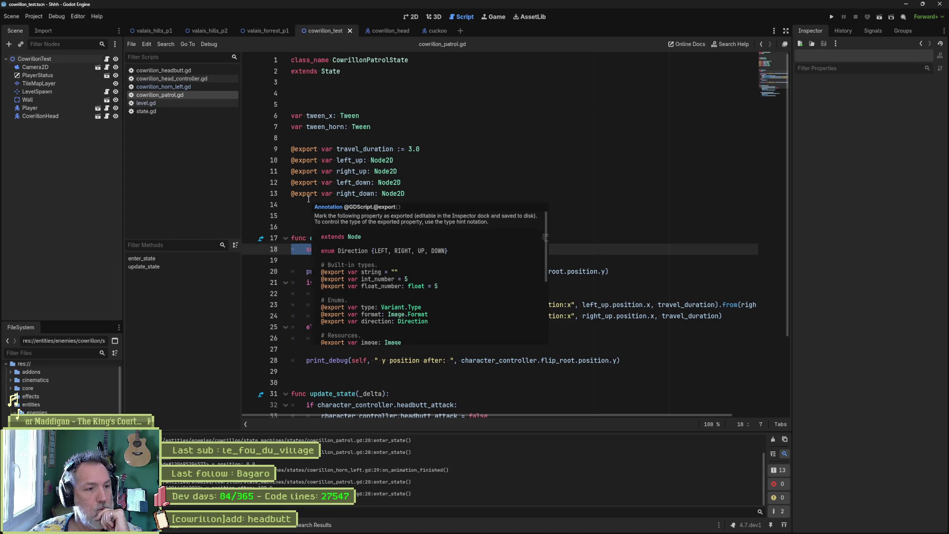
pyautogui.click(359, 193)
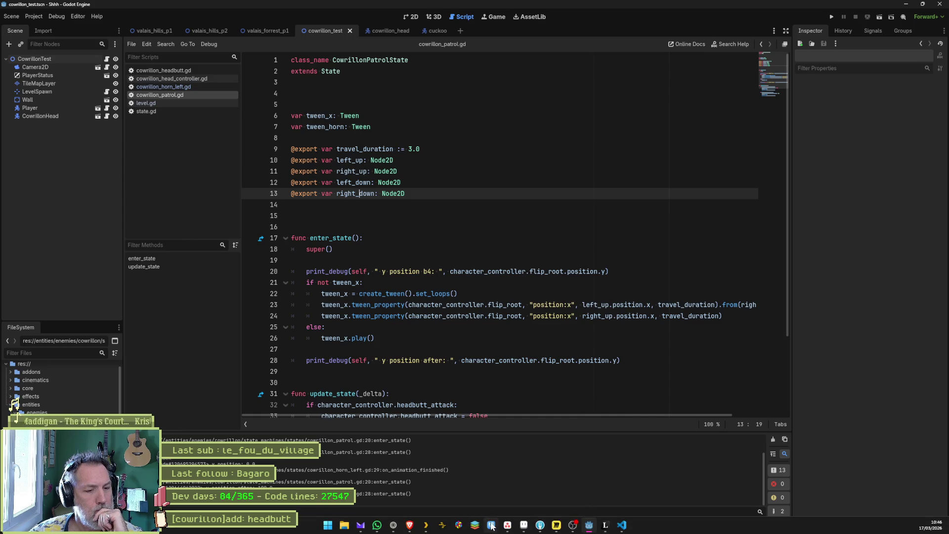
pyautogui.click(393, 525)
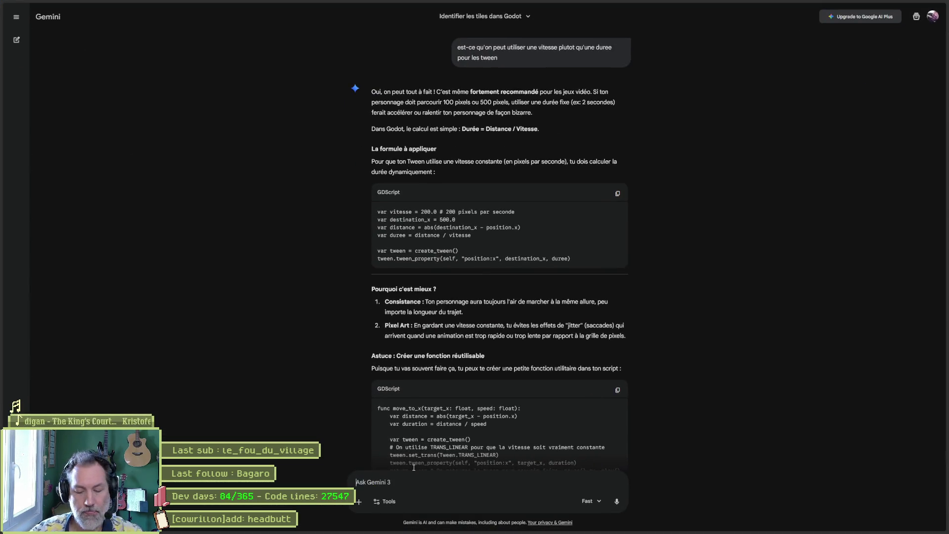
# Ask Gemini in French why y returns to 100 when the animation brings the node to zero
pyautogui.write("l'impression que le te")
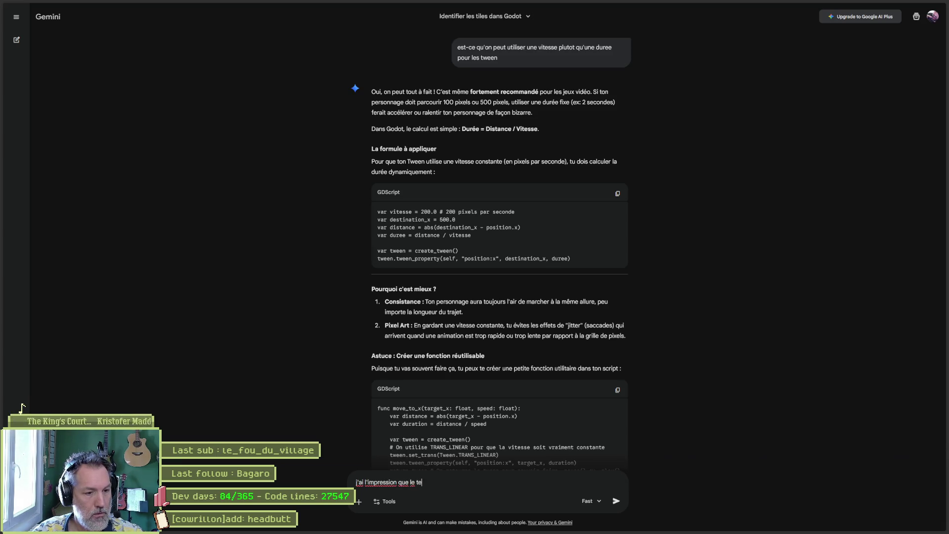
pyautogui.write('n')
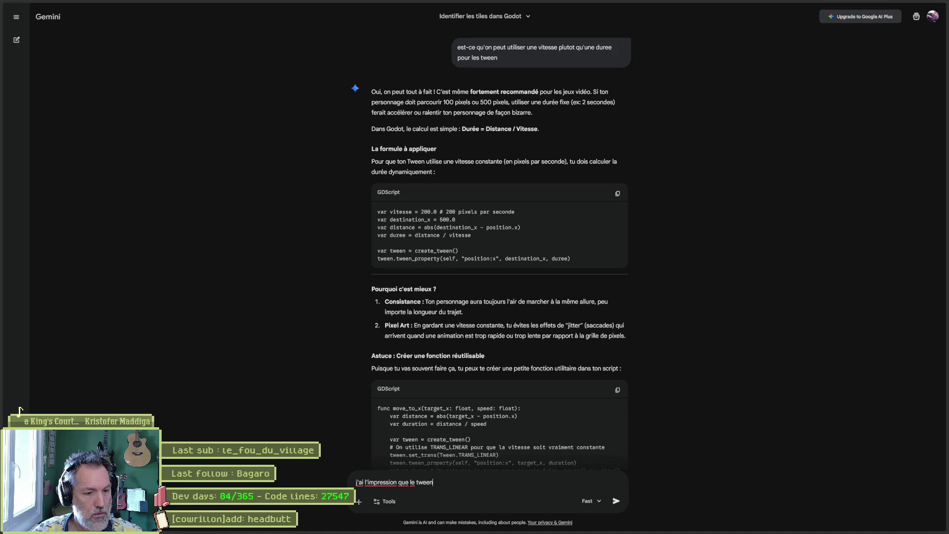
pyautogui.write('imation player ne mod')
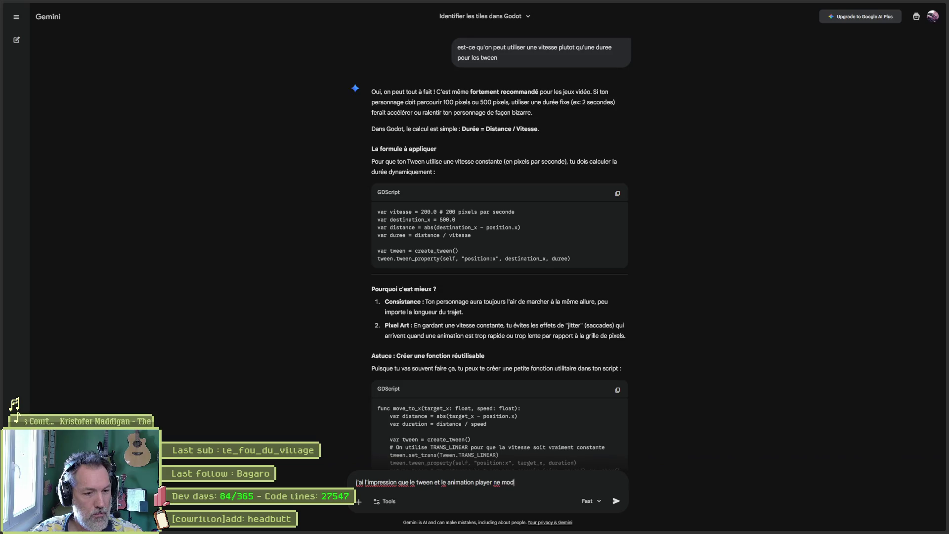
pyautogui.write('pas de la me')
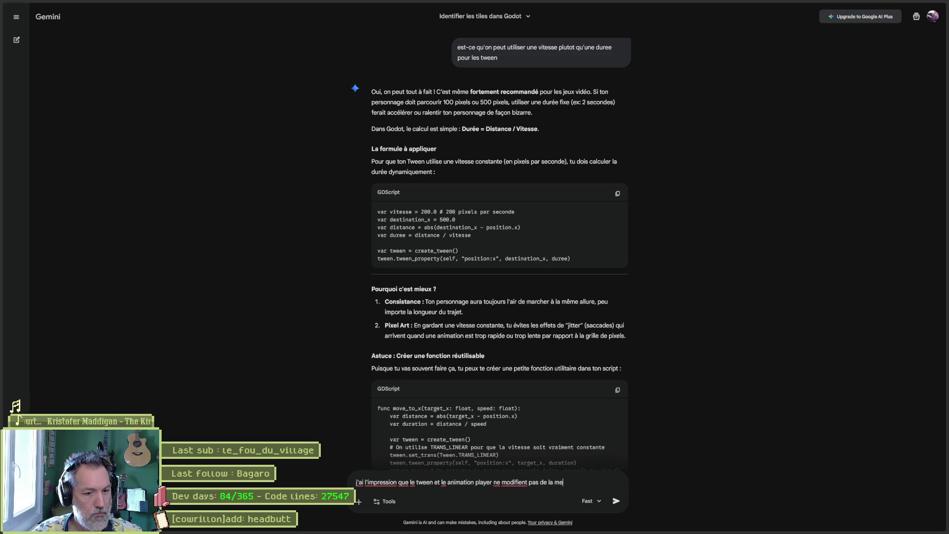
pyautogui.press('Left')
pyautogui.press('Left')
pyautogui.press('Left')
pyautogui.press('BackSpace')
pyautogui.press('End')
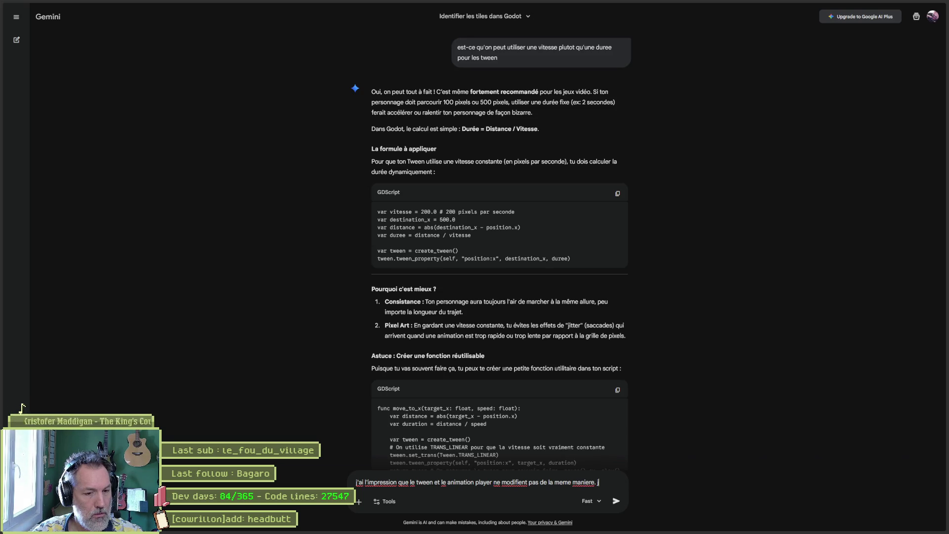
pyautogui.write('n tween qui amm')
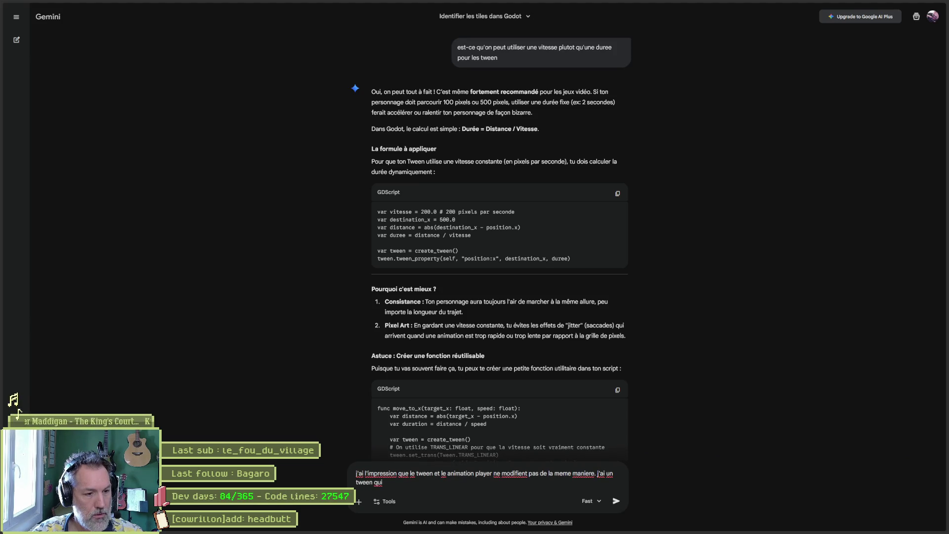
pyautogui.write('ene mon')
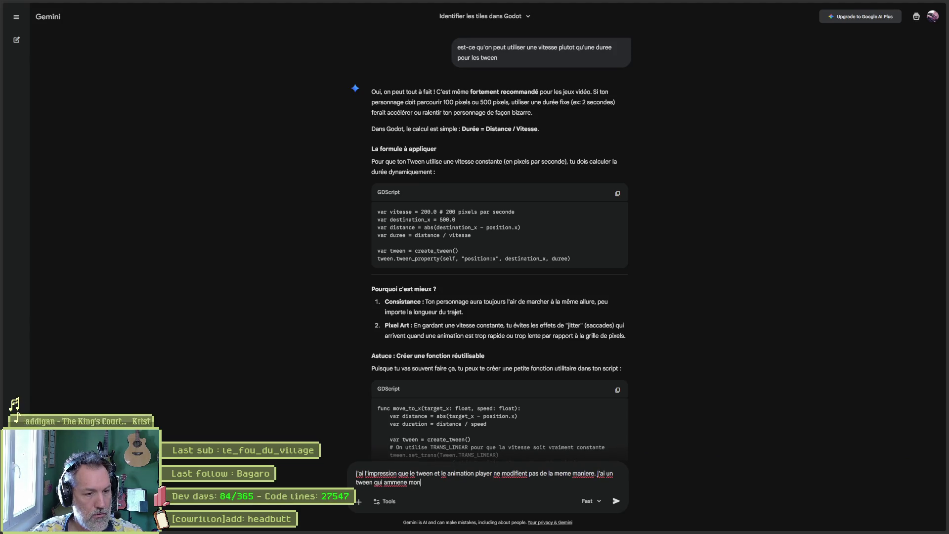
pyautogui.press('BackSpace')
pyautogui.press('BackSpace')
pyautogui.press('BackSpace')
pyautogui.write('node')
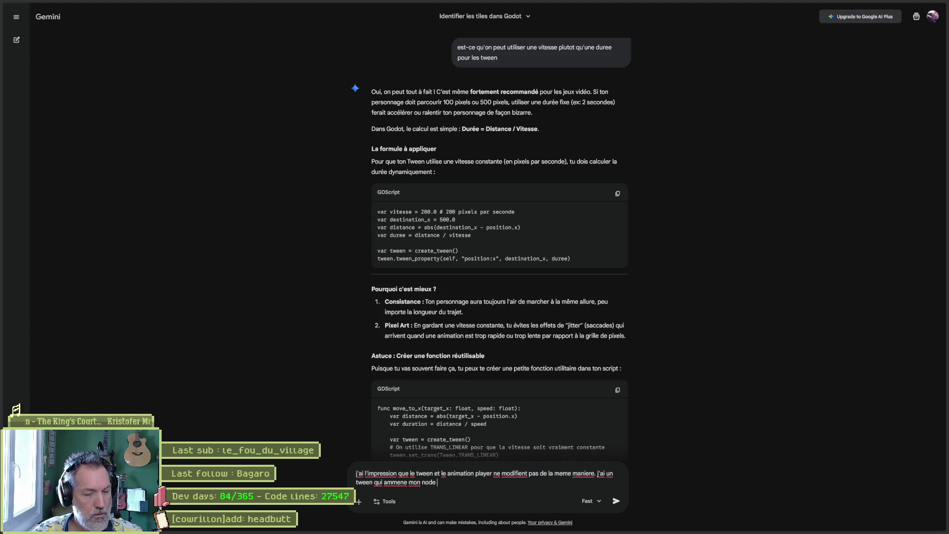
pyautogui.press('BackSpace')
pyautogui.press('BackSpace')
pyautogui.write('zero en y et')
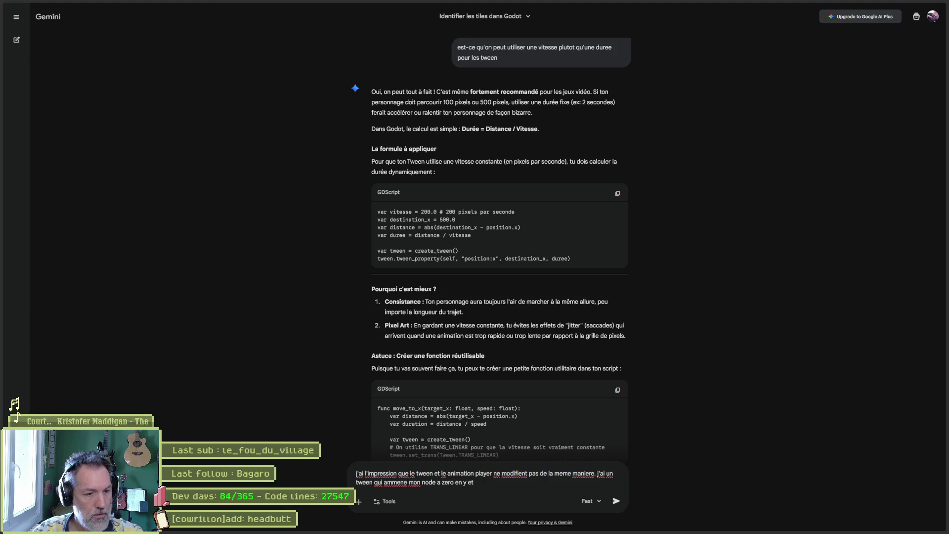
pyautogui.write('100')
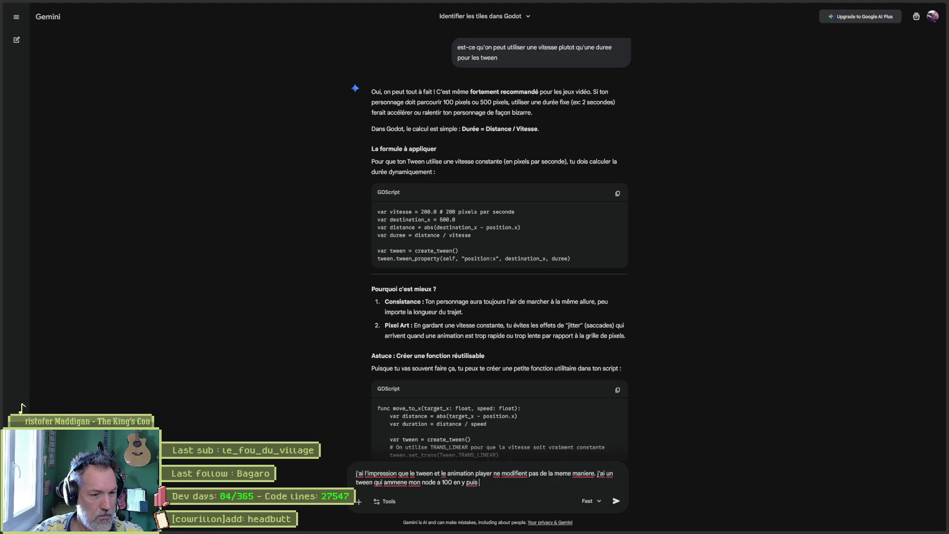
pyautogui.write(' animation quie')
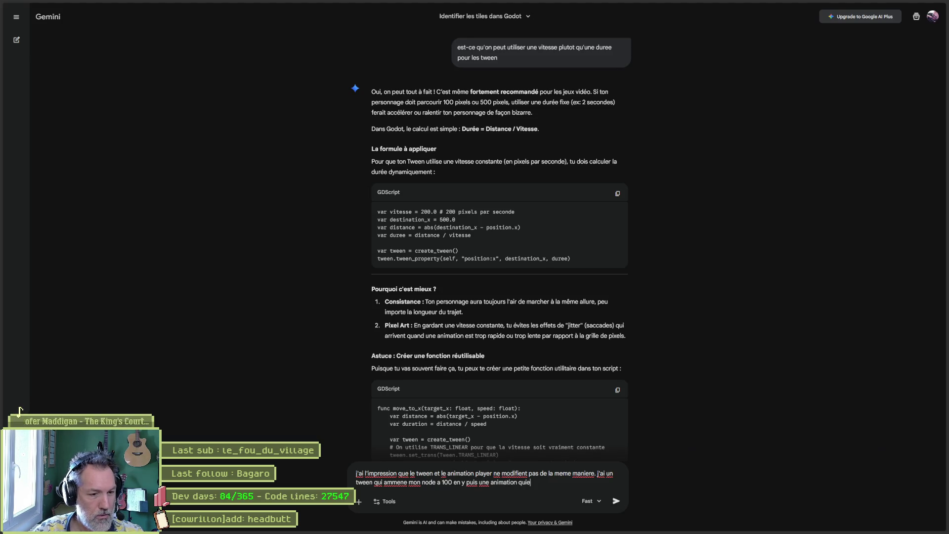
pyautogui.write('ne a')
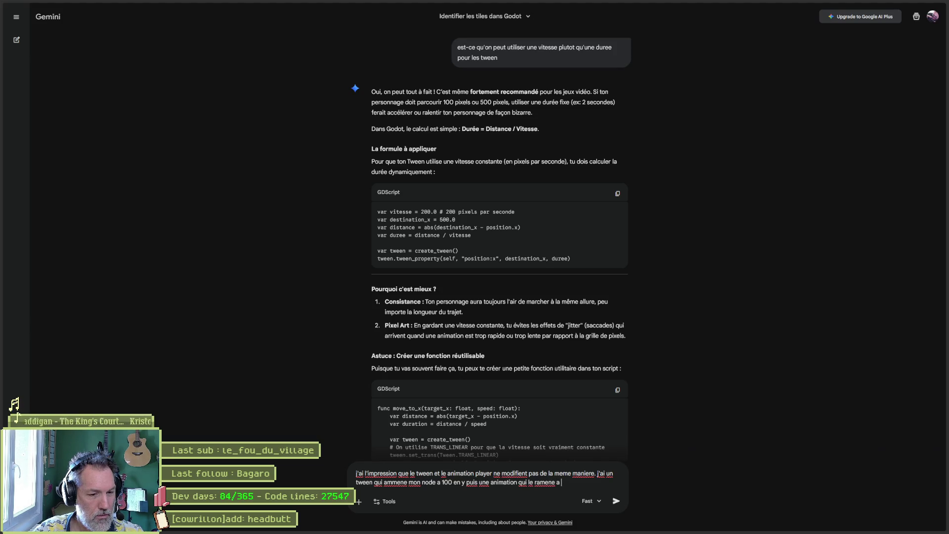
pyautogui.write('o ')
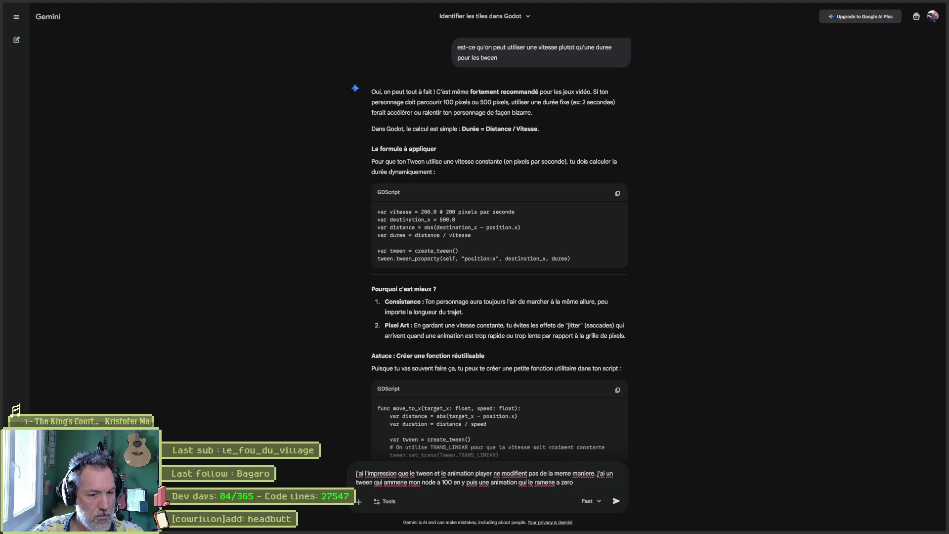
pyautogui.write('et la f')
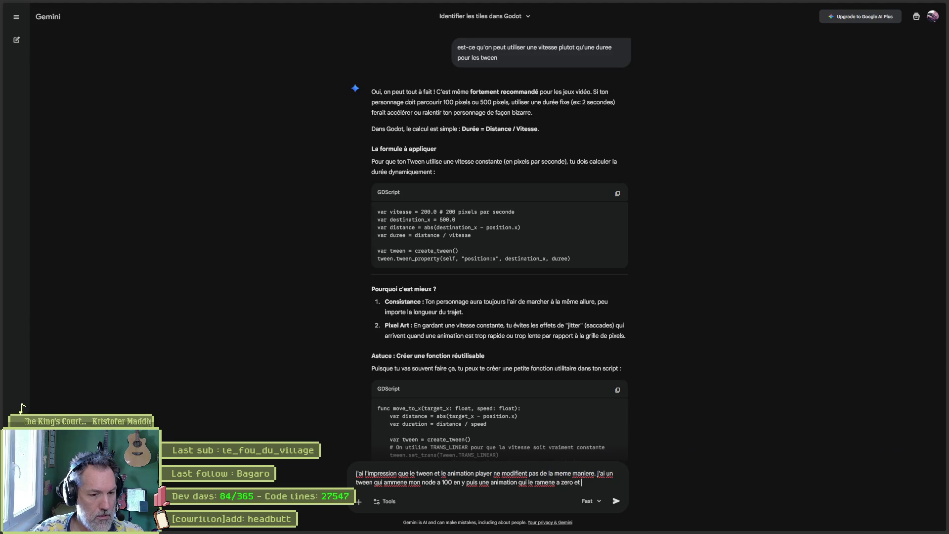
pyautogui.write('rame d')
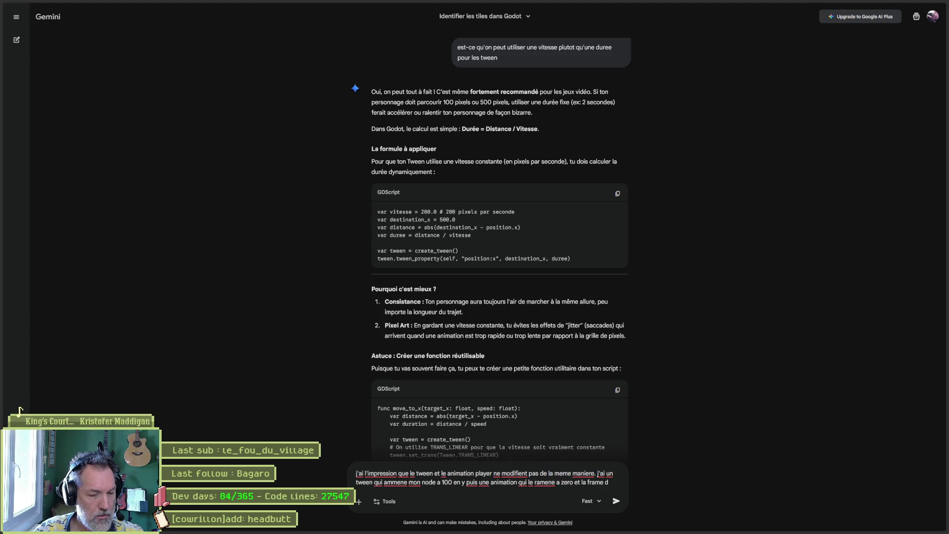
pyautogui.press('BackSpace')
pyautogui.press('BackSpace')
pyautogui.press('BackSpace')
pyautogui.press('BackSpace')
pyautogui.press('BackSpace')
pyautogui.press('BackSpace')
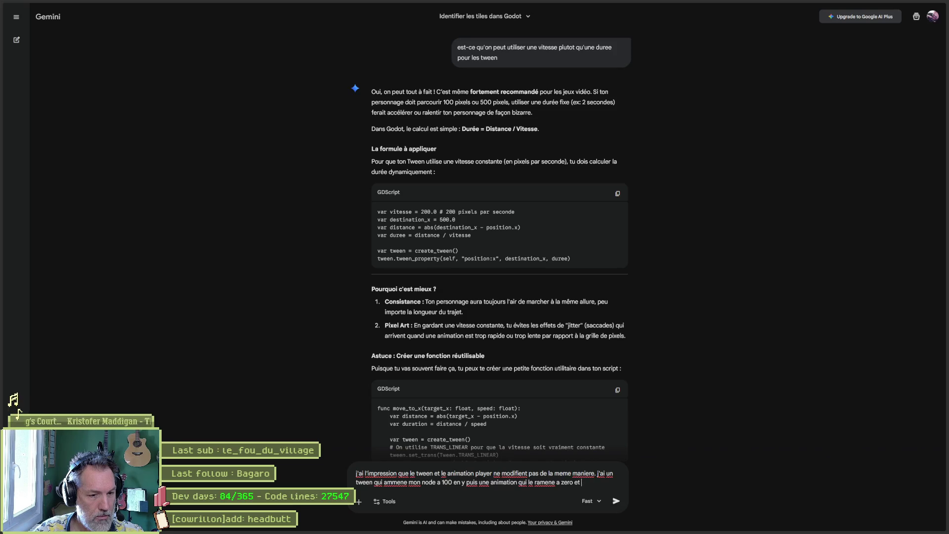
pyautogui.write("a la fin de l'animation")
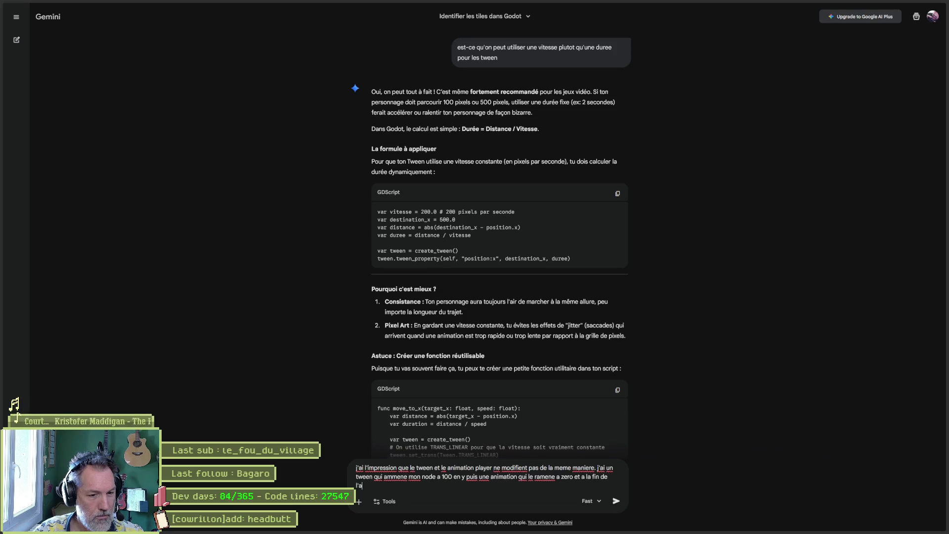
pyautogui.write(', la valeur y')
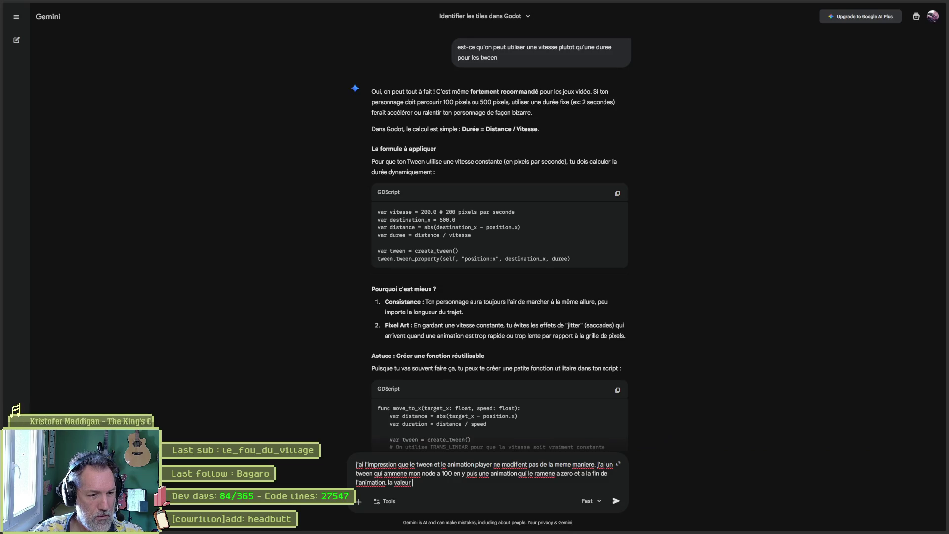
pyautogui.write(' est de n')
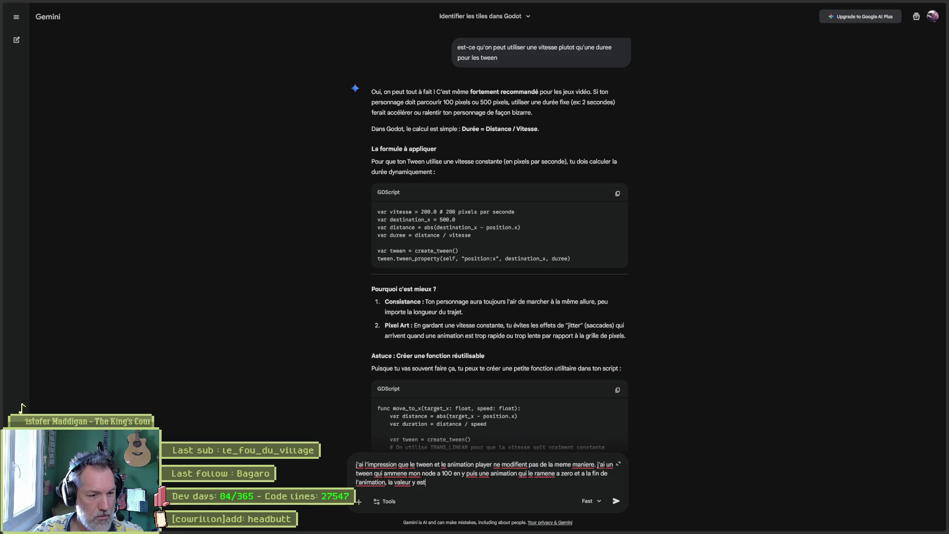
pyautogui.write('ouveau 100')
pyautogui.press('Return')
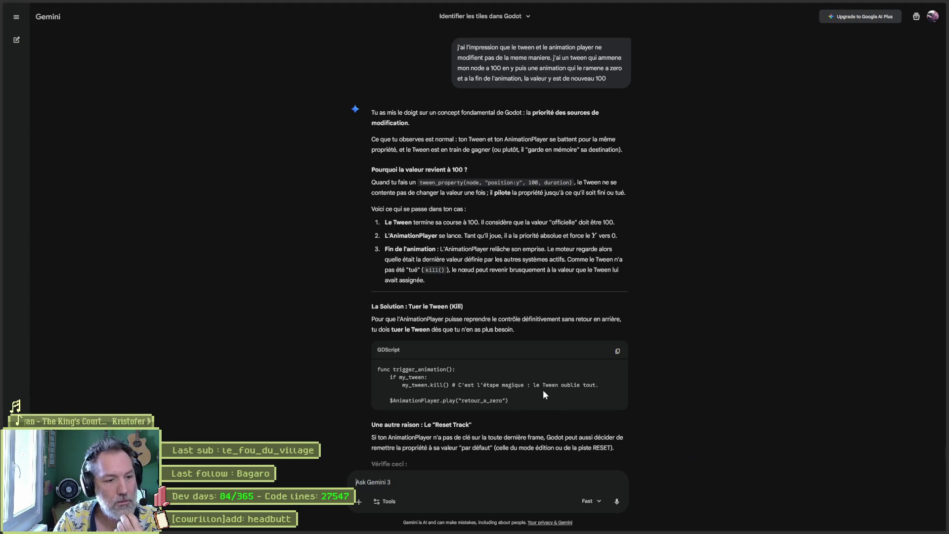
# Scroll through Gemini's tween versus AnimationPlayer explanation, then return to the Godot editor
pyautogui.scroll(-2, 535, 401)
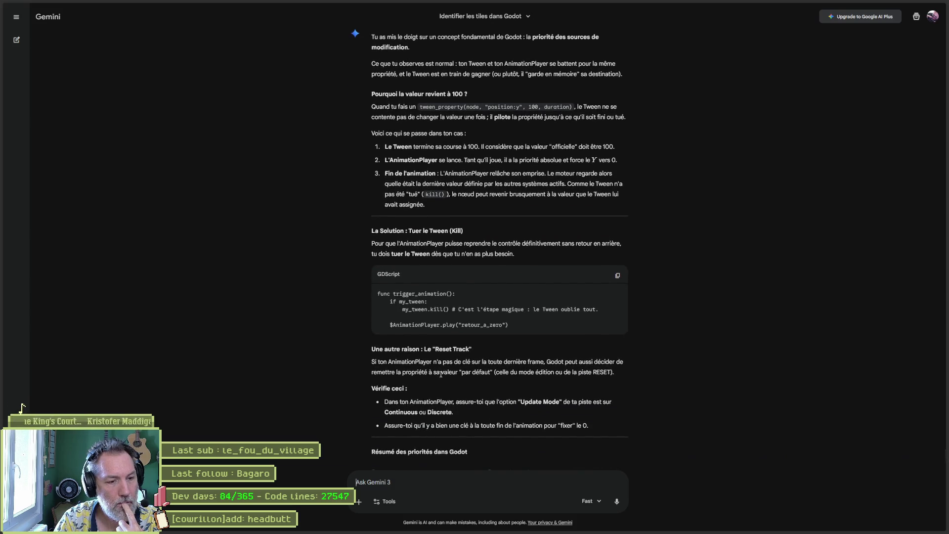
pyautogui.scroll(-2, 441, 374)
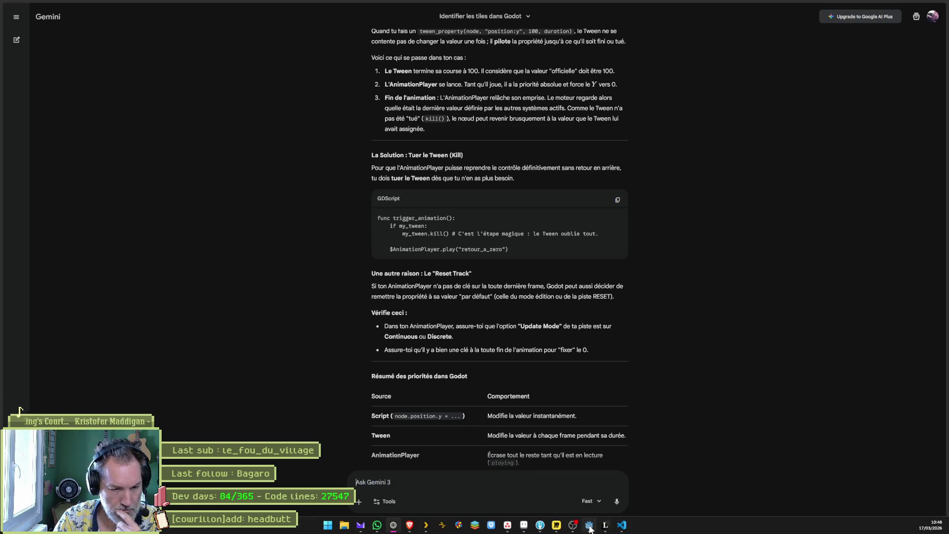
pyautogui.click(589, 526)
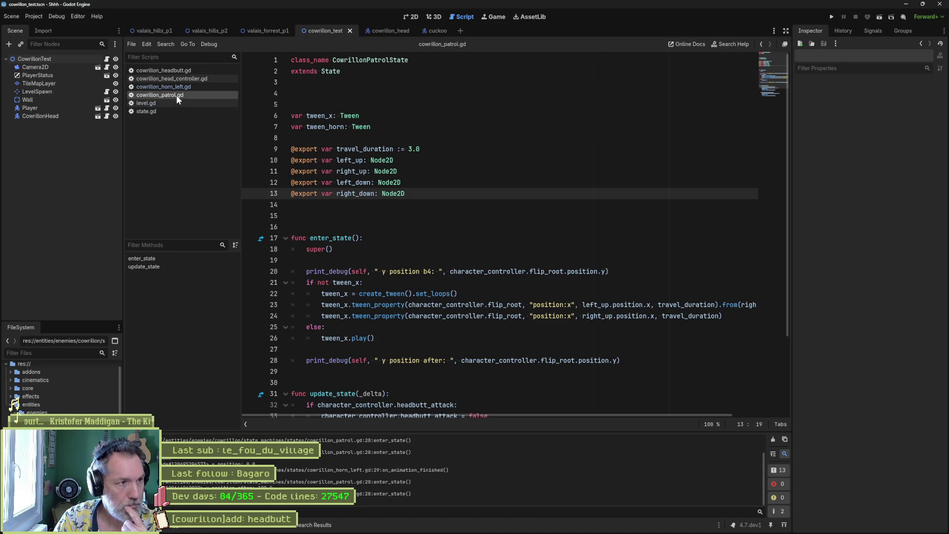
# Open cowrillon_horn_left.gd, select its whole contents, and go back to the Gemini chat
pyautogui.click(188, 87)
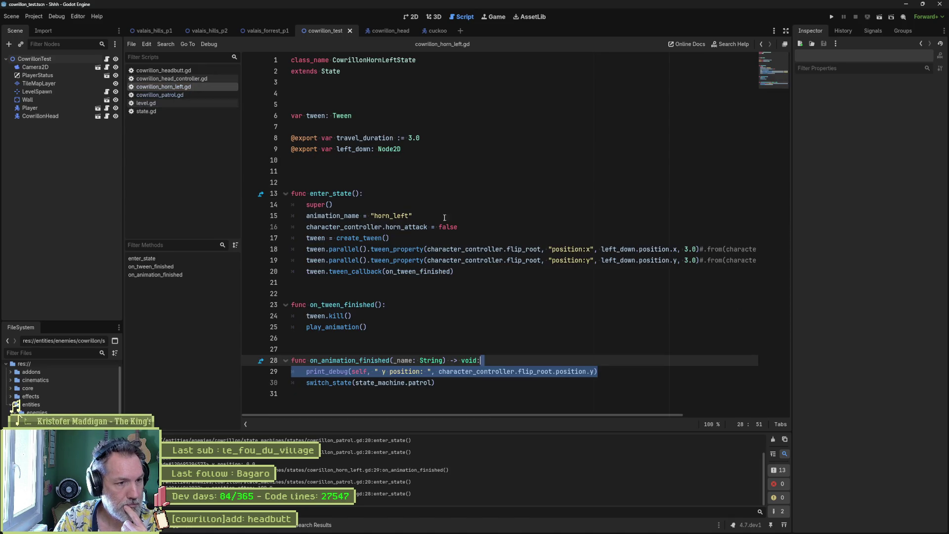
pyautogui.click(329, 316)
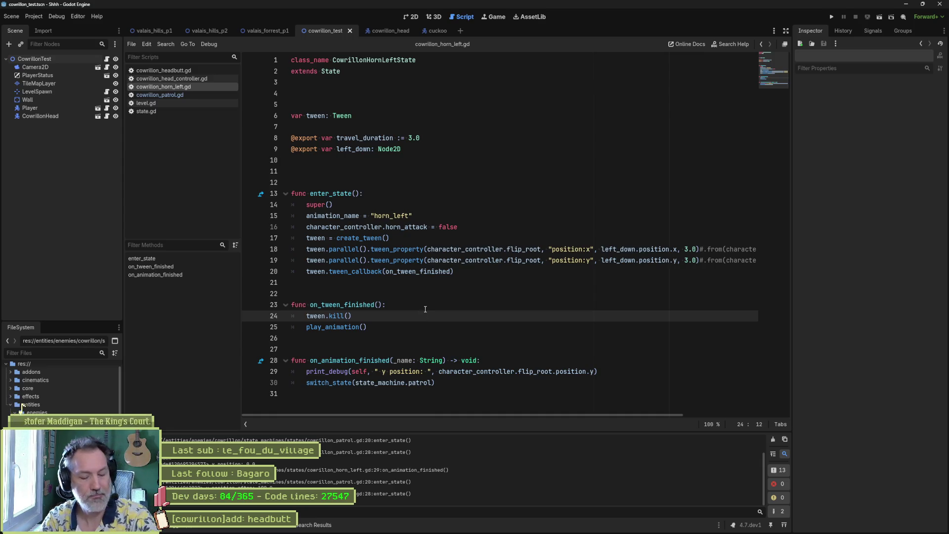
pyautogui.hotkey('ctrl', 'a')
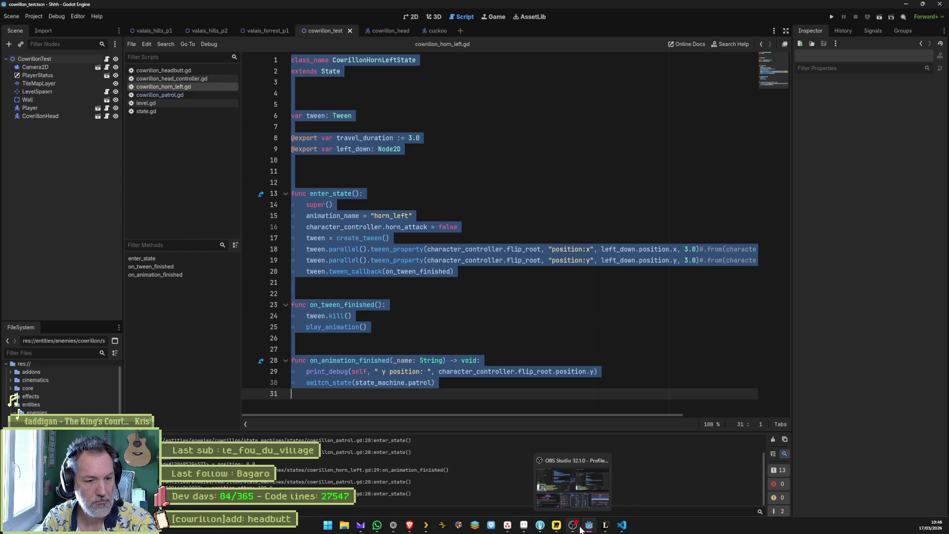
pyautogui.click(394, 521)
# Send Gemini the horn_left script, noting the tween is killed before the animation, then return to Godot
pyautogui.write('mn')
pyautogui.press('BackSpace')
pyautogui.press('BackSpace')
pyautogui.write('je tue le ')
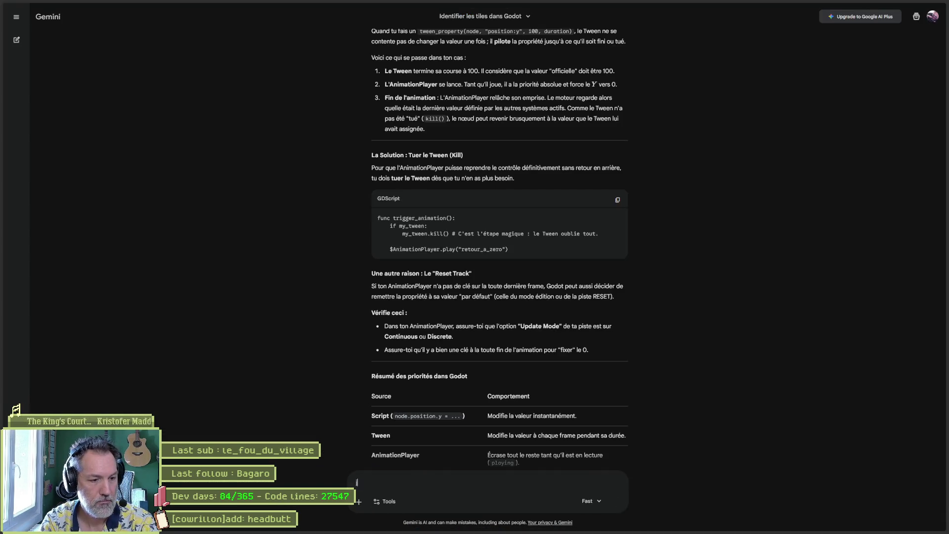
pyautogui.write('tween avant')
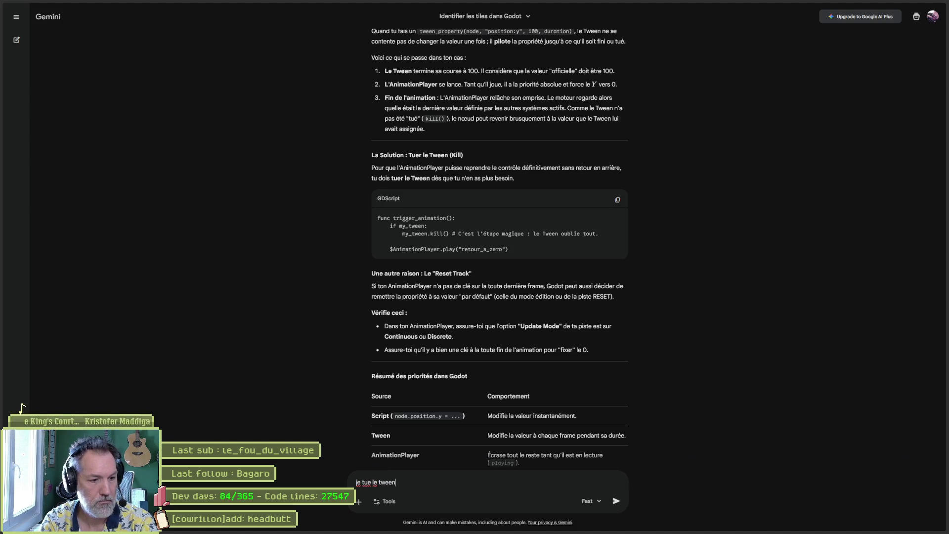
pyautogui.write('nimation')
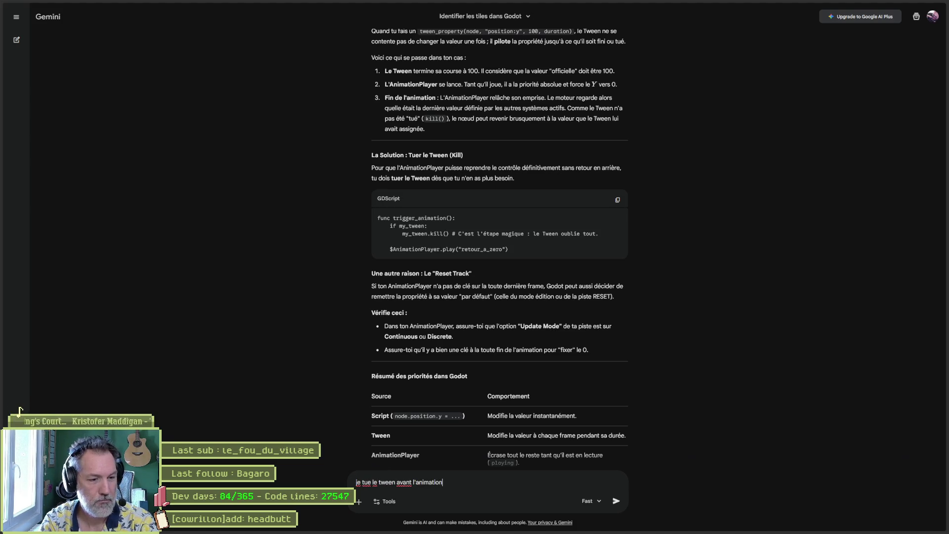
pyautogui.write(' dans mon script')
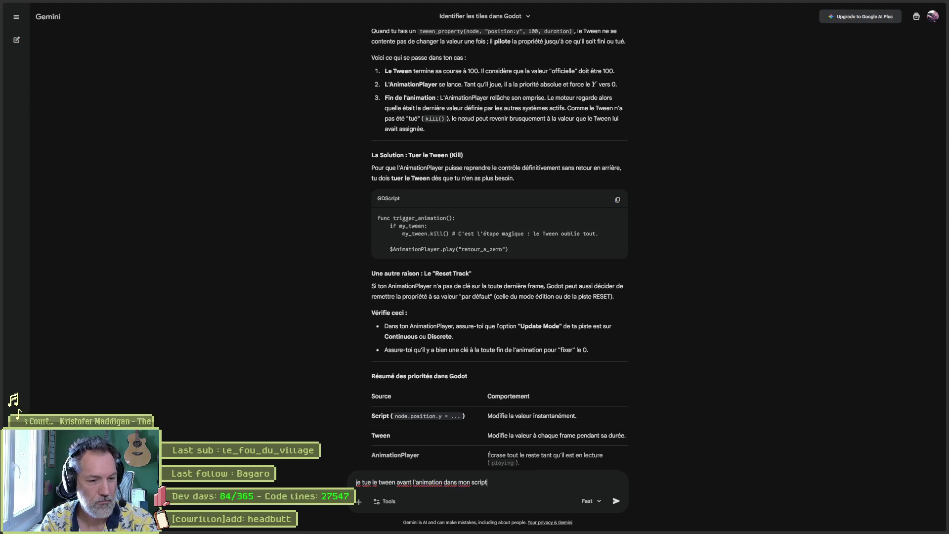
pyautogui.write('essous:')
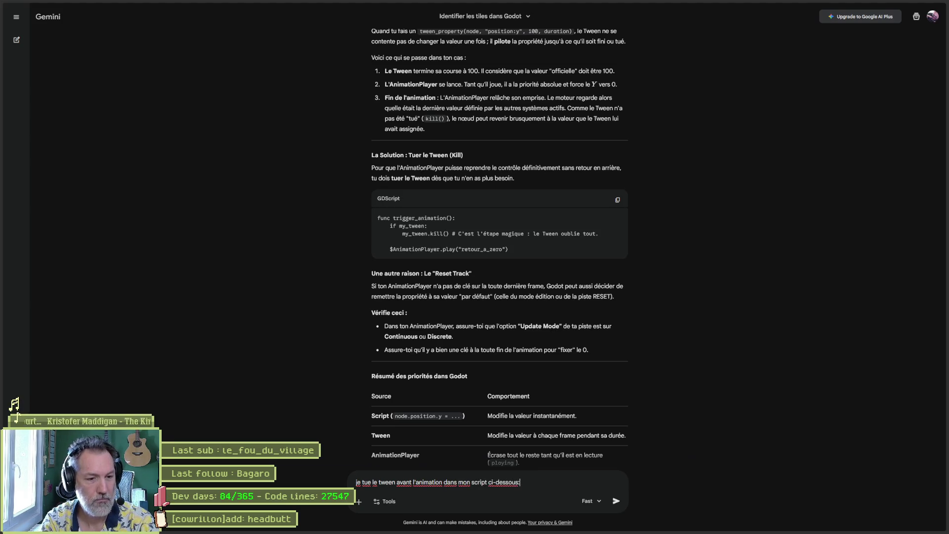
pyautogui.press('Return')
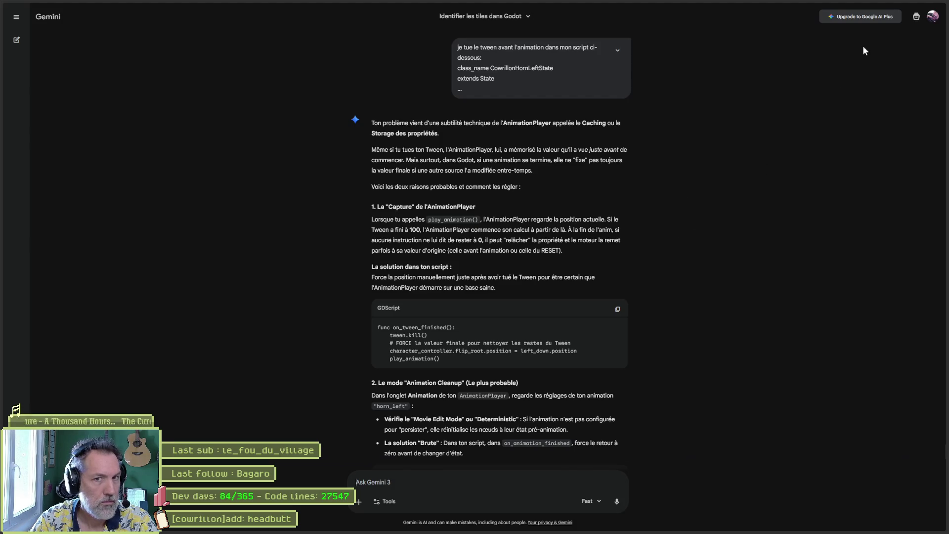
pyautogui.moveTo(901, 7)
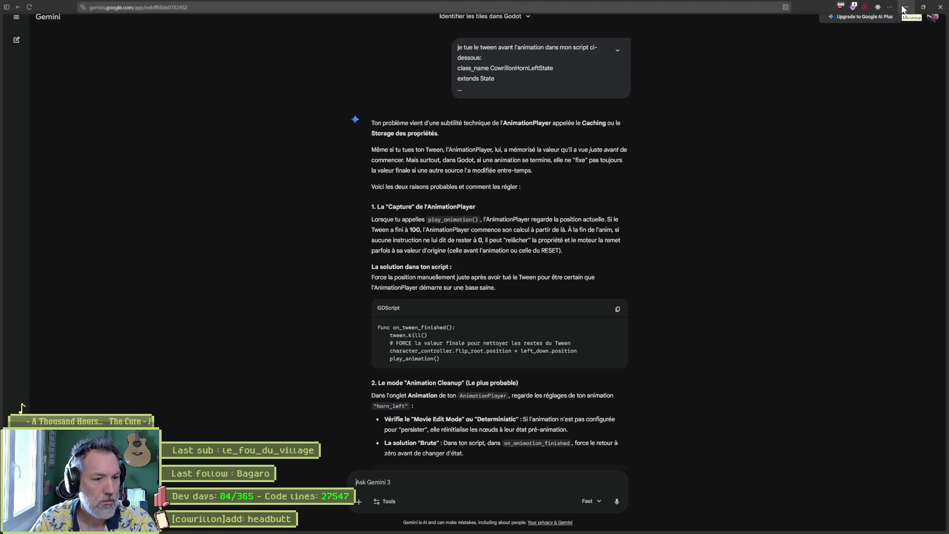
pyautogui.click(902, 7)
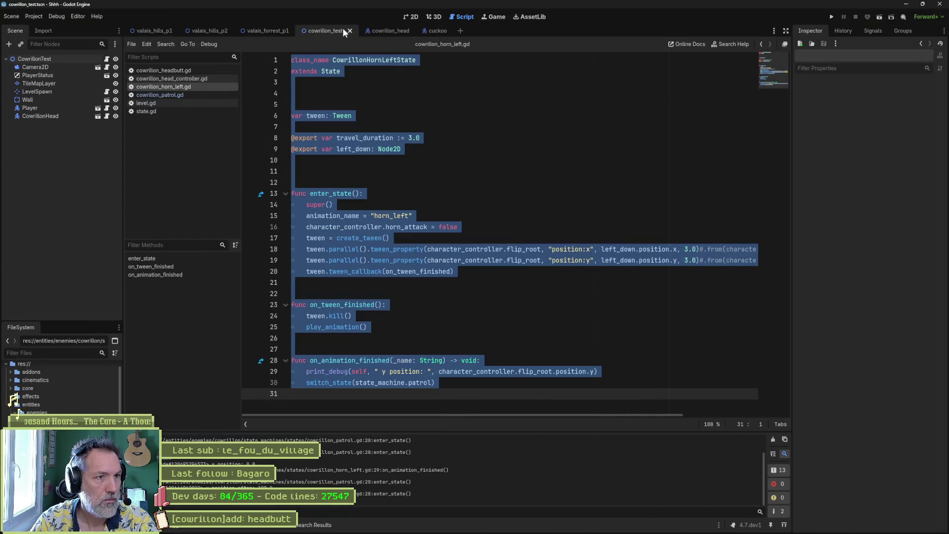
# Enable Deterministic on the cowrillon_head AnimationPlayer, then run cowrillon_test and inspect the live CowrillonHead
pyautogui.click(392, 30)
pyautogui.click(46, 182)
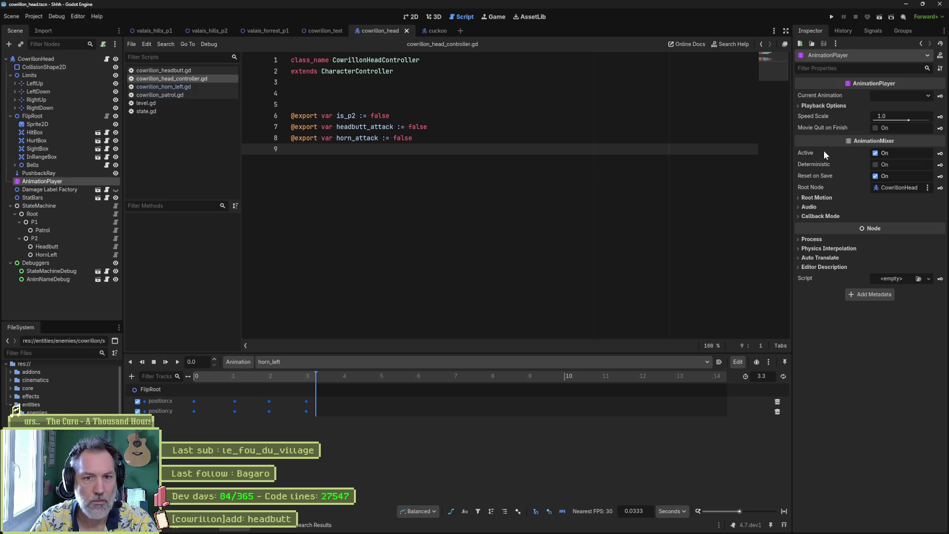
pyautogui.click(874, 165)
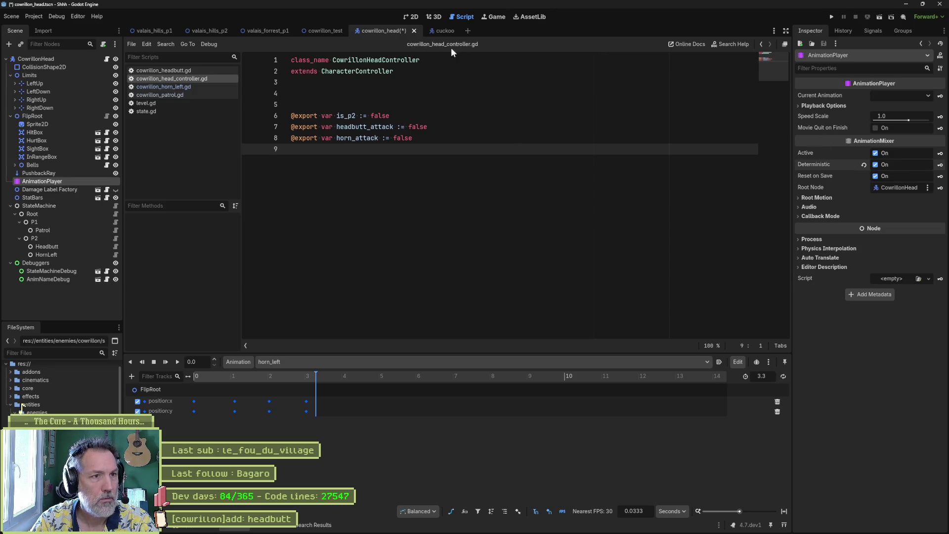
pyautogui.click(329, 31)
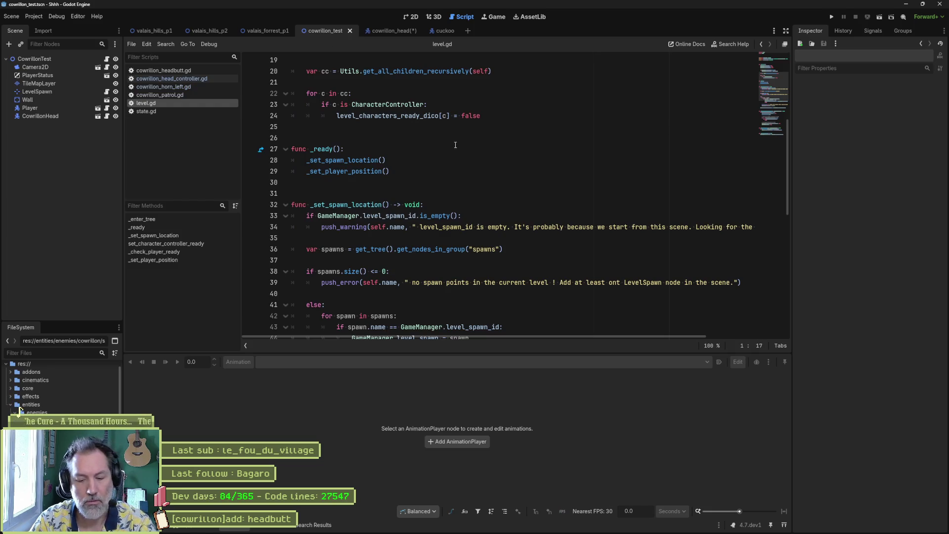
pyautogui.press('F6')
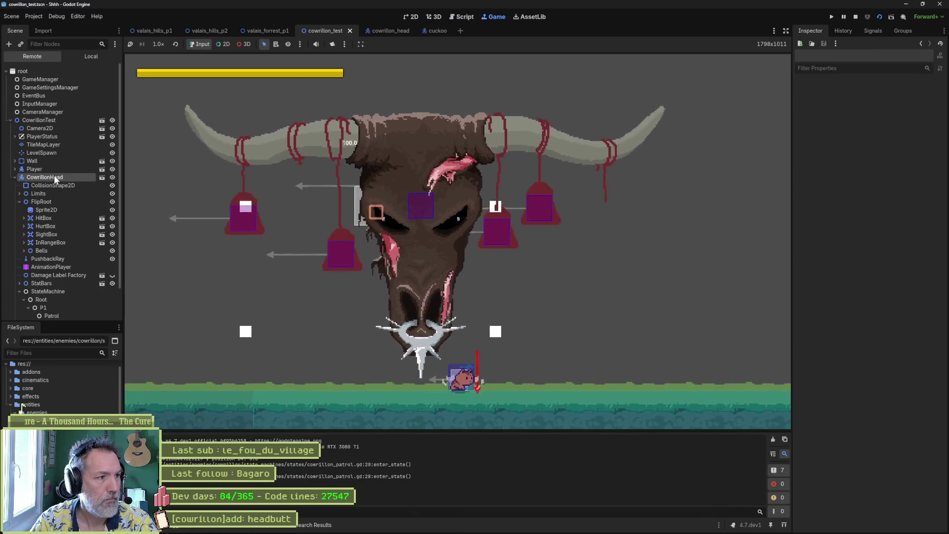
pyautogui.click(54, 177)
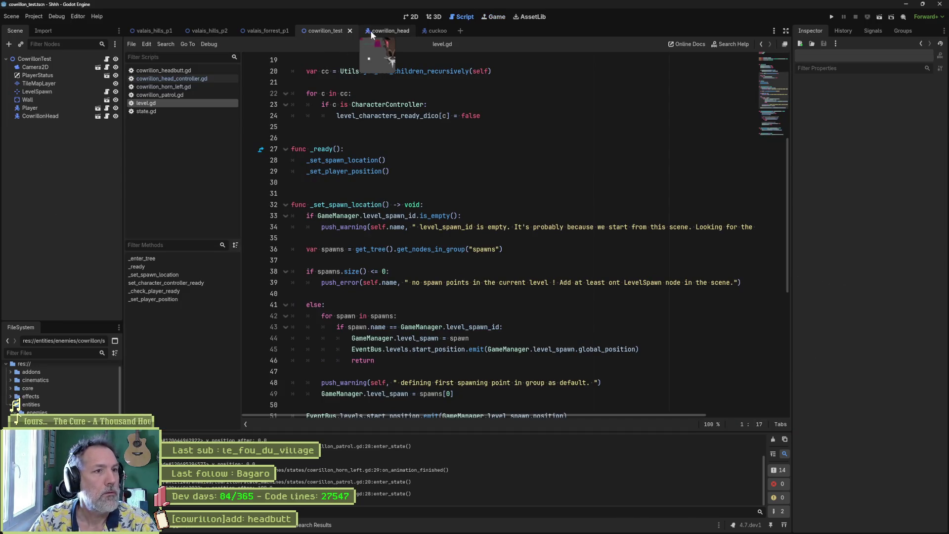
# Turn Reset on Save off on the cowrillon_head AnimationPlayer, leaving Deterministic on
pyautogui.click(370, 30)
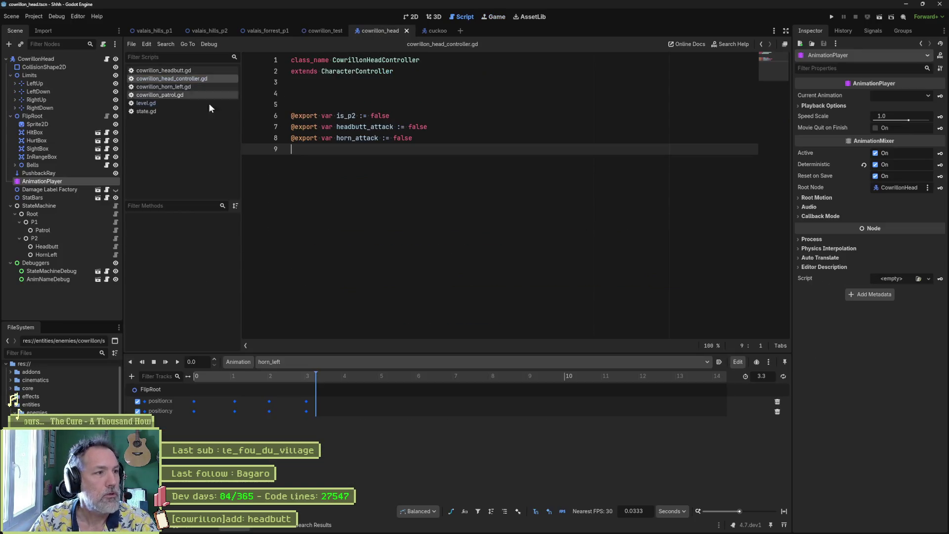
pyautogui.click(863, 163)
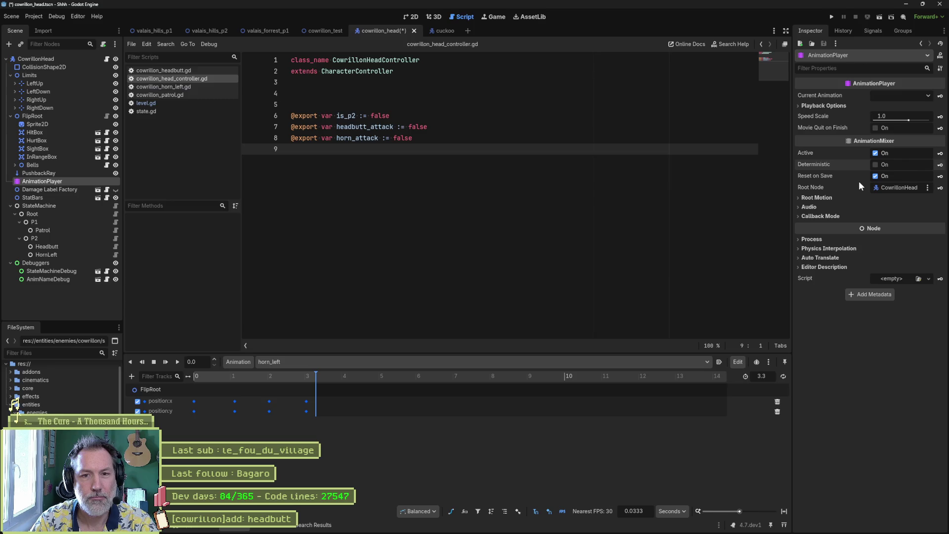
pyautogui.click(875, 176)
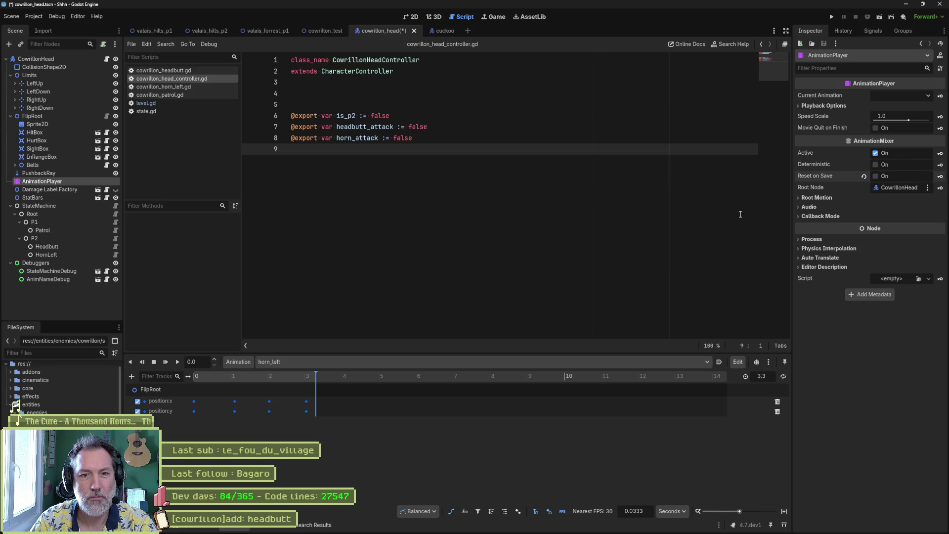
pyautogui.click(876, 163)
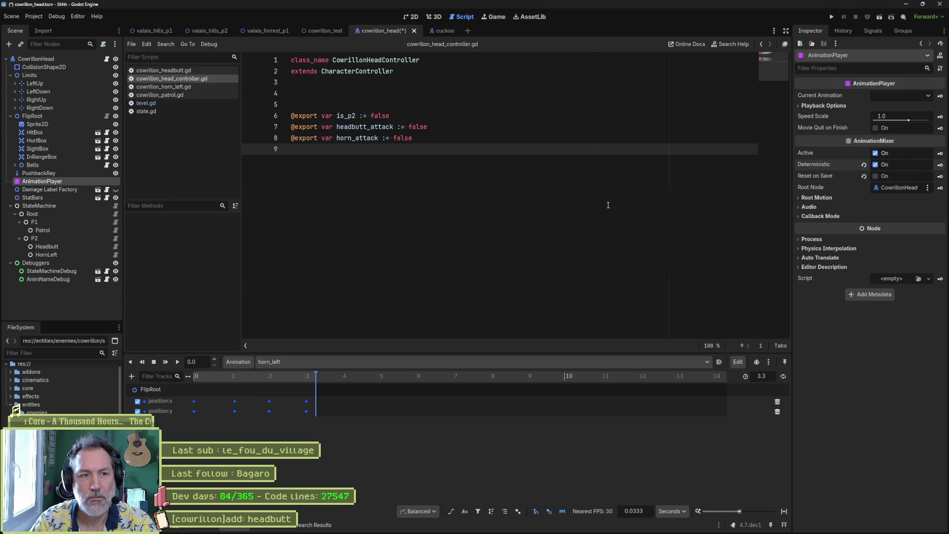
# Run cowrillon_test again, inspect CowrillonHead in the Remote tree, then stop it with F8
pyautogui.press('F5')
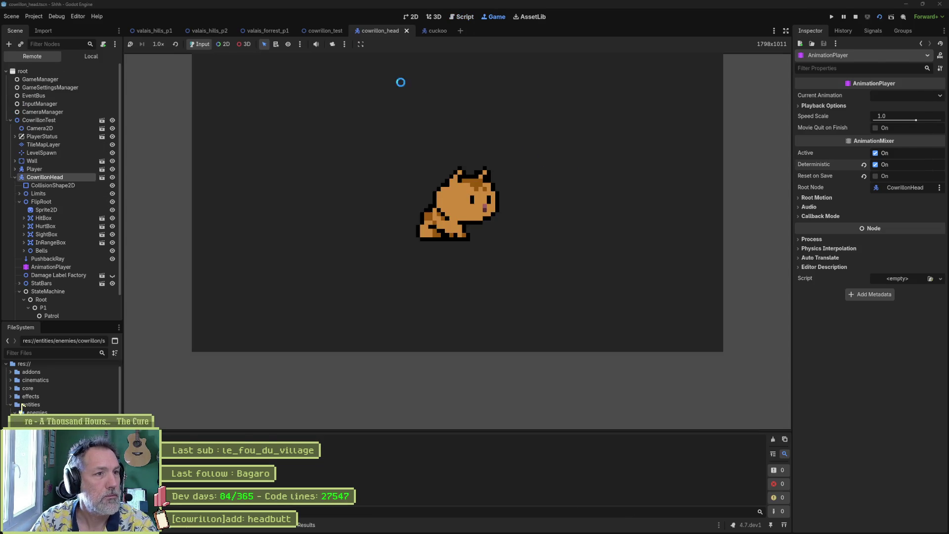
pyautogui.click(322, 30)
pyautogui.press('F5')
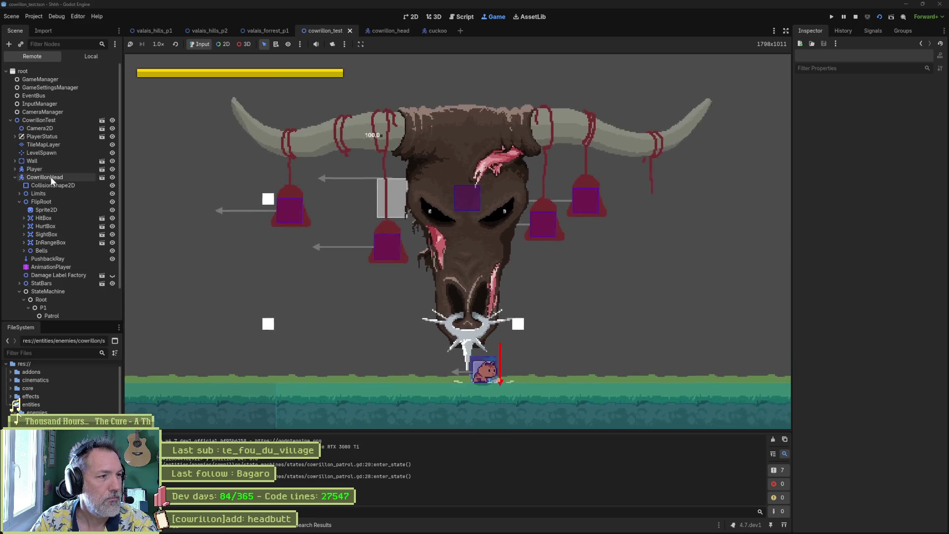
pyautogui.click(50, 177)
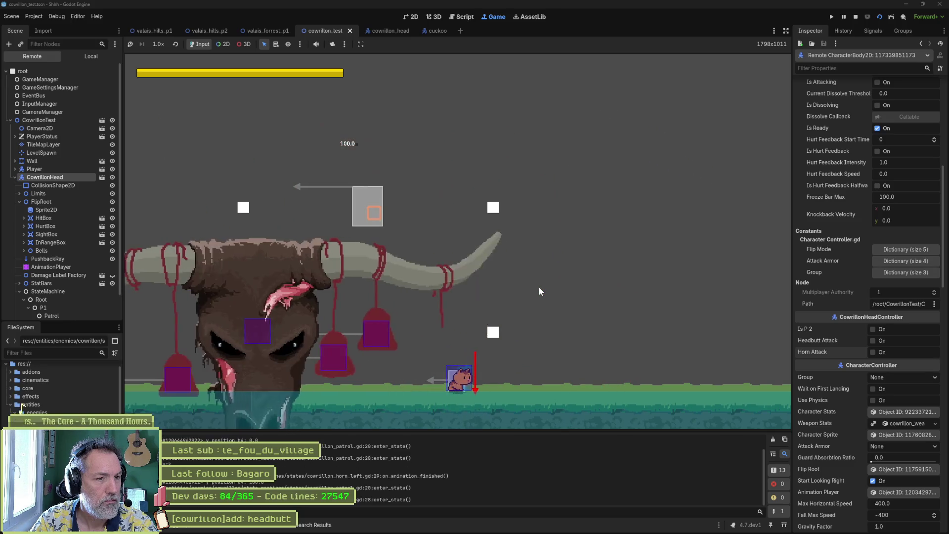
pyautogui.press('F8')
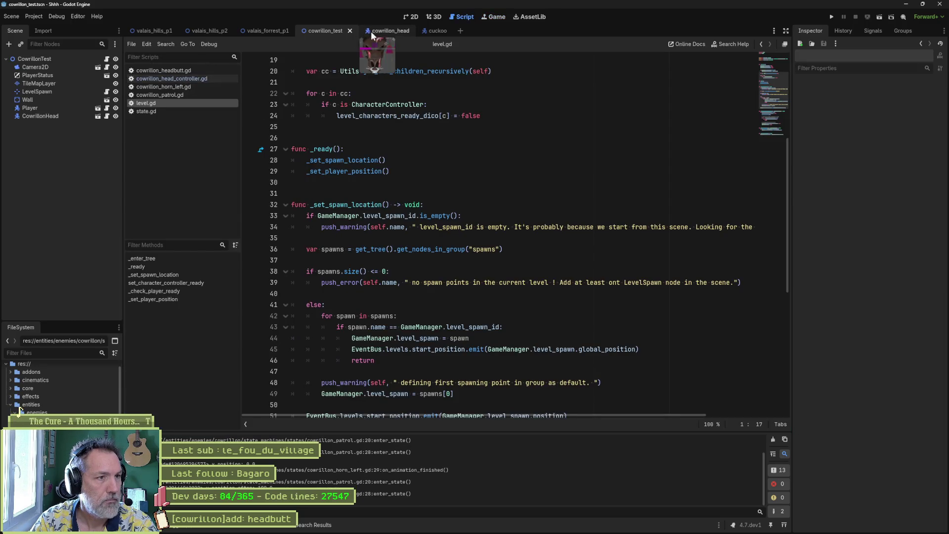
# On the cowrillon_head AnimationPlayer, uncheck Deterministic, check Reset on Save, and review the callback modes
pyautogui.click(380, 30)
pyautogui.click(864, 164)
pyautogui.click(863, 176)
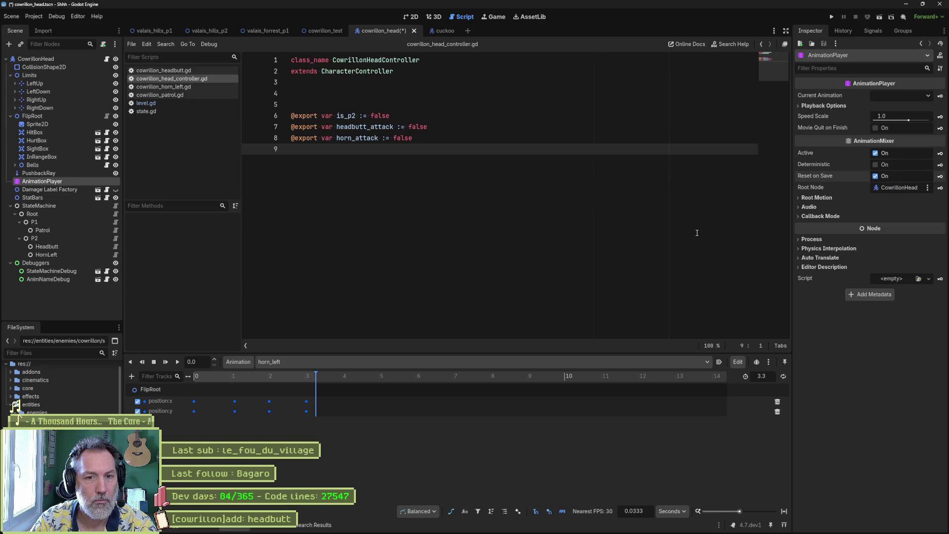
pyautogui.click(806, 216)
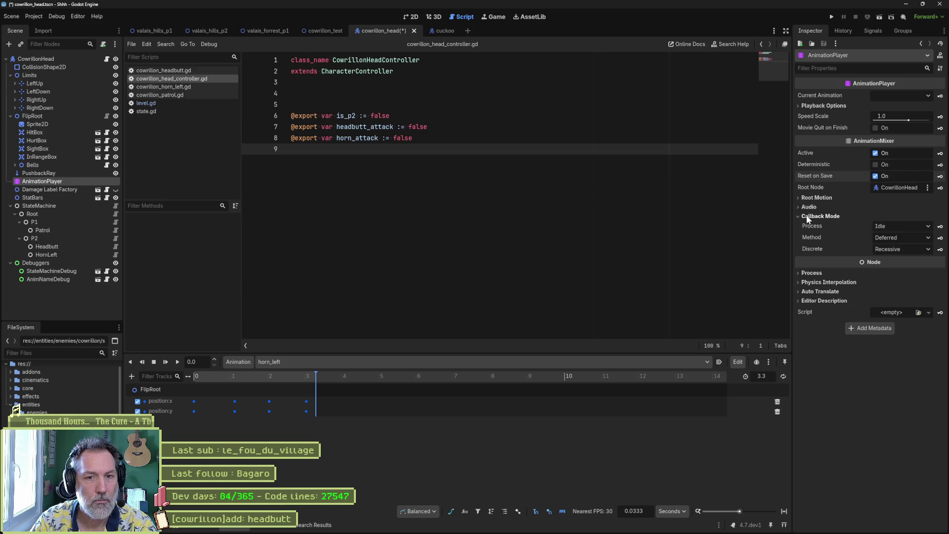
pyautogui.click(806, 216)
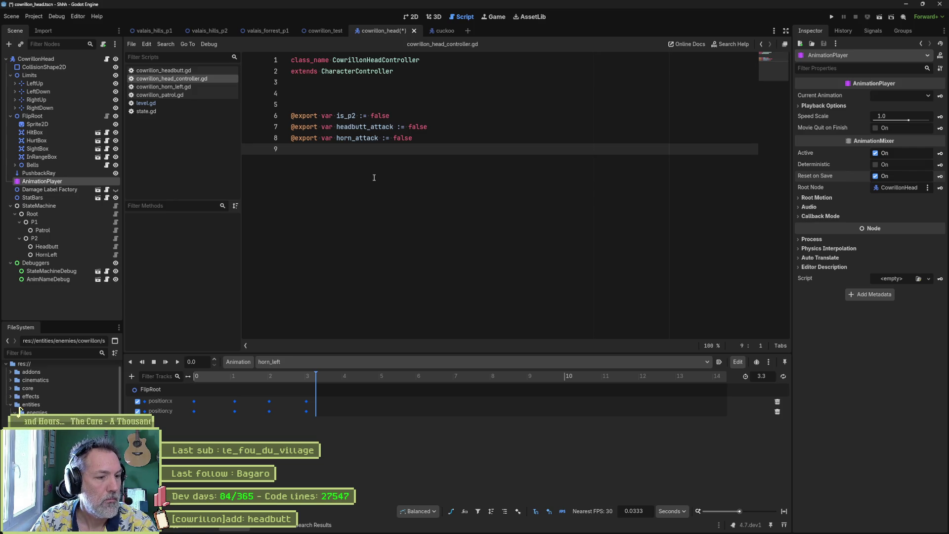
# Show the Output log, open cowrillon_horn_left.gd at line 20, then go to the Gemini chat
pyautogui.hotkey('alt', 'o')
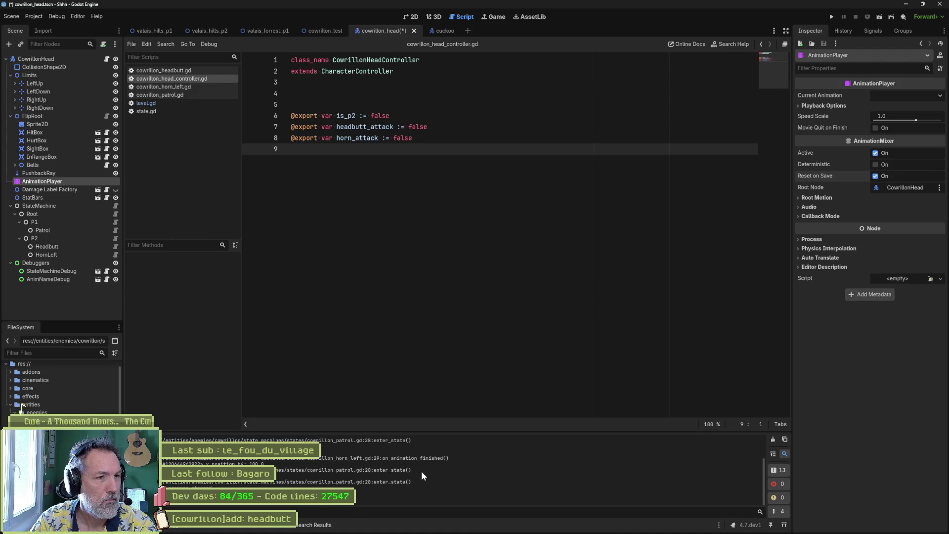
pyautogui.click(192, 86)
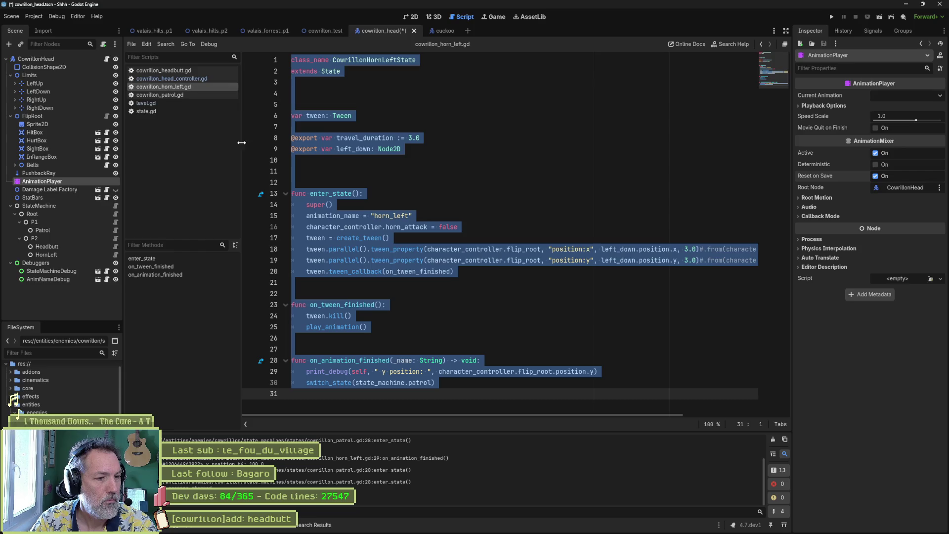
pyautogui.click(403, 272)
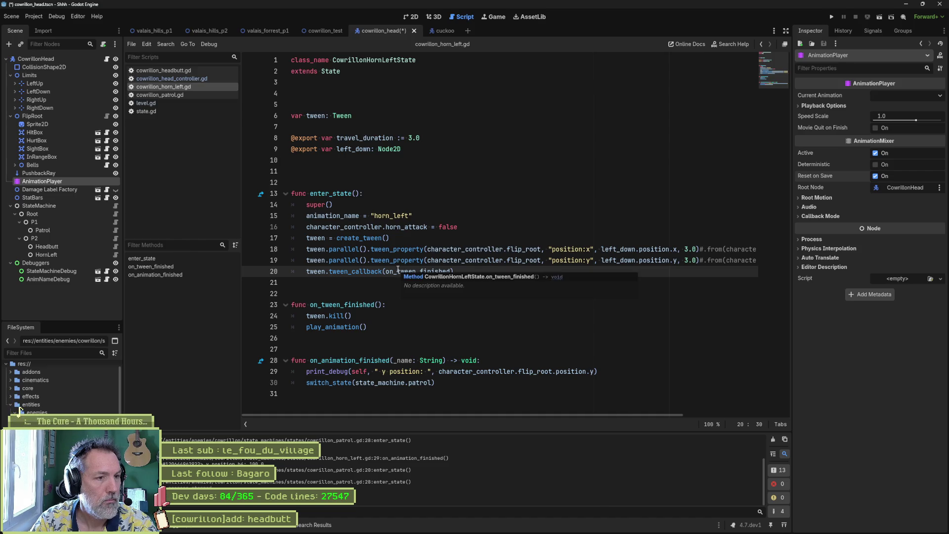
pyautogui.moveTo(395, 532)
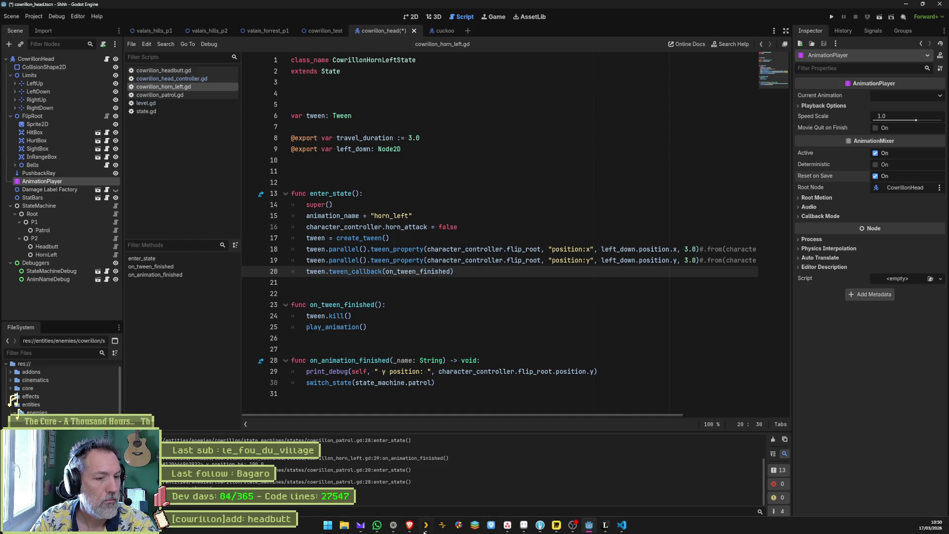
pyautogui.click(395, 527)
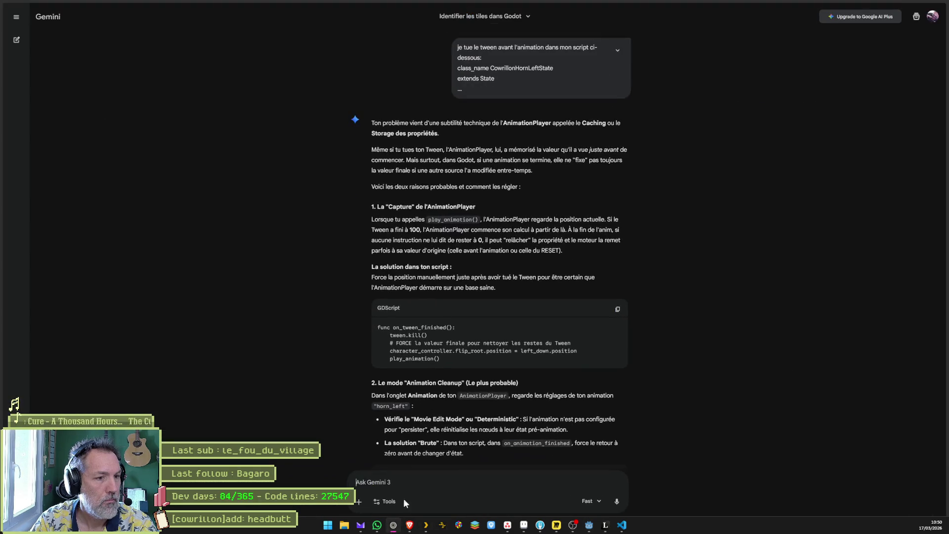
# Read through Gemini's proposed on_tween_finished code, then return to the Godot editor
pyautogui.scroll(5, 607, 291)
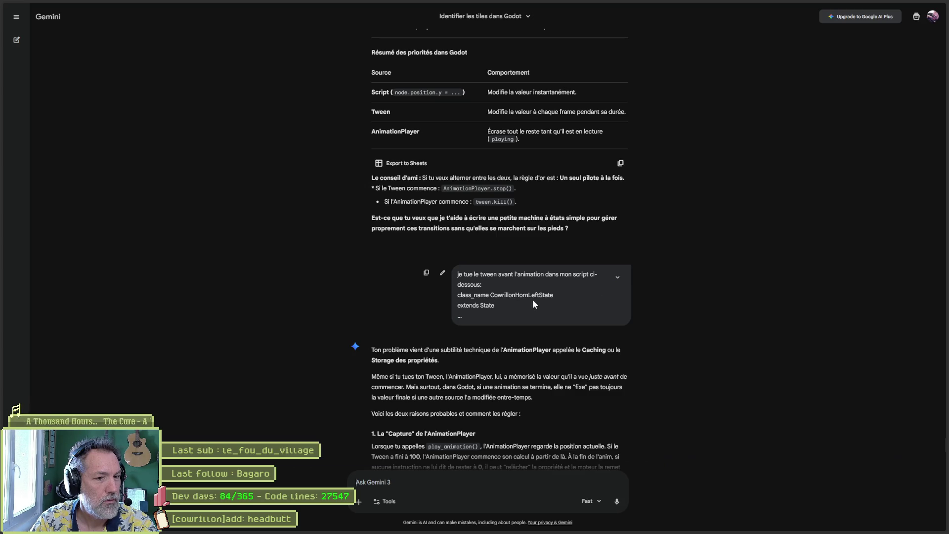
pyautogui.scroll(-4, 532, 304)
pyautogui.scroll(-8, 532, 306)
pyautogui.scroll(-1, 533, 305)
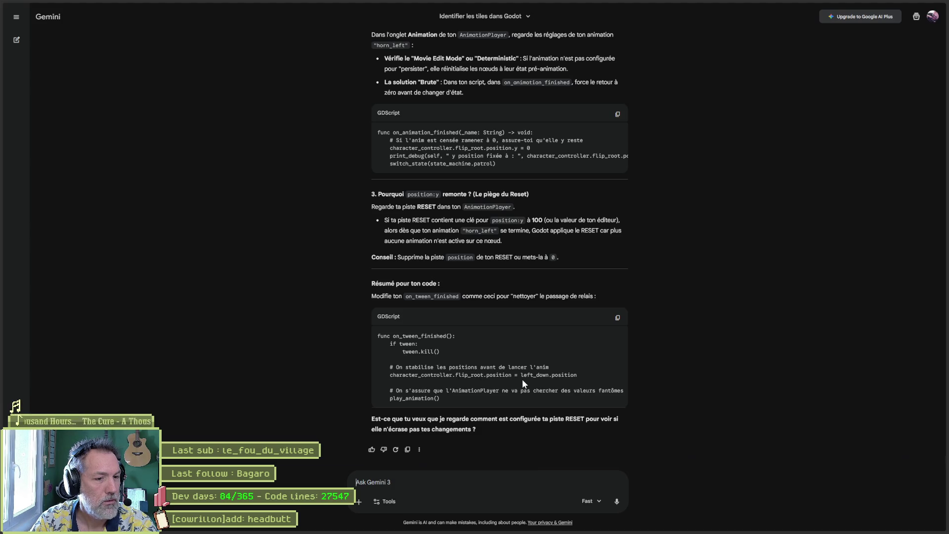
pyautogui.click(590, 527)
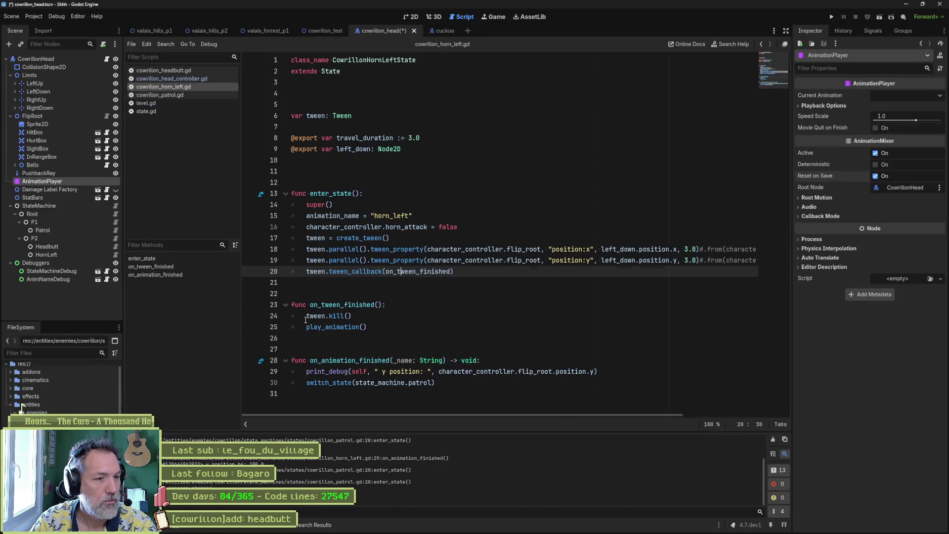
# Paste Gemini's flip_root.position = left_down.position line onto its own line after tween.kill()
pyautogui.moveTo(306, 320); pyautogui.dragTo(347, 327)
pyautogui.press('Up')
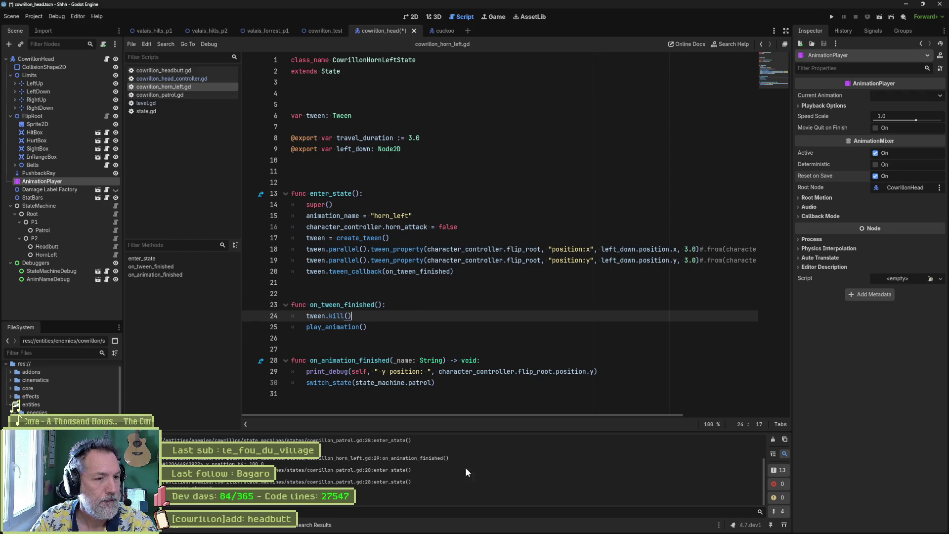
pyautogui.moveTo(489, 531)
pyautogui.click(409, 525)
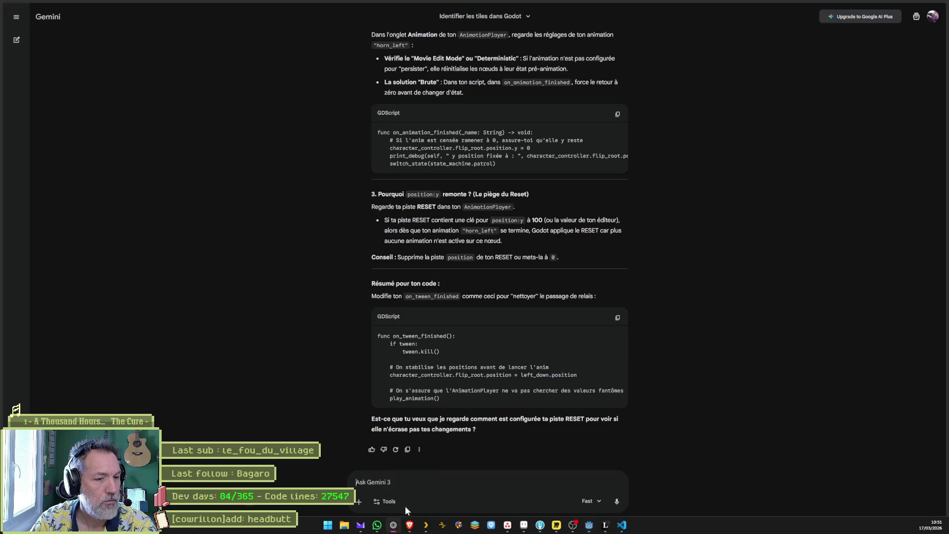
pyautogui.tripleClick(579, 376)
pyautogui.hotkey('ctrl', 'c')
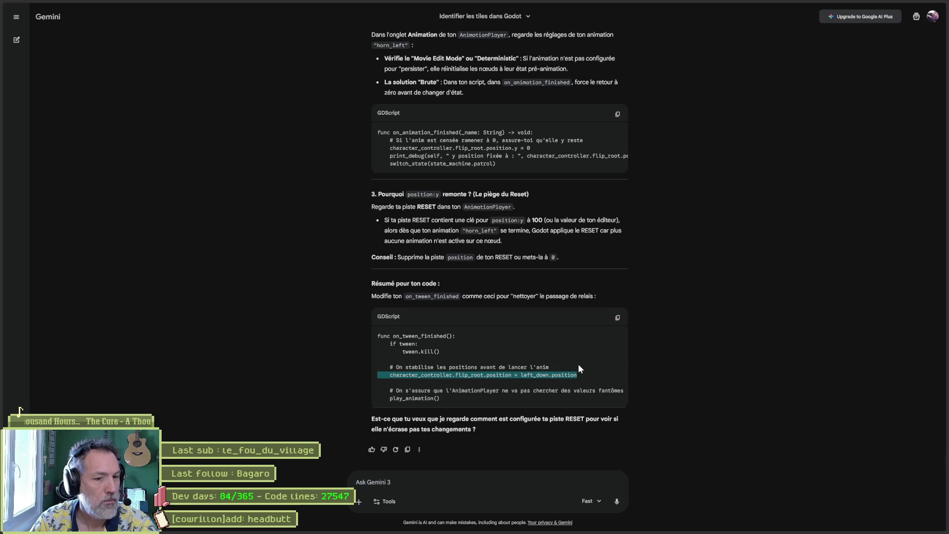
pyautogui.hotkey('alt', 'Tab')
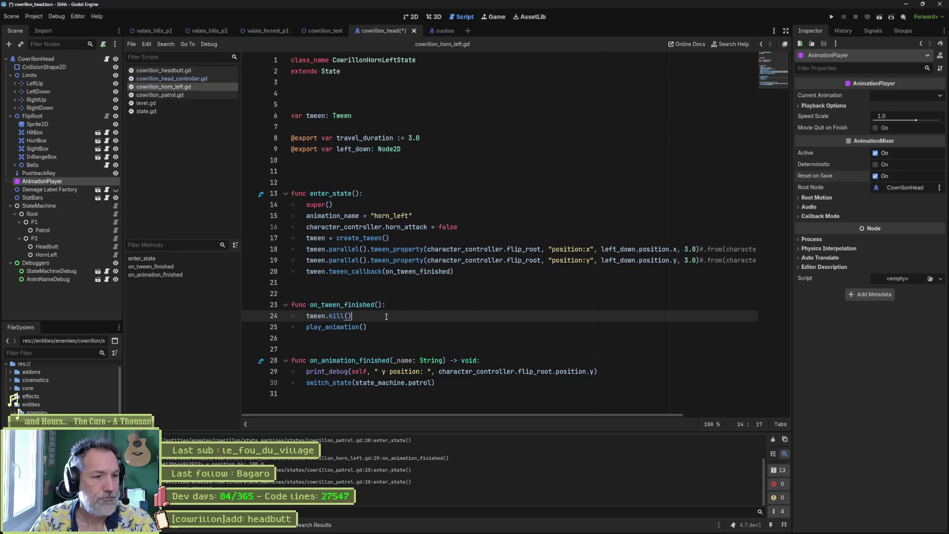
pyautogui.hotkey('ctrl', 'v')
pyautogui.press('Return')
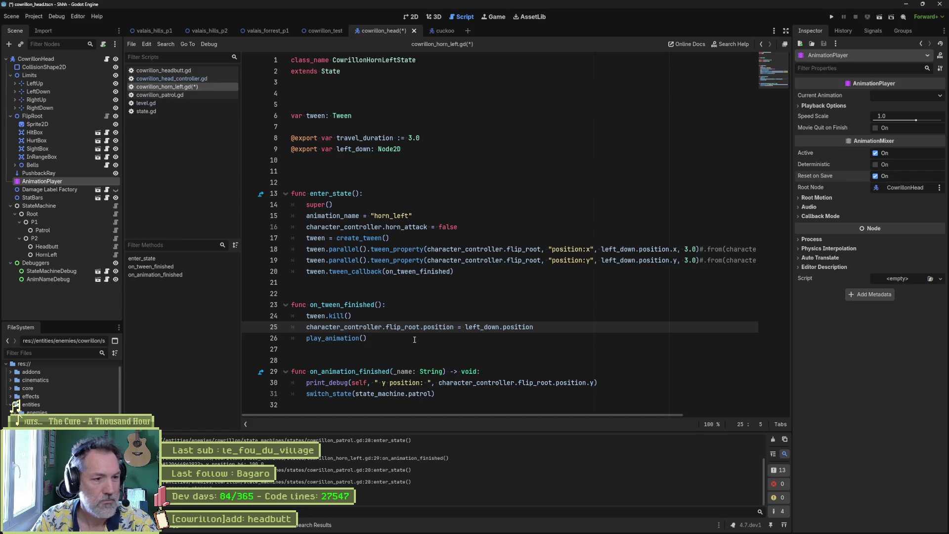
pyautogui.click(320, 29)
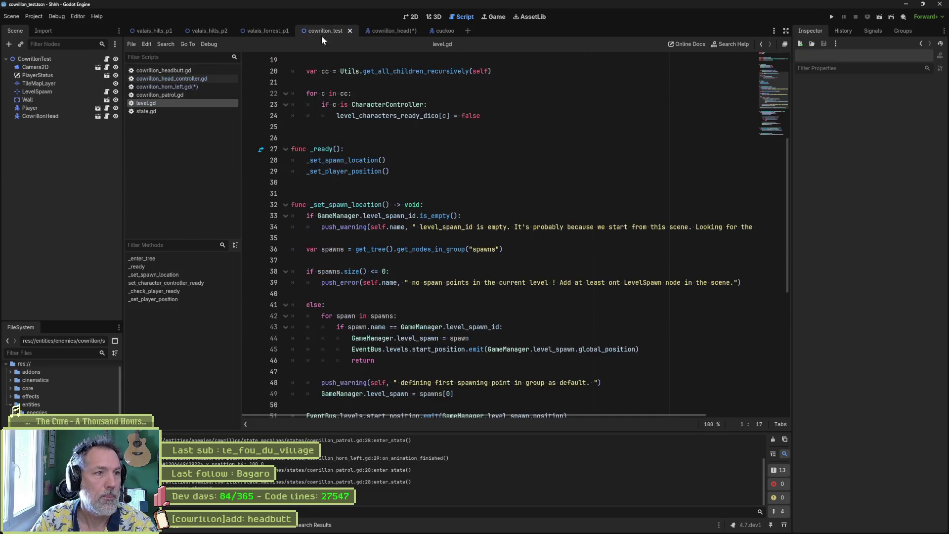
# Run cowrillon_test with F6, inspect the live CowrillonHead's properties, then stop with F8
pyautogui.press('F6')
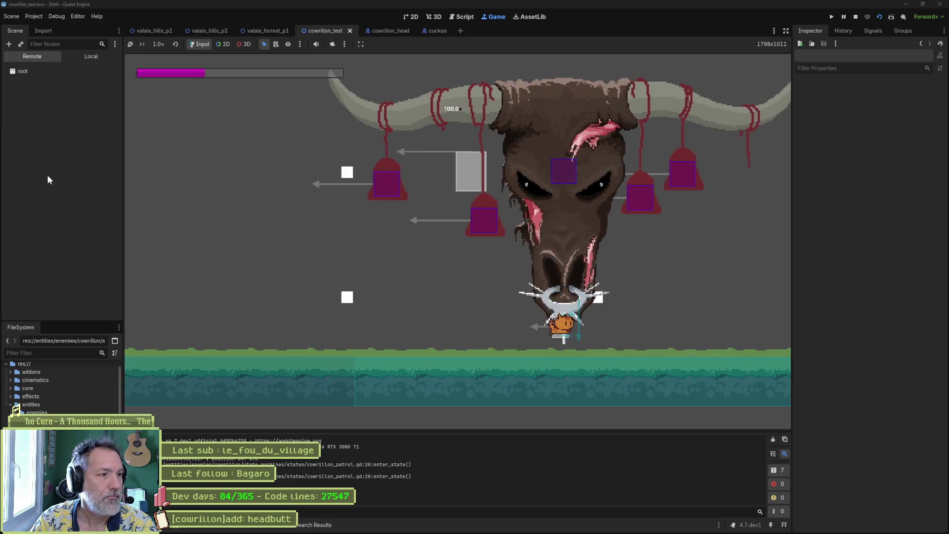
pyautogui.click(47, 176)
pyautogui.scroll(-5, 838, 357)
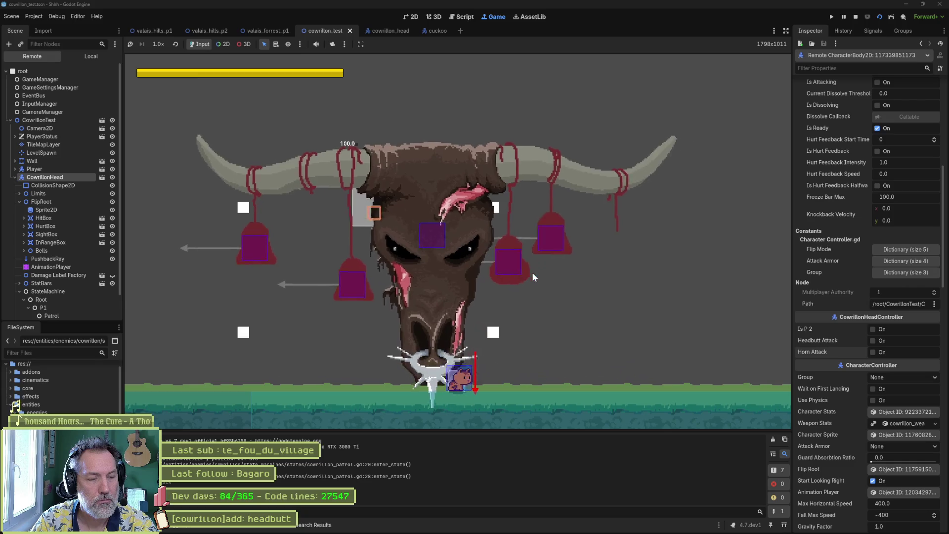
pyautogui.press('F8')
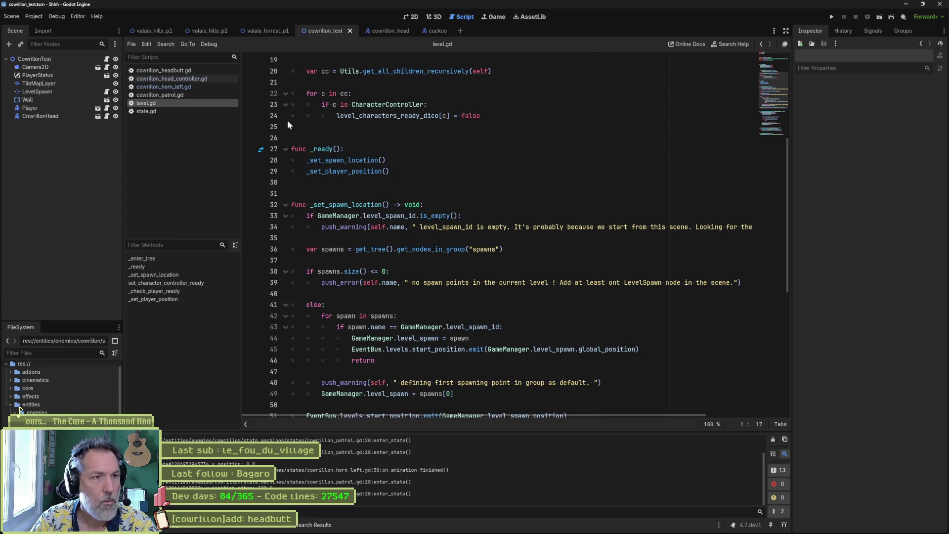
# Delete the flip_root position line from cowrillon_horn_left.gd and check cowrillon_patrol.gd
pyautogui.click(186, 88)
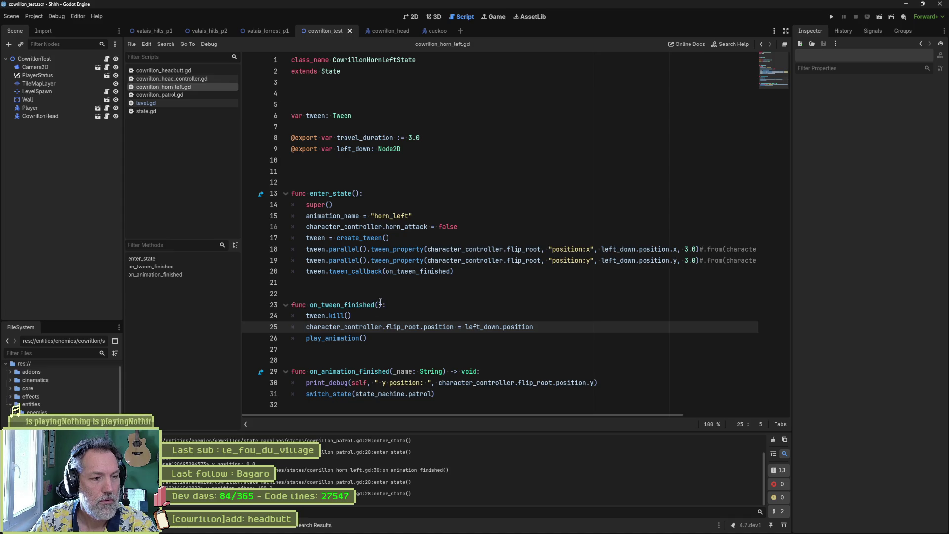
pyautogui.moveTo(342, 316)
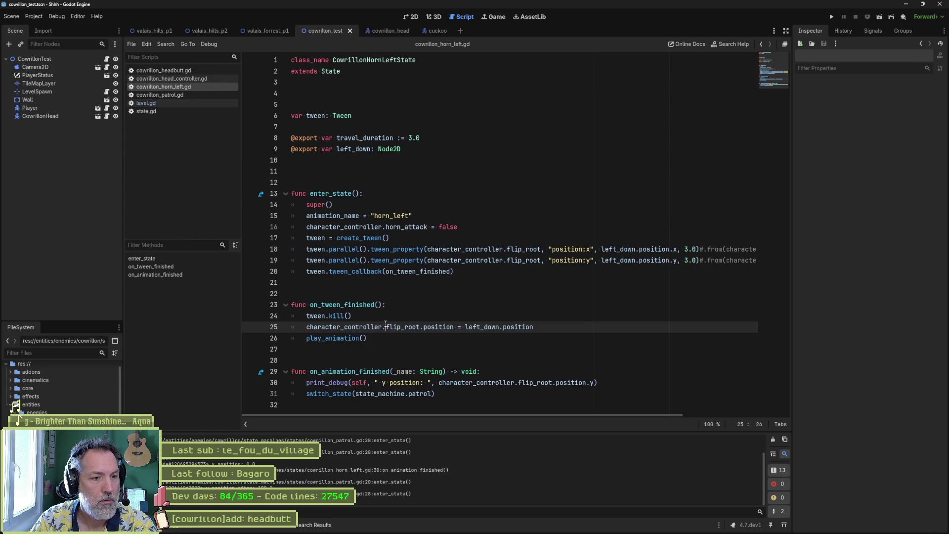
pyautogui.hotkey('ctrl', 'shift', 'k')
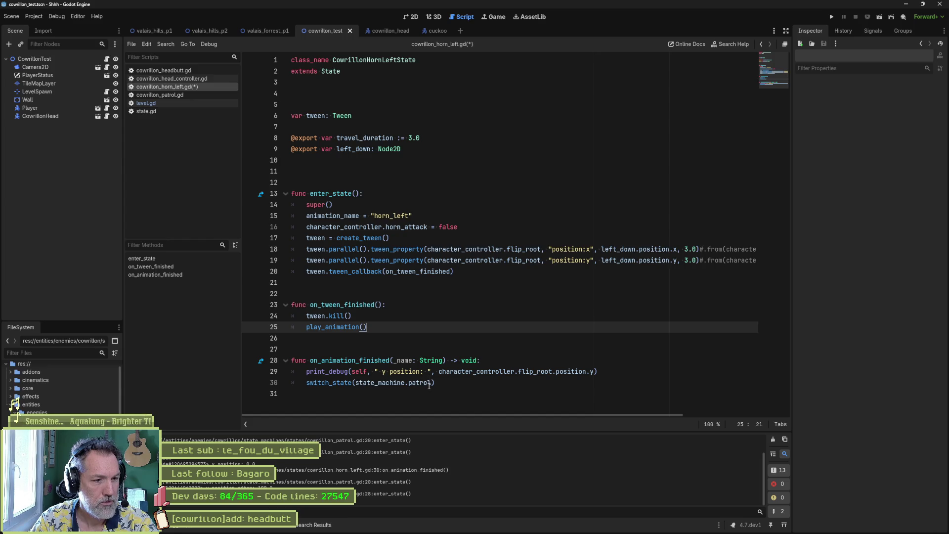
pyautogui.click(195, 92)
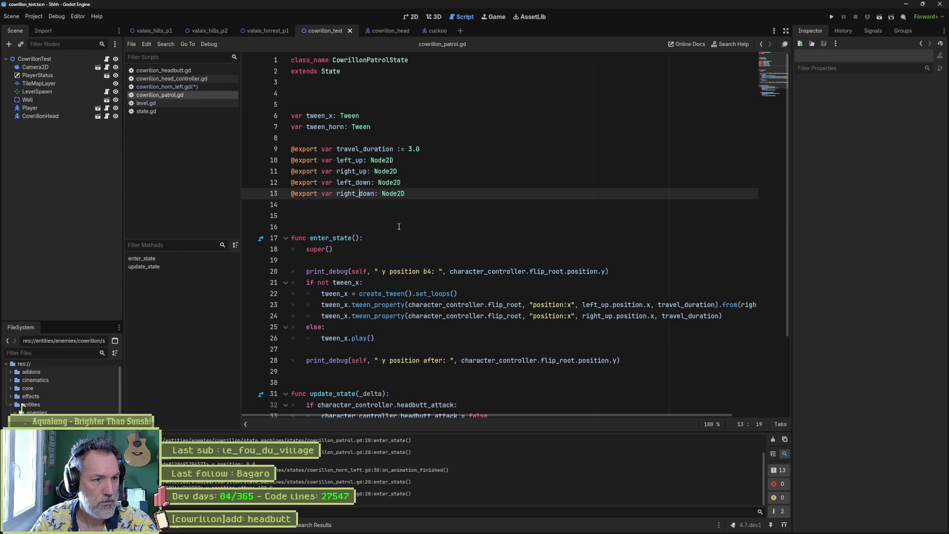
pyautogui.moveTo(565, 274)
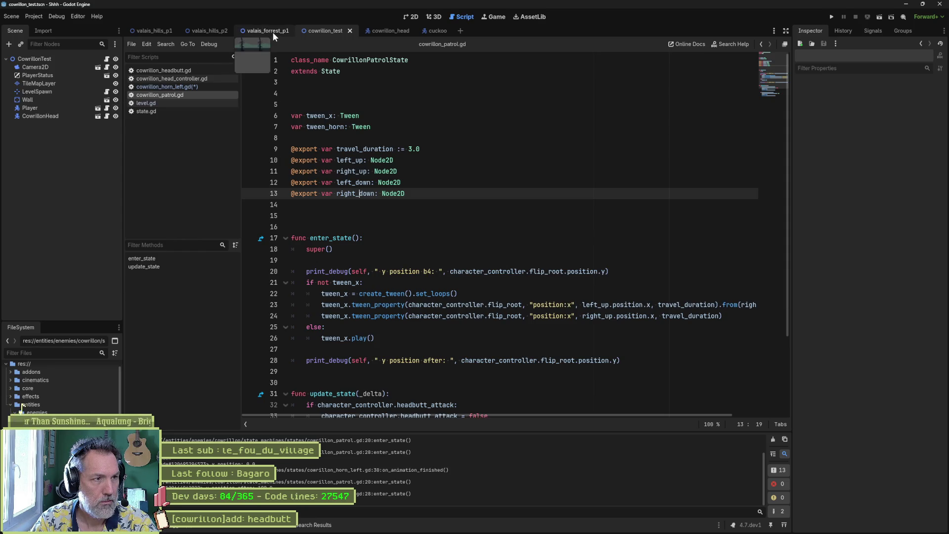
pyautogui.click(384, 31)
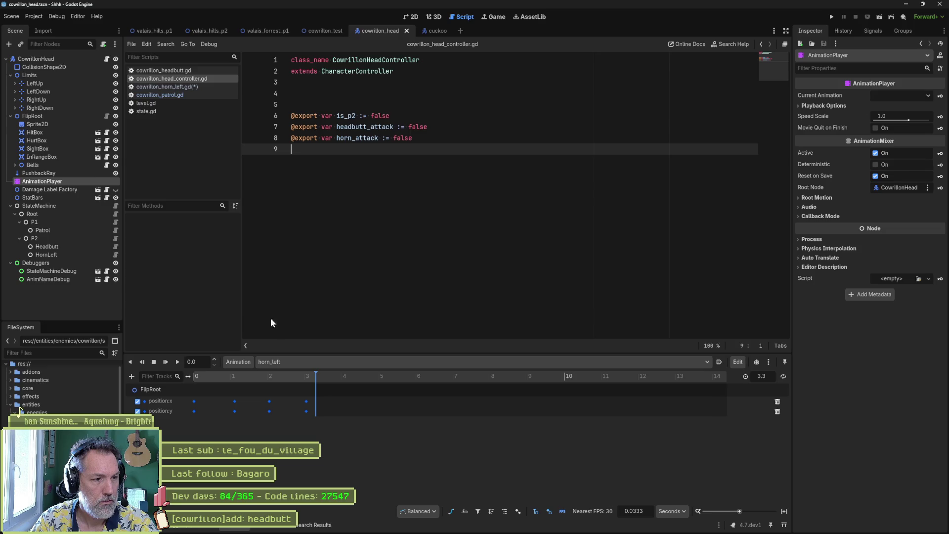
# Scrub horn_left to 0.5 s, inspect the FlipRoot position:x track, then reopen cowrillon_horn_left.gd
pyautogui.moveTo(297, 371); pyautogui.dragTo(183, 392)
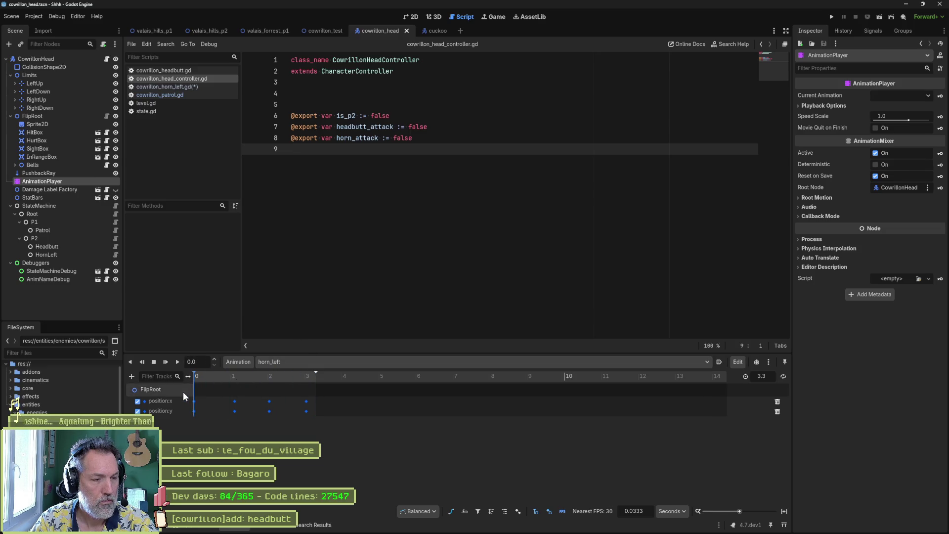
pyautogui.doubleClick(172, 401)
pyautogui.press('Escape')
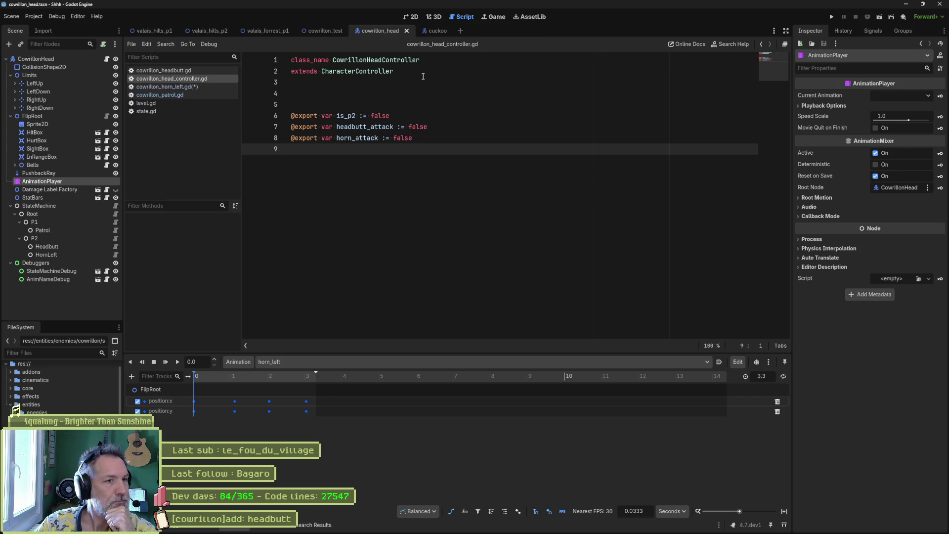
pyautogui.click(185, 86)
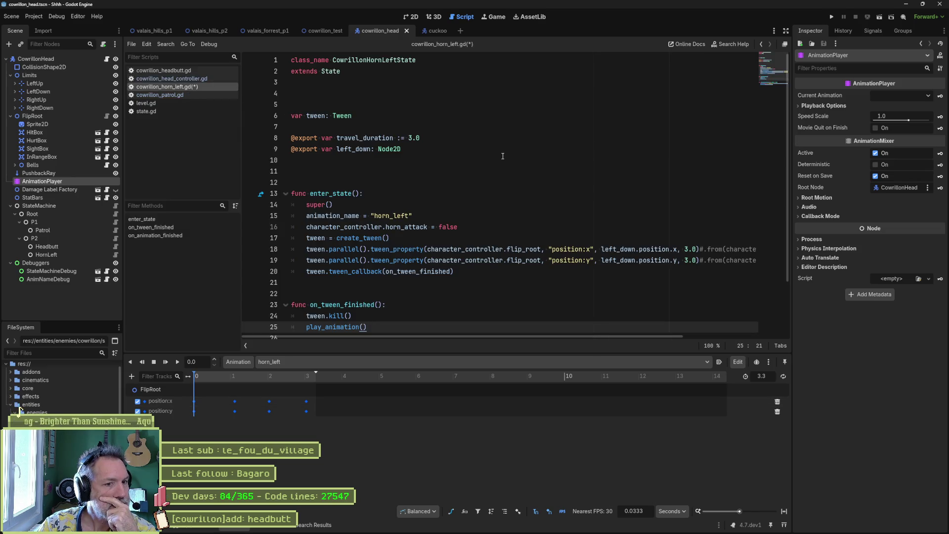